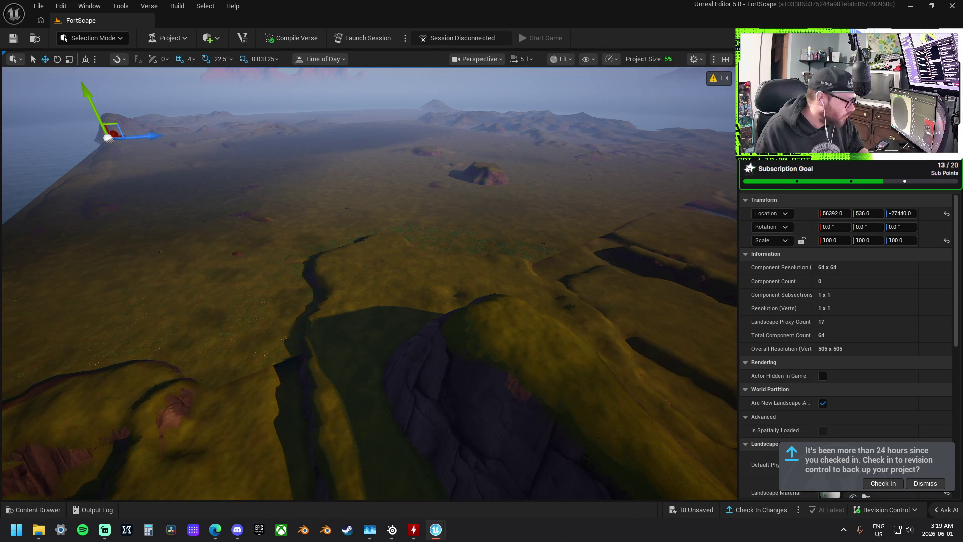
Fly down over the terrain and undo the 'Edit Parent' material change, letting shaders recompile
mouse_move(498, 234)
mouse_down()
mouse_move(498, 170)
mouse_move(532, 277)
mouse_move(498, 234)
mouse_up()
scroll(499, 186, up, 4)
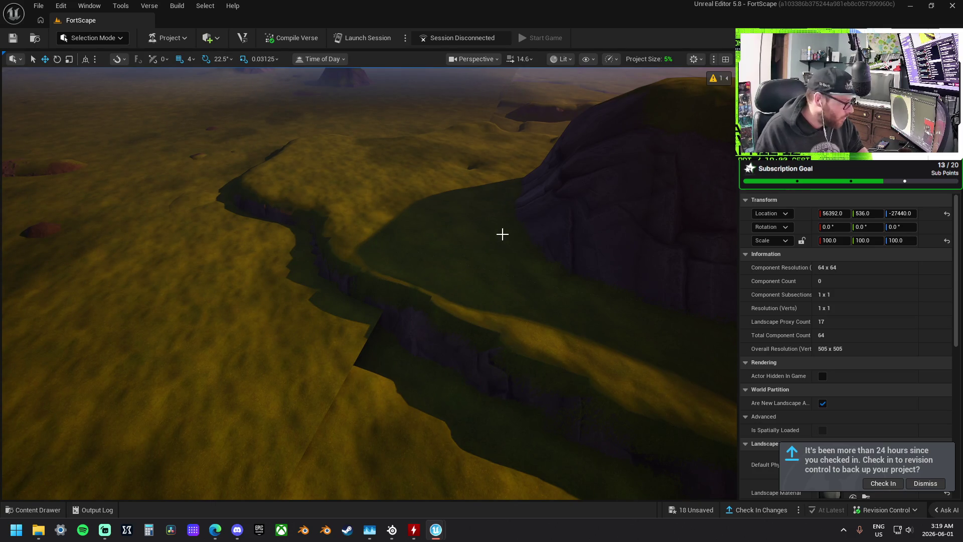
key(ctrl+z)
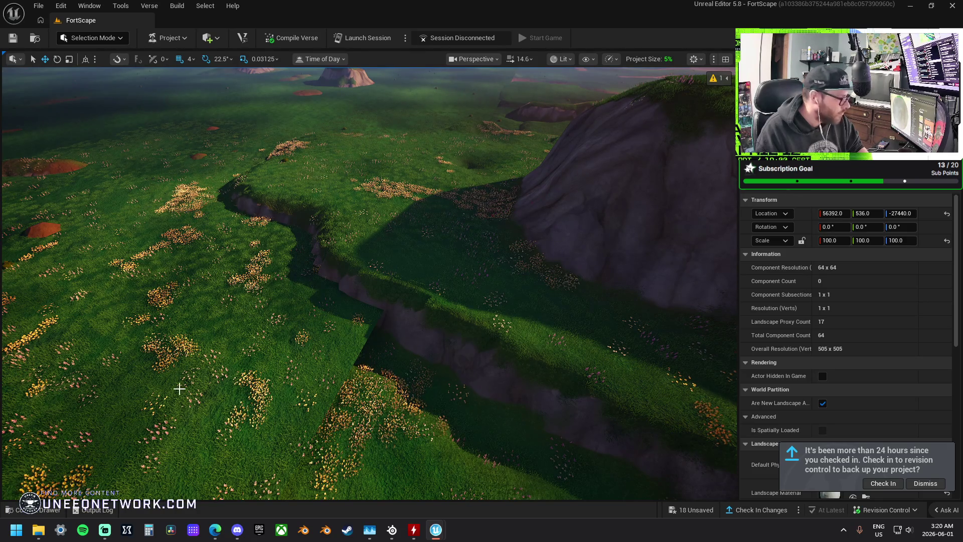
Dismiss the check-in reminder and select the whole landscape actor
click(347, 333)
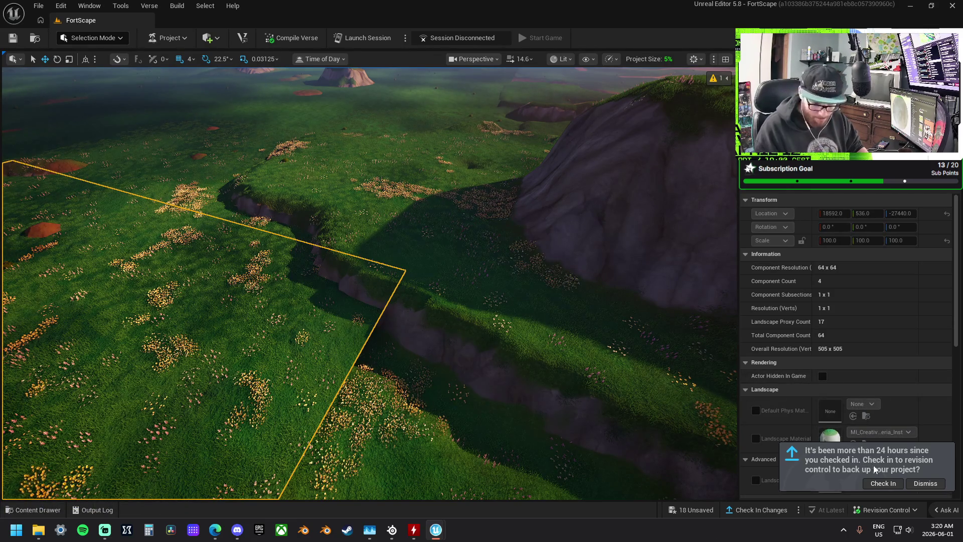
click(923, 483)
click(802, 101)
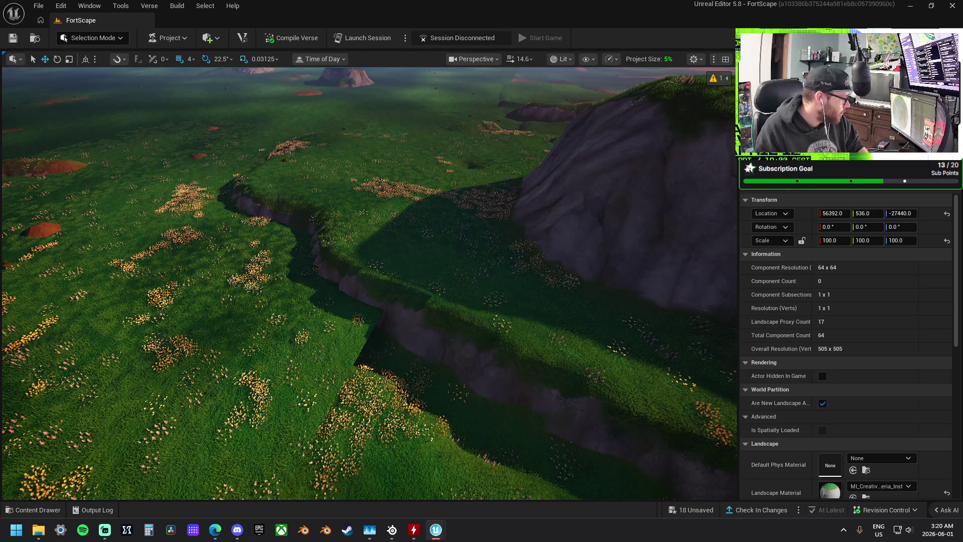
Start assigning the material instance and Landscape_Wilderness to the Landscape Material slot
key(alt+Tab)
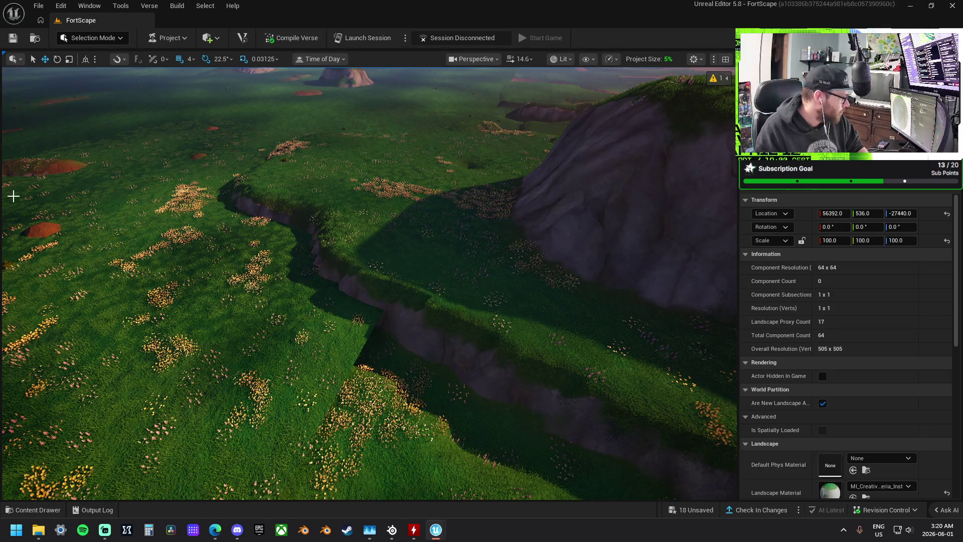
mouse_move(830, 490)
mouse_down()
mouse_move(515, 316)
mouse_move(627, 310)
mouse_move(868, 487)
mouse_up()
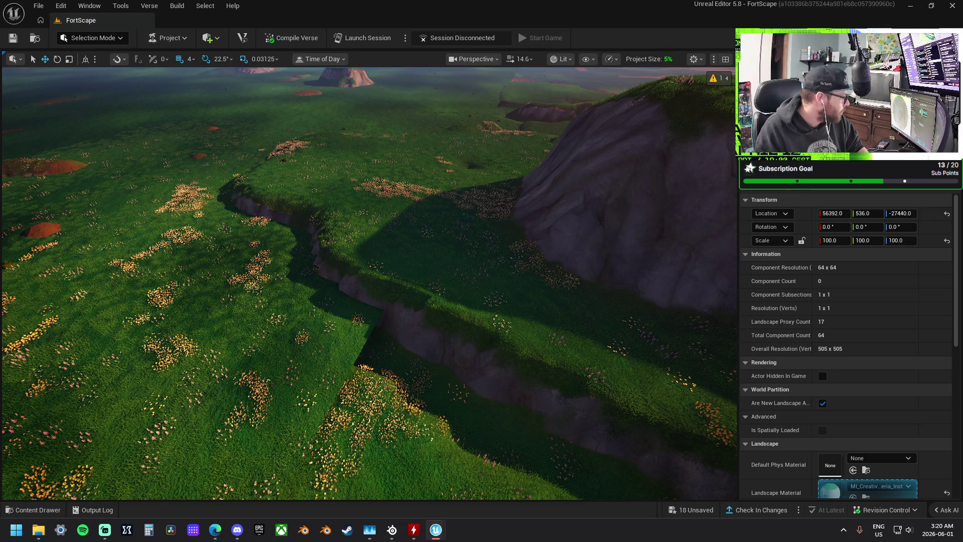
drag(873, 487, 873, 487)
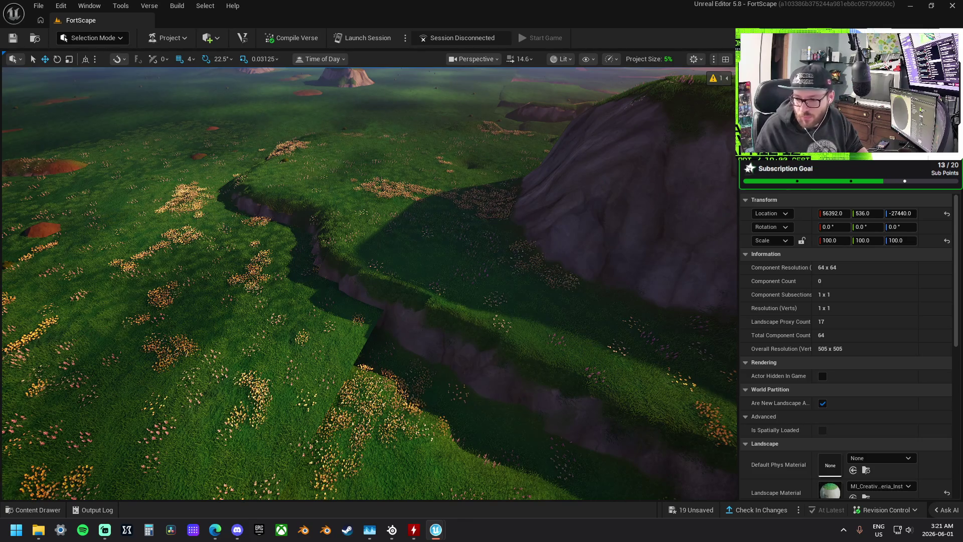
mouse_move(962, 371)
mouse_down()
mouse_move(273, 355)
mouse_move(856, 489)
mouse_move(832, 484)
mouse_up()
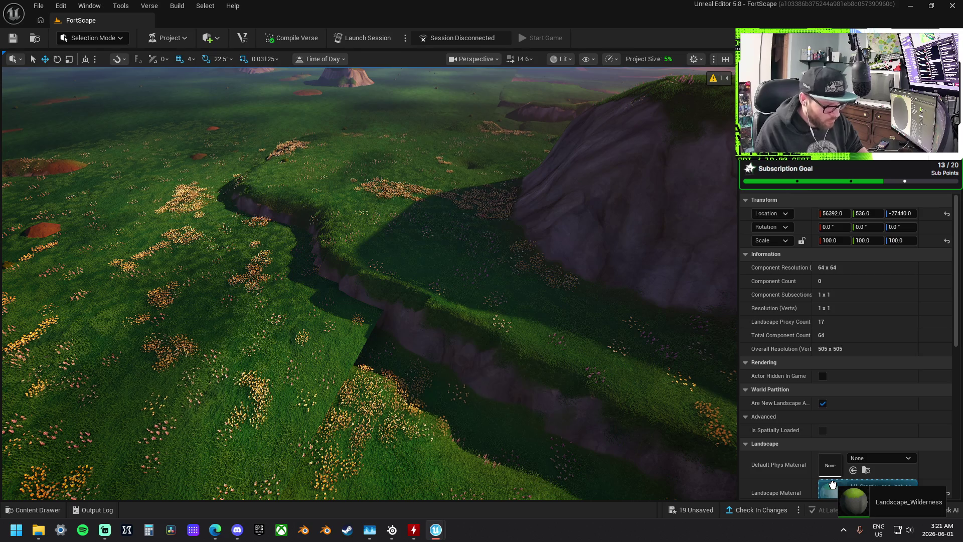
Set Landscape_Wilderness as the Landscape Material and inspect the grass and cliff edge up close
drag(832, 484, 835, 495)
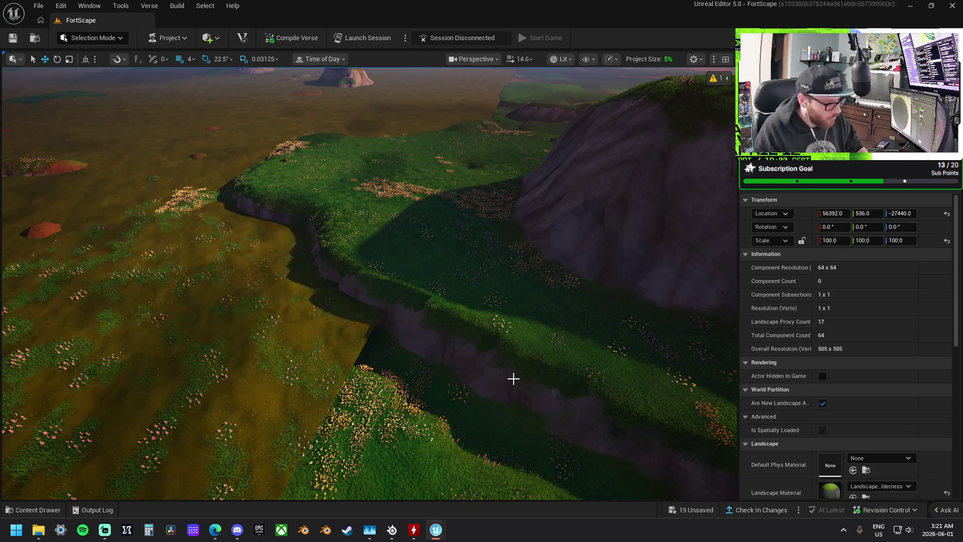
mouse_move(561, 357)
mouse_down()
mouse_move(561, 326)
mouse_move(491, 345)
mouse_up()
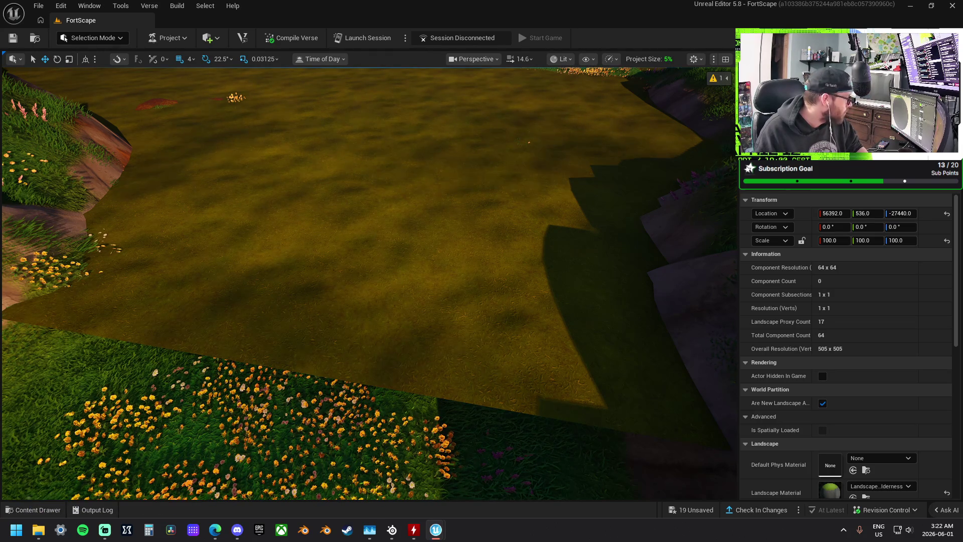
Undo the Base_BaseColorNoise_Texture and Base_BaseColor_Texture edits, checking the terrain between them
key(ctrl+z)
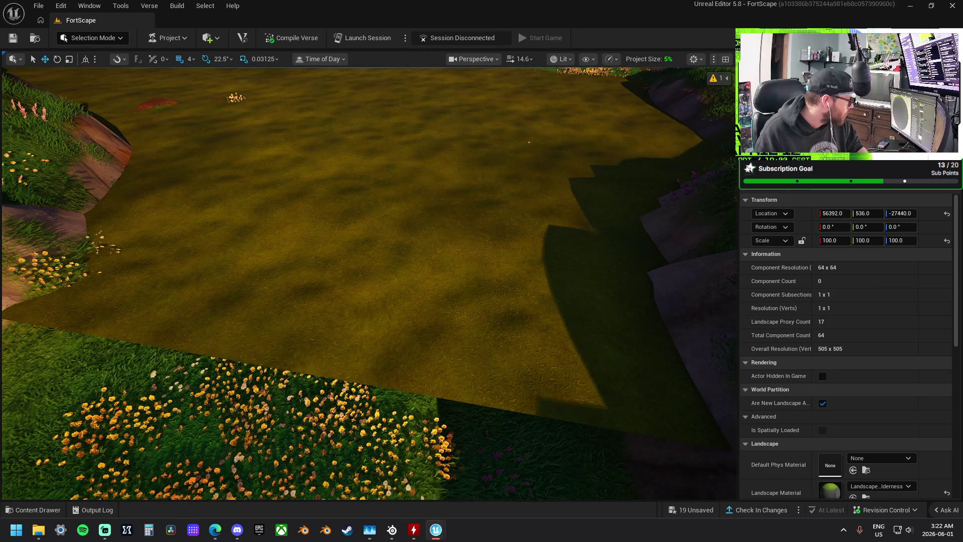
drag(318, 263, 318, 316)
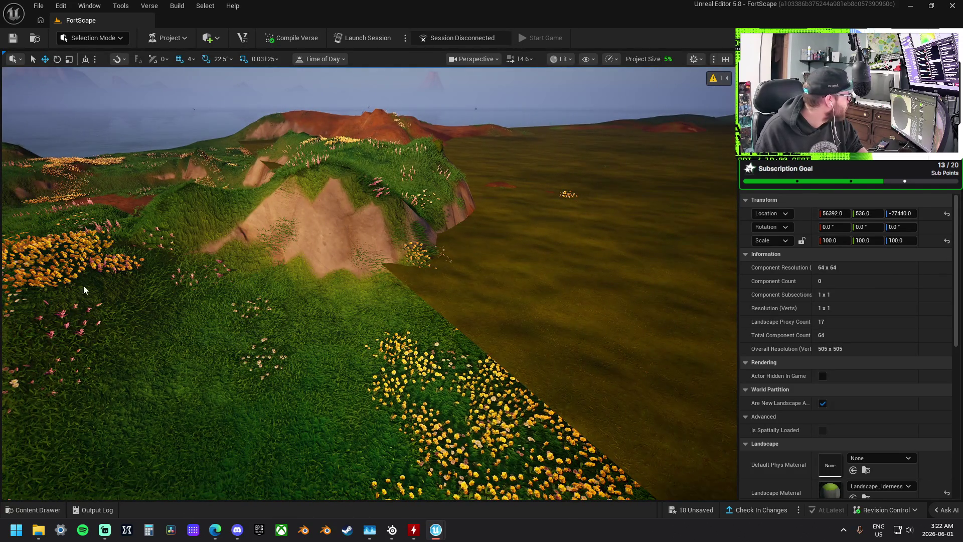
mouse_move(503, 320)
mouse_down()
mouse_move(504, 274)
mouse_move(503, 321)
mouse_up()
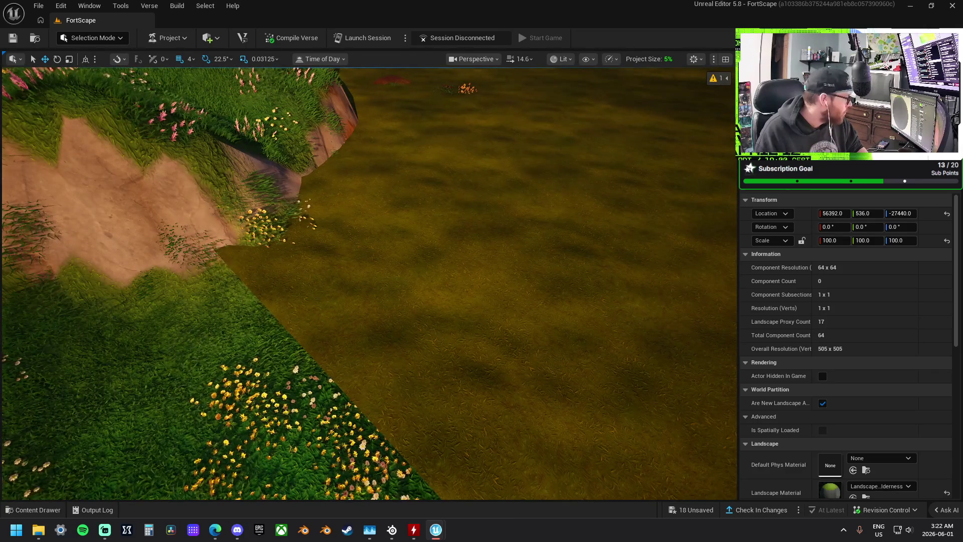
mouse_move(503, 321)
mouse_down()
mouse_move(451, 321)
mouse_move(442, 306)
mouse_move(437, 331)
mouse_move(423, 286)
mouse_up()
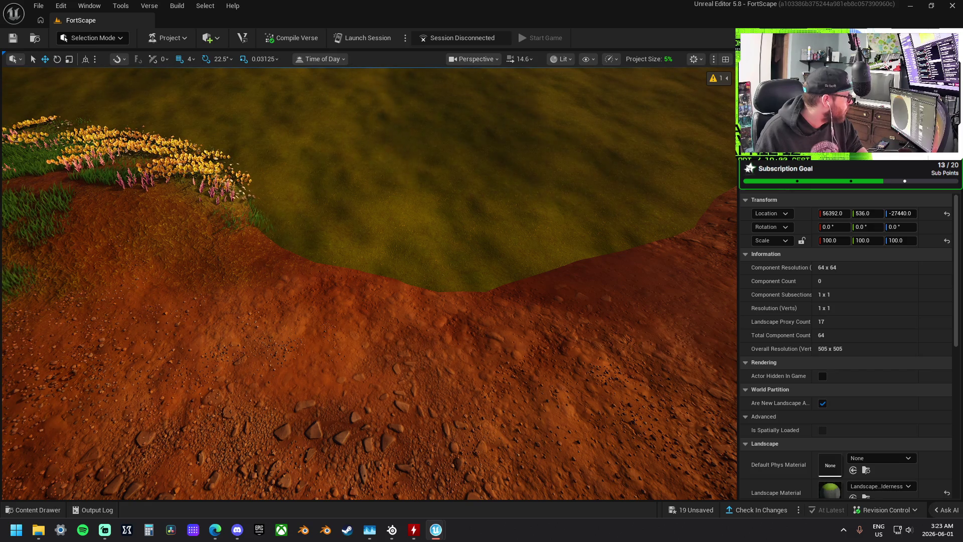
key(ctrl+z)
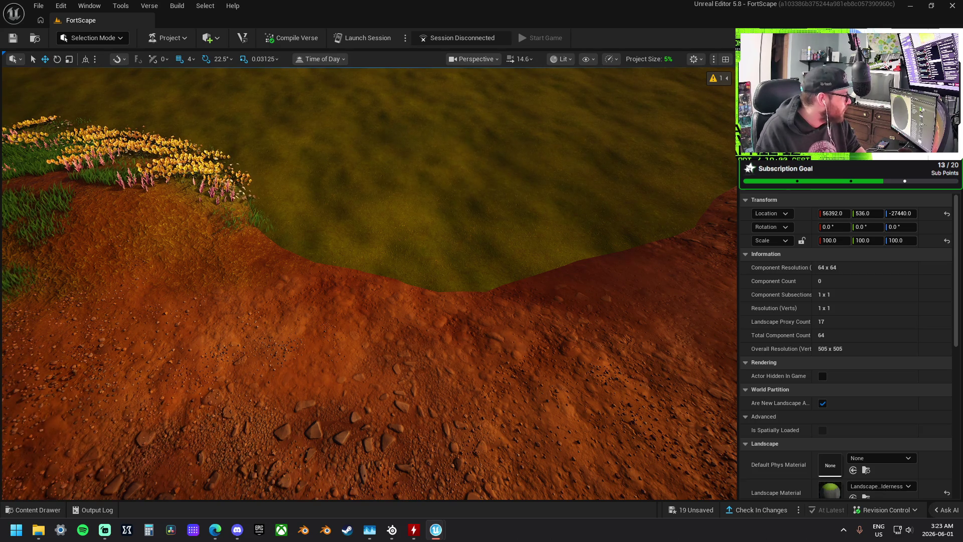
drag(432, 254, 346, 201)
Raise the flat landscape actor to a Z location of 2064
drag(414, 115, 414, 115)
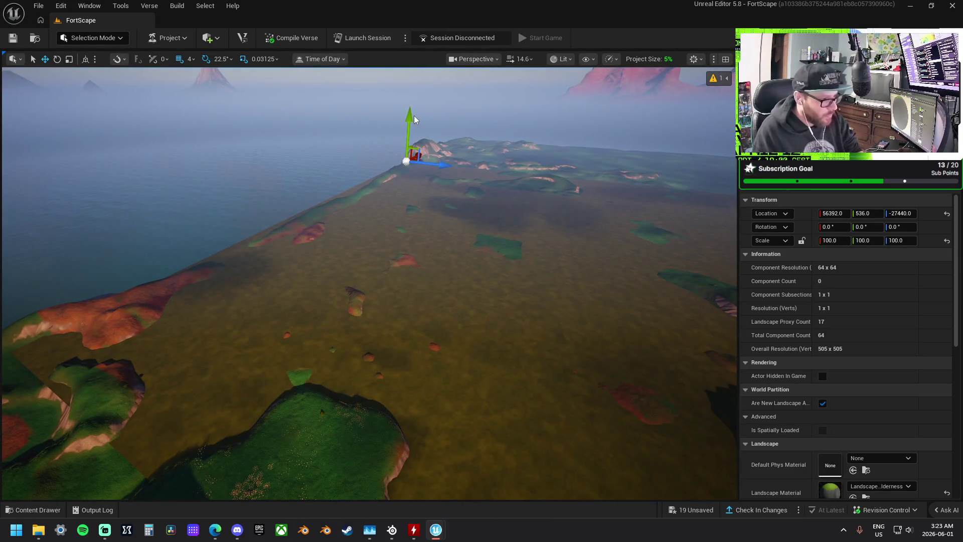
click(408, 113)
click(409, 198)
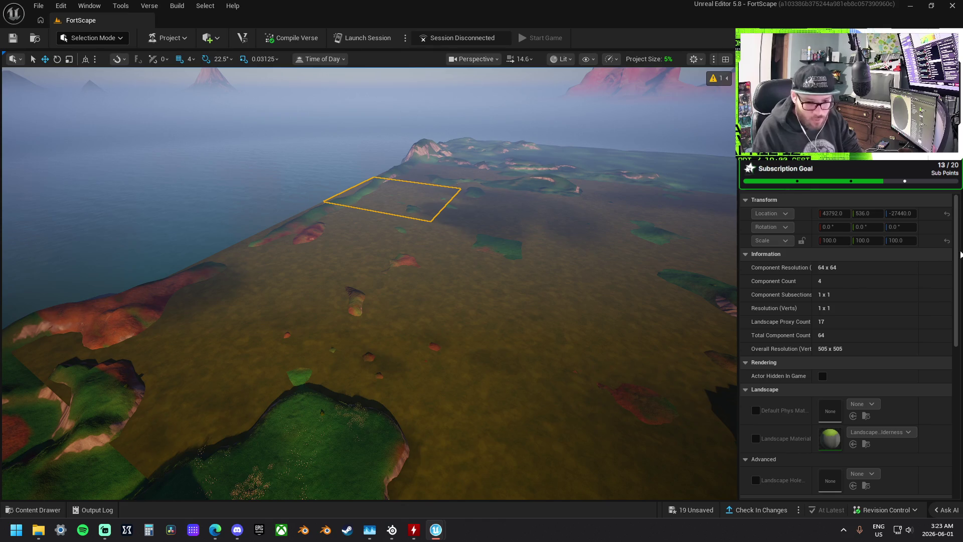
click(277, 178)
drag(416, 122, 412, 105)
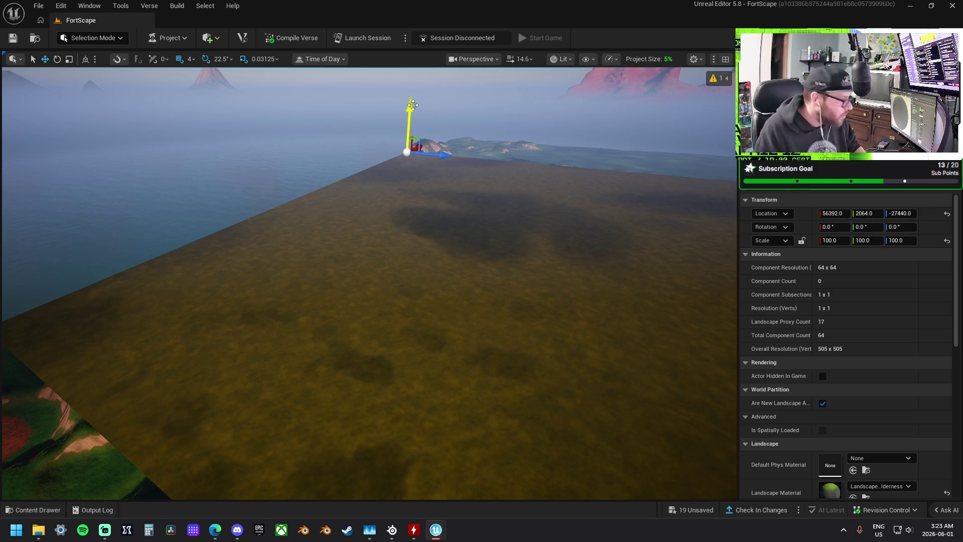
Inspect the raised landscape, select the sculpted island landscape, then deselect
mouse_move(422, 134)
mouse_down()
mouse_move(361, 135)
mouse_move(379, 138)
mouse_up()
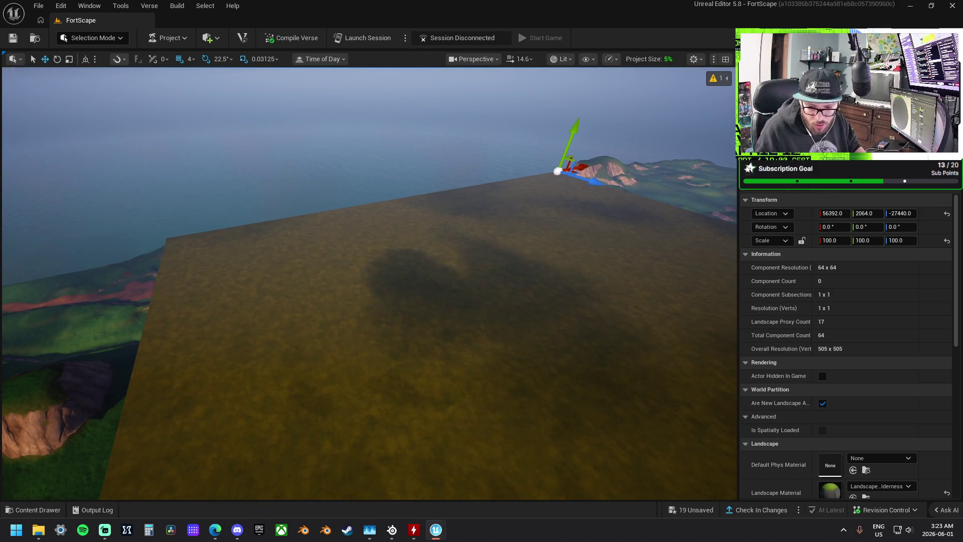
mouse_move(469, 288)
mouse_down()
mouse_move(441, 289)
mouse_move(469, 286)
mouse_up()
click(419, 271)
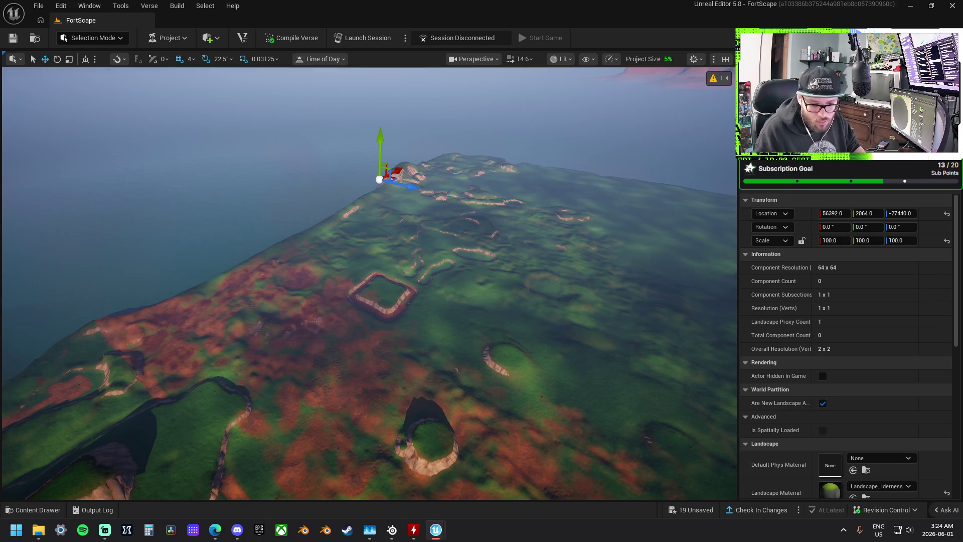
mouse_move(502, 285)
mouse_down()
mouse_move(470, 284)
mouse_move(470, 271)
mouse_move(470, 306)
mouse_move(436, 256)
mouse_up()
key(Delete)
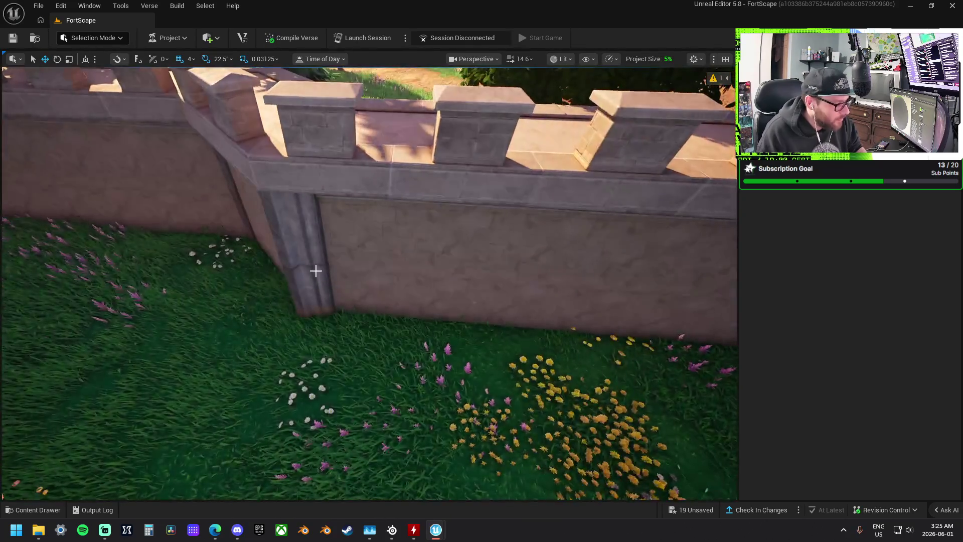
Select the dark pillar piece beside the castle wall
click(321, 279)
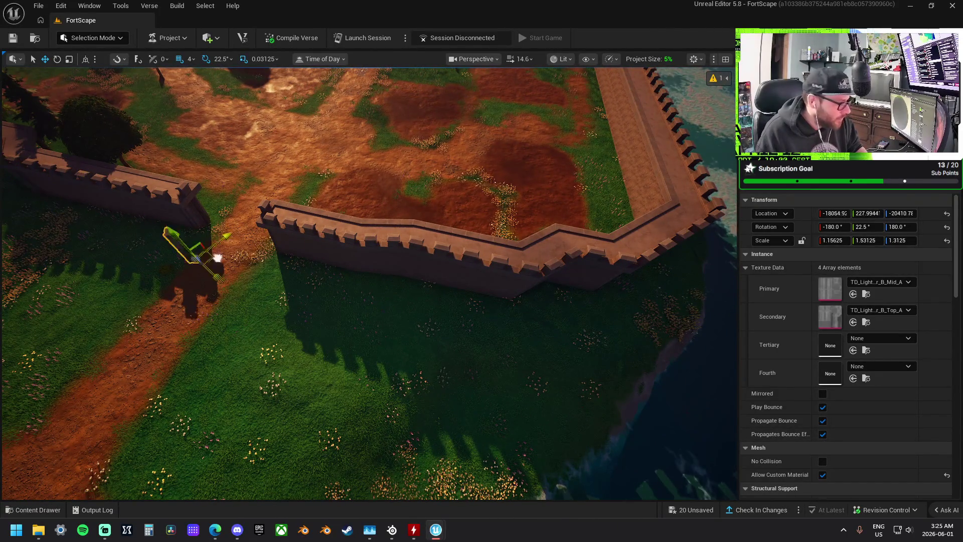
Move the pillar against the wall's angled section and rotate it 22.5°
drag(527, 301, 522, 307)
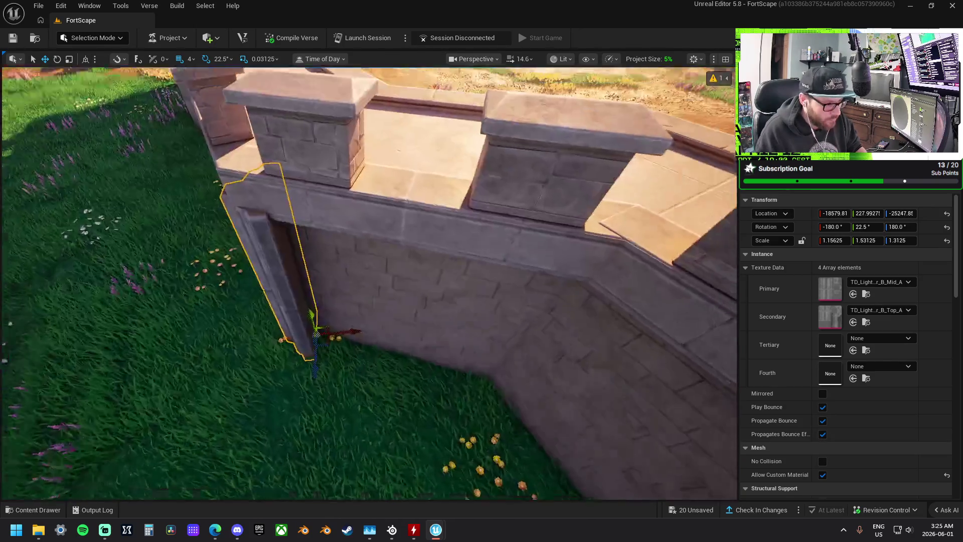
key(e)
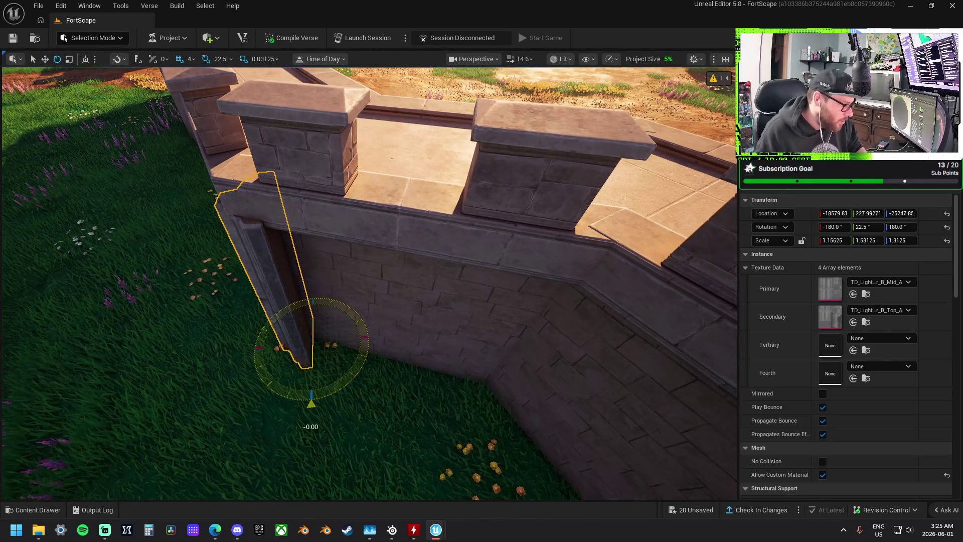
drag(366, 380, 394, 409)
drag(458, 300, 464, 341)
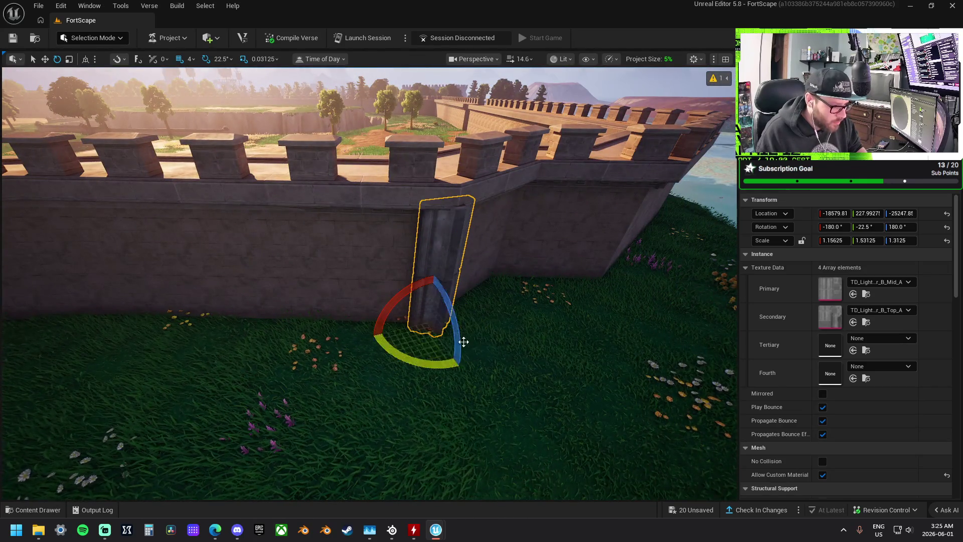
scroll(504, 298, down, 3)
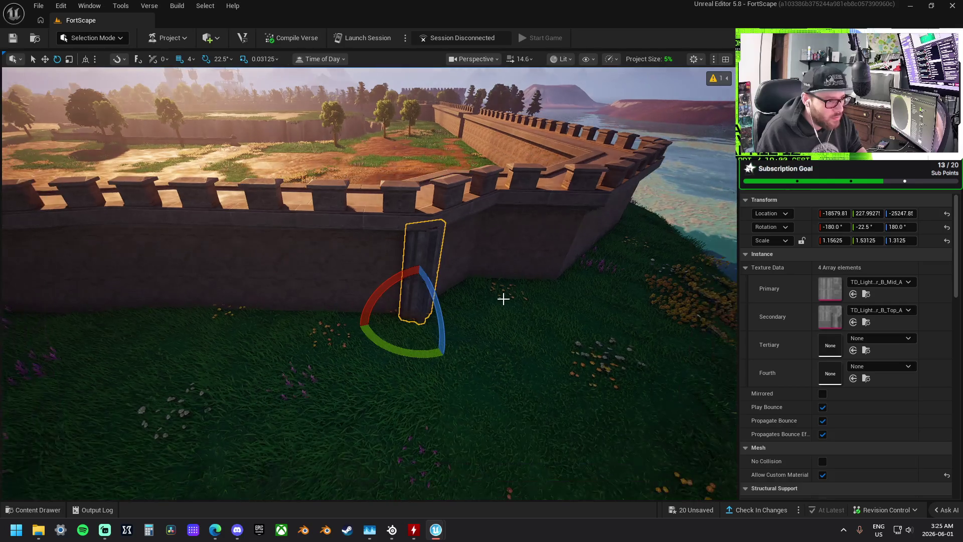
scroll(504, 298, down, 2)
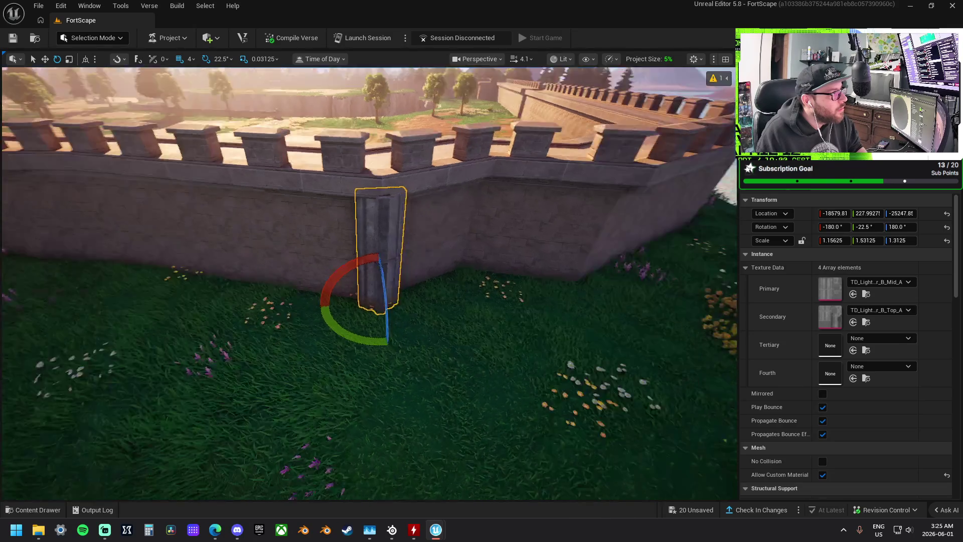
scroll(503, 298, down, 3)
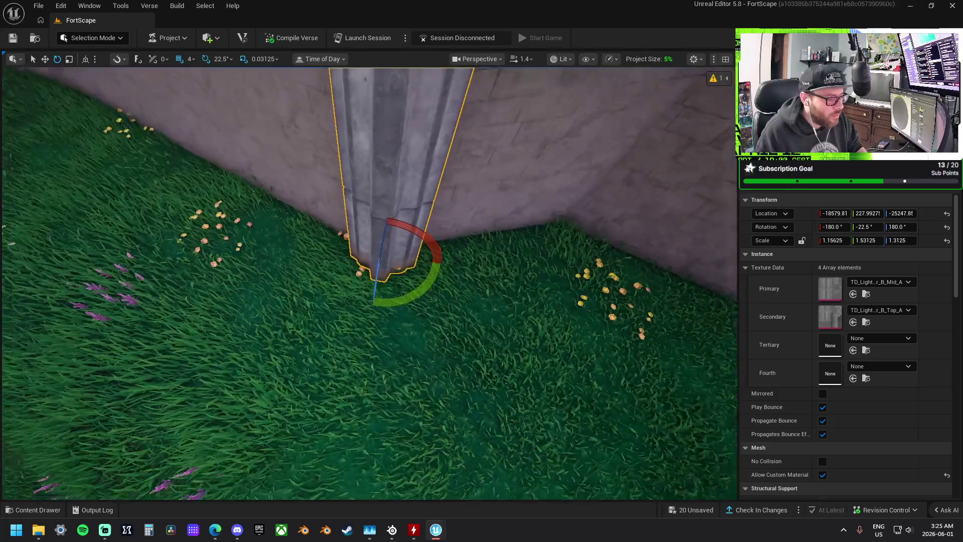
Slide the buttress flush along the wall base to -18617.4, 227.99, -25223.6
key(w)
drag(422, 264, 420, 260)
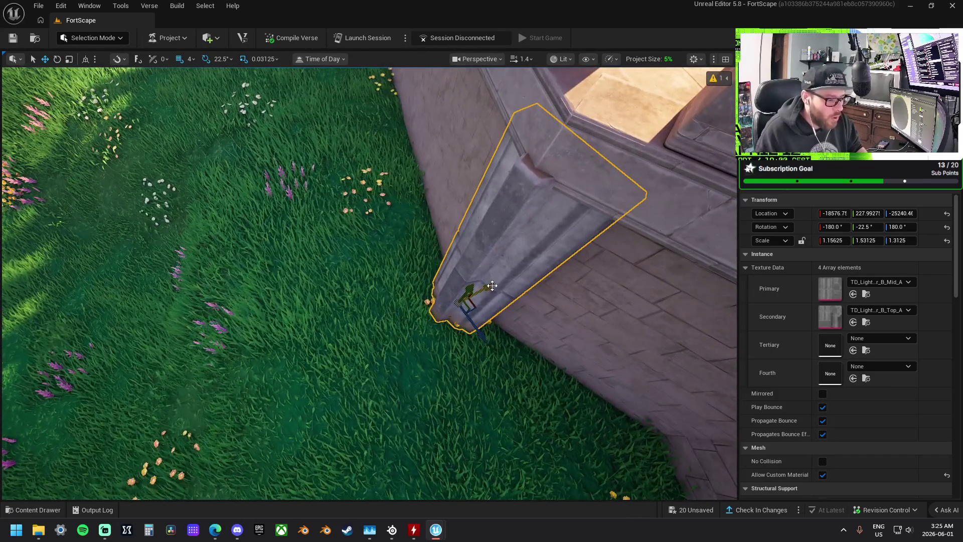
mouse_move(487, 287)
mouse_down()
mouse_move(504, 287)
mouse_move(497, 282)
mouse_up()
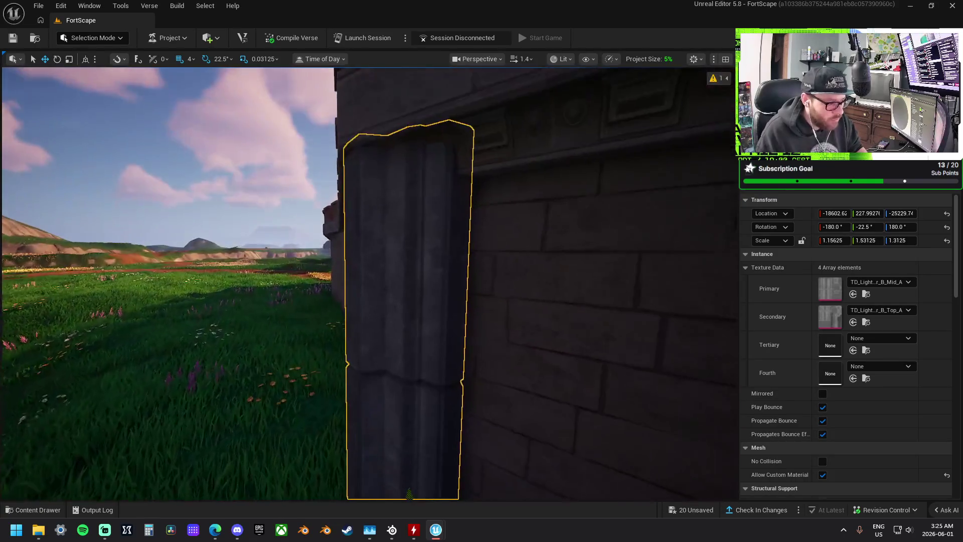
drag(405, 347, 406, 347)
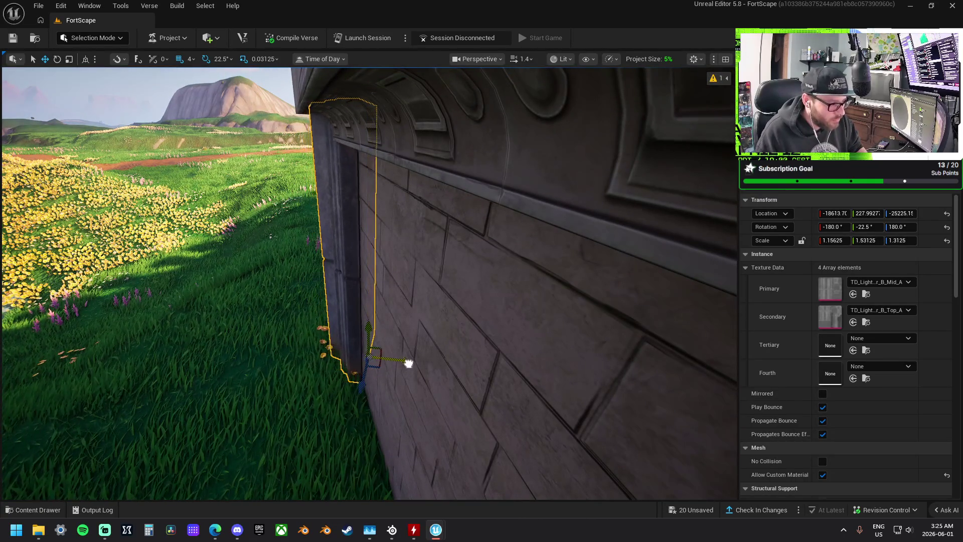
drag(372, 326, 343, 315)
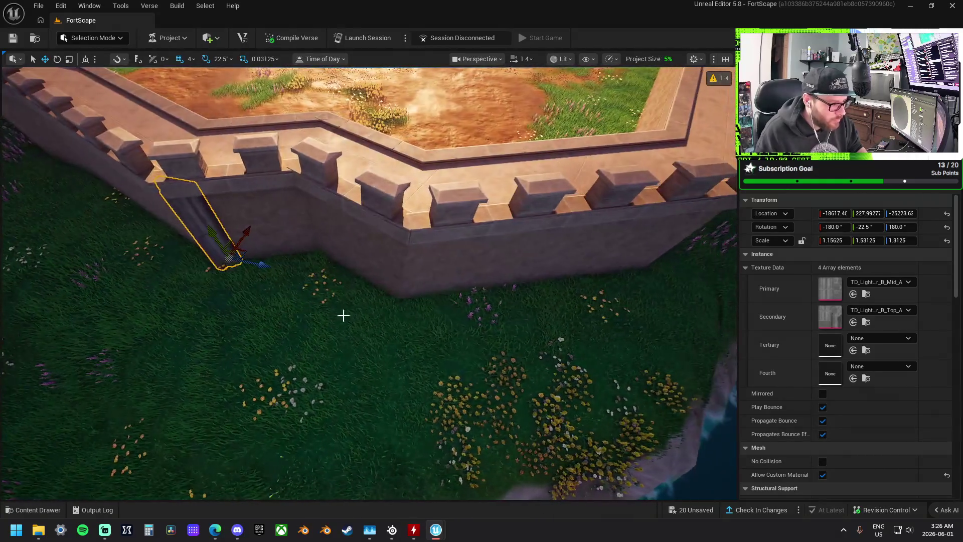
Move the buttress along the wall and shift the parapet top piece slightly left
mouse_move(247, 253)
mouse_down()
mouse_move(369, 293)
mouse_move(412, 295)
mouse_up()
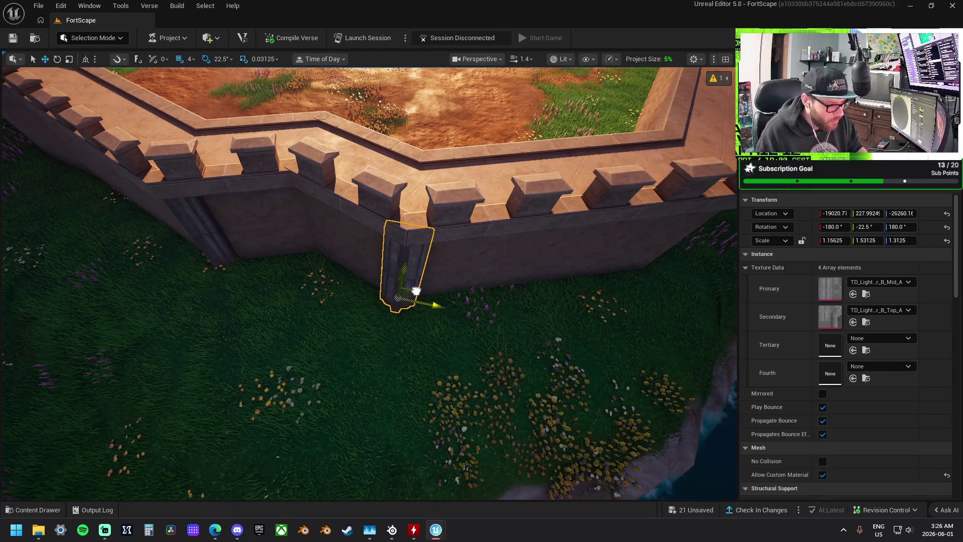
drag(415, 290, 420, 304)
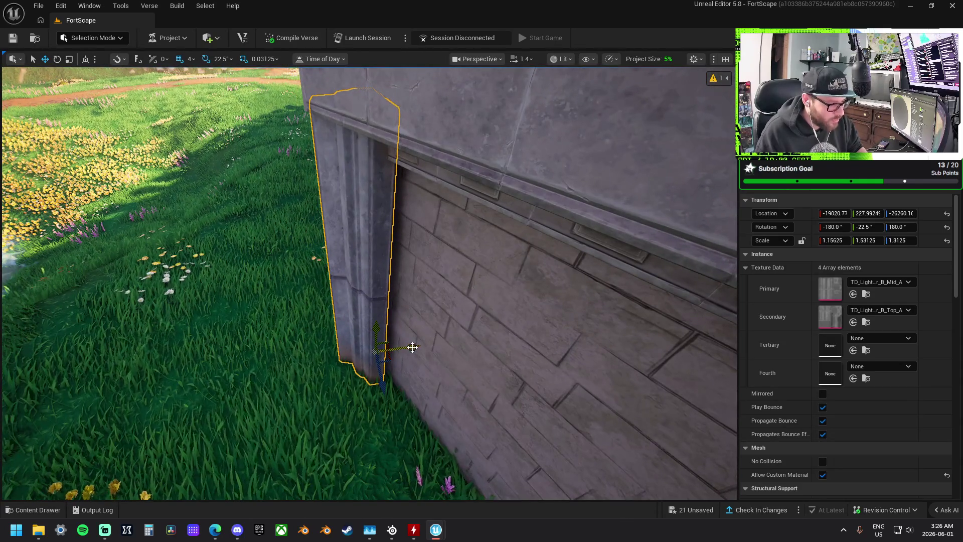
drag(421, 351, 421, 351)
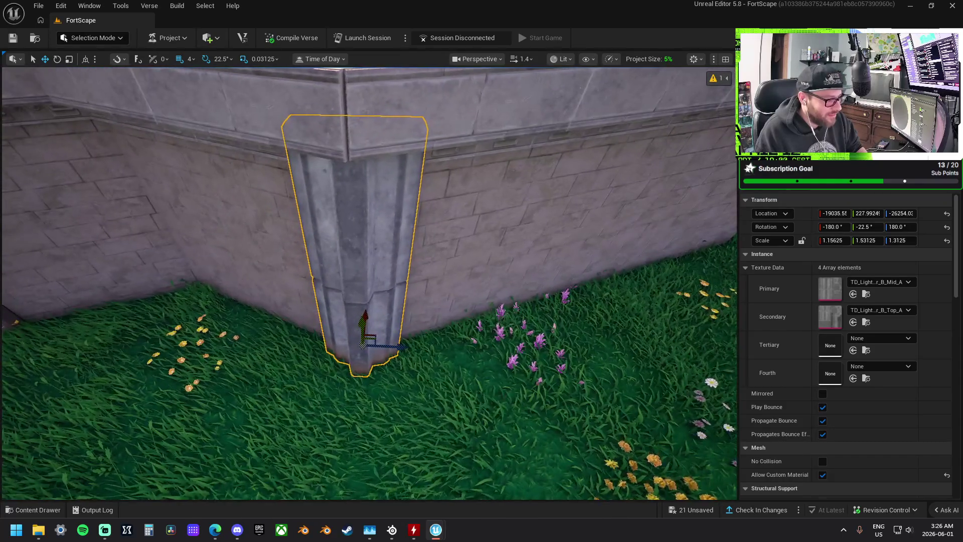
drag(455, 232, 478, 206)
click(455, 230)
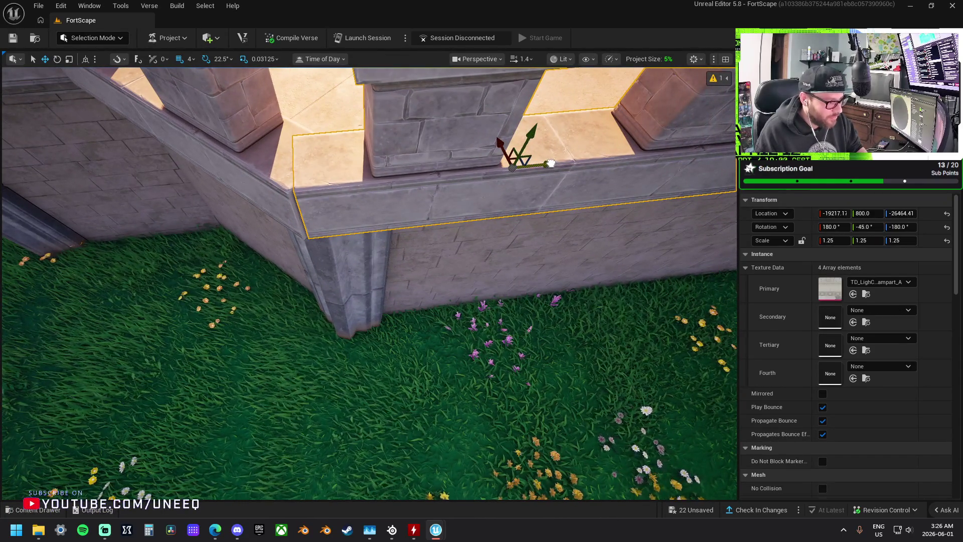
drag(551, 163, 546, 161)
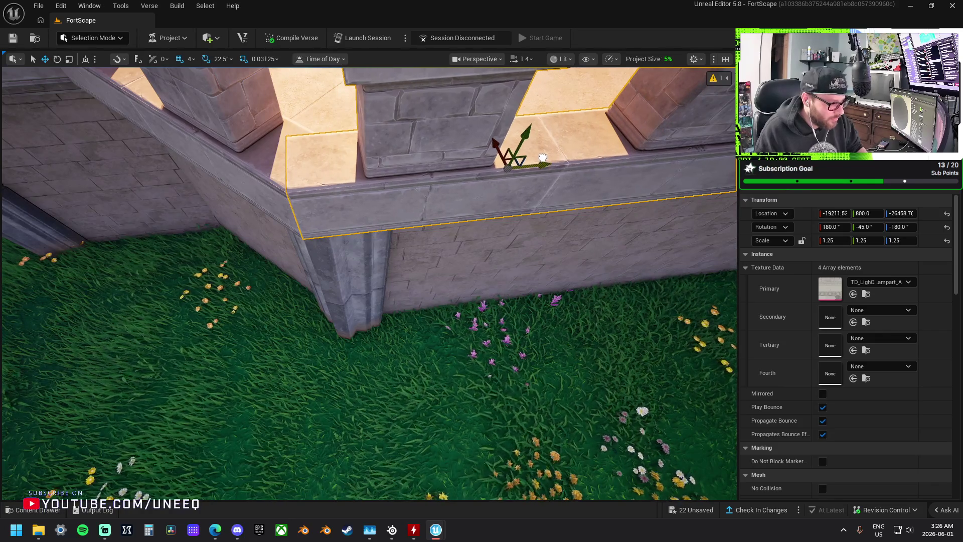
scroll(510, 168, down, 5)
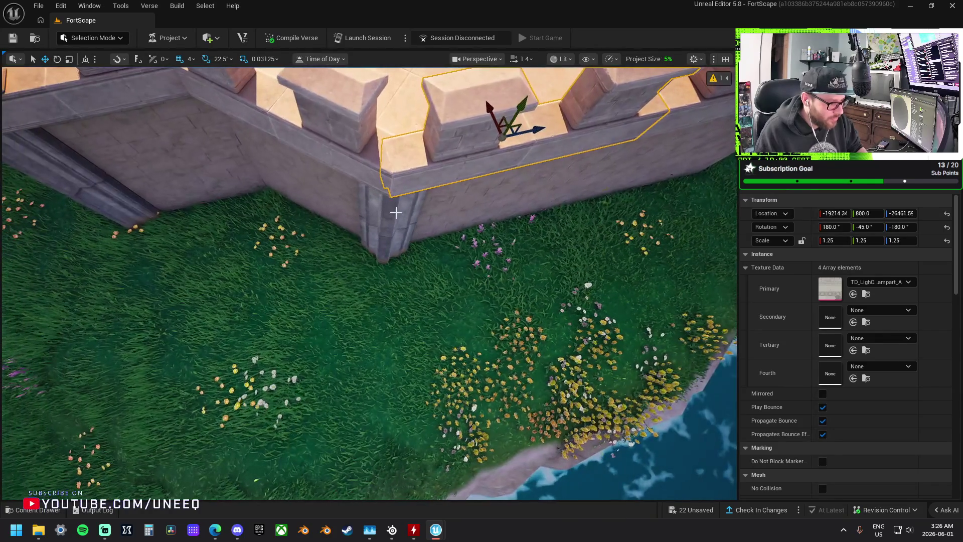
Rotate another buttress 45° and fit it against the wall corner
click(315, 268)
scroll(320, 253, down, 2)
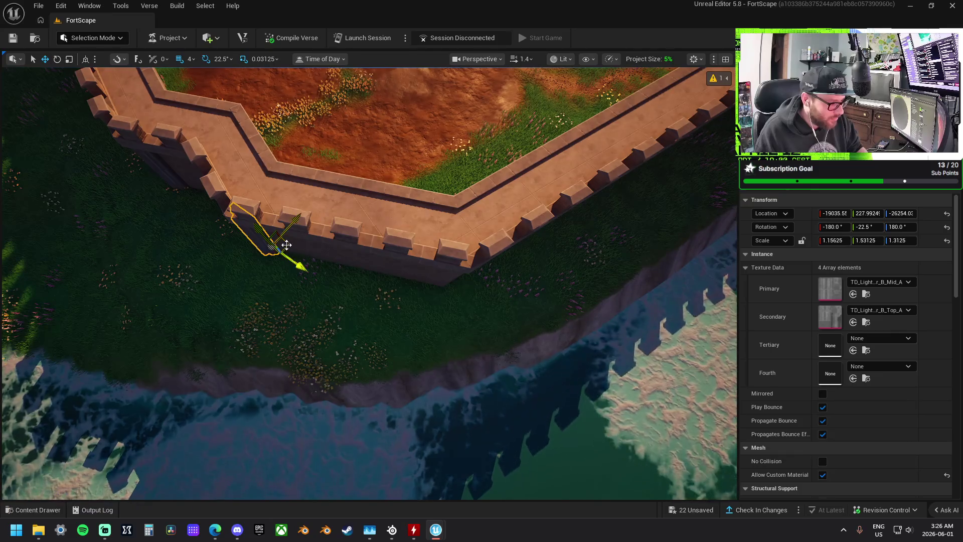
key(f)
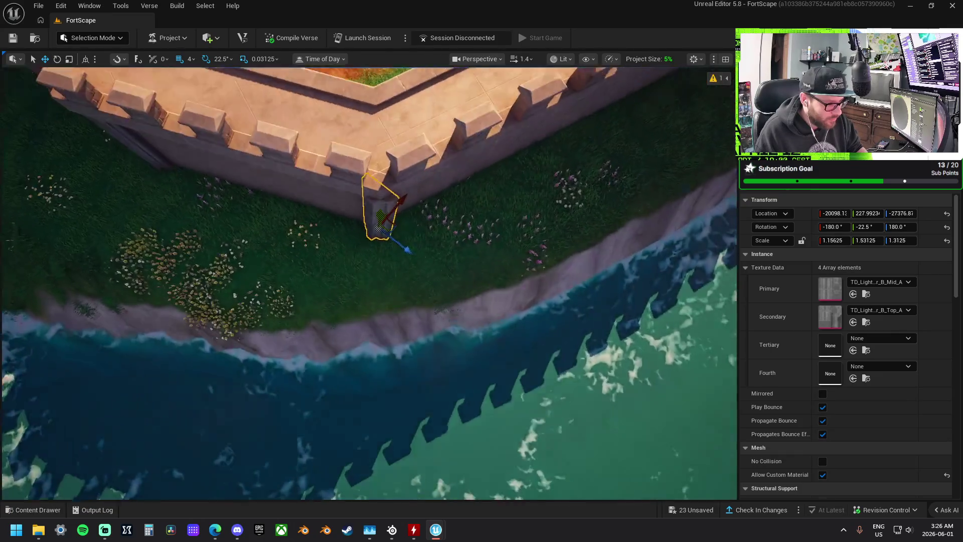
key(e)
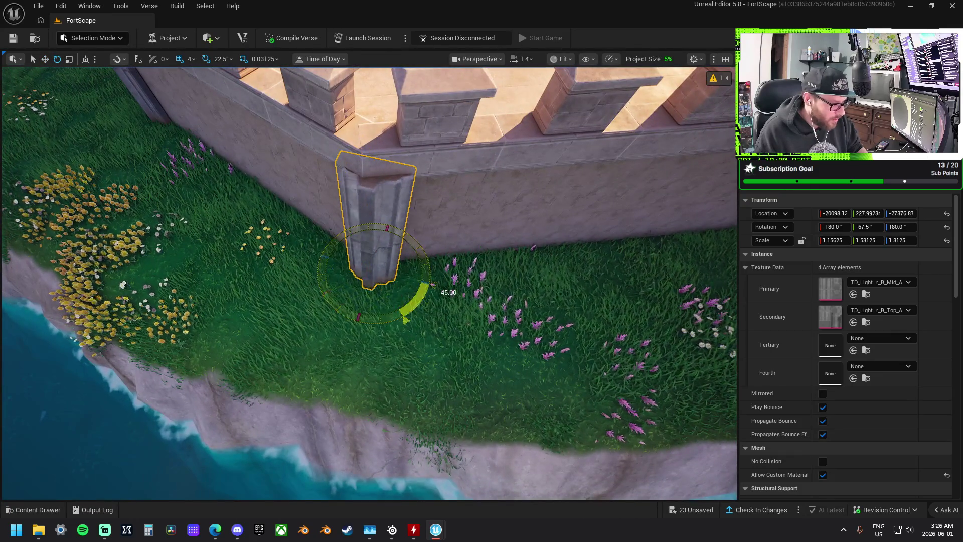
drag(387, 322, 384, 279)
key(w)
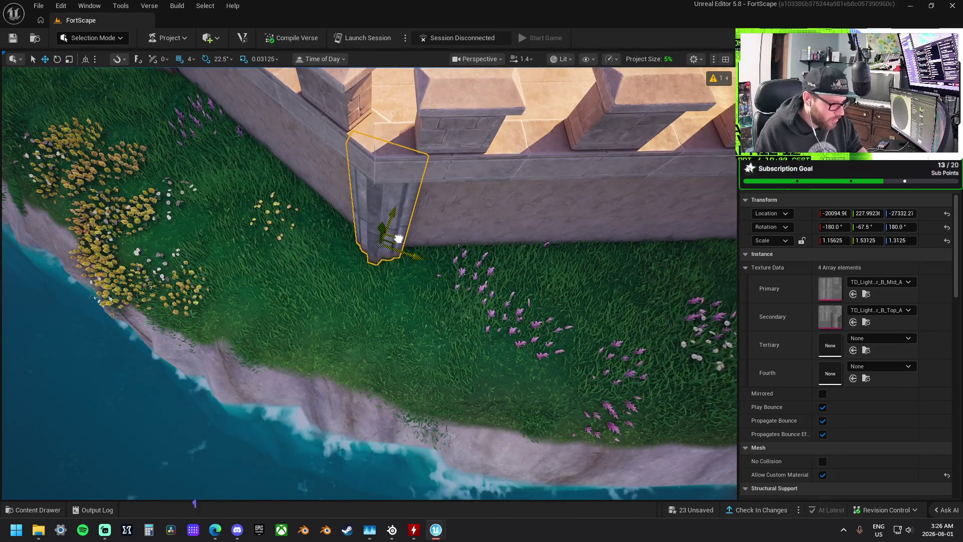
mouse_move(389, 231)
mouse_down()
mouse_move(380, 160)
mouse_move(386, 241)
mouse_move(427, 281)
mouse_move(175, 268)
mouse_up()
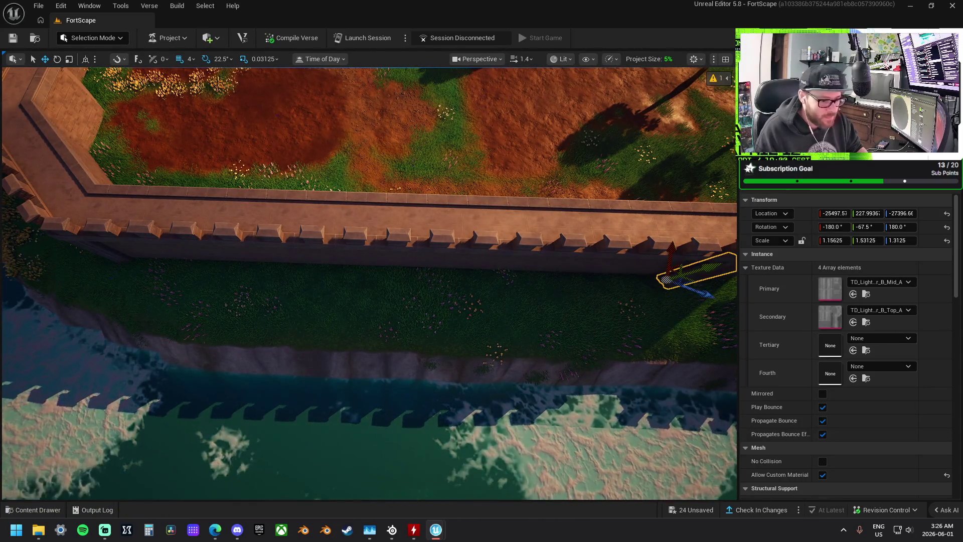
Fly along the walls to an overview and undo the last wall piece placement
key(d)
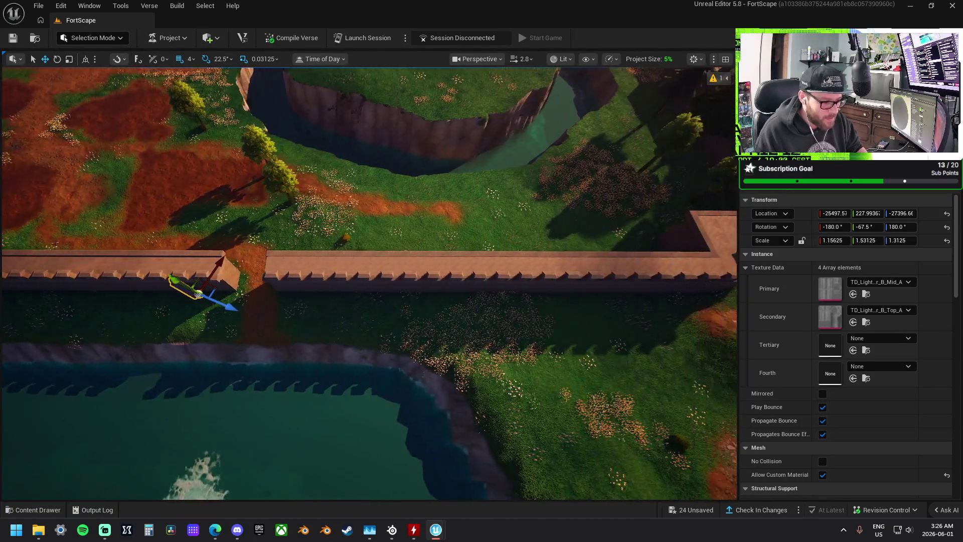
scroll(221, 288, up, 1)
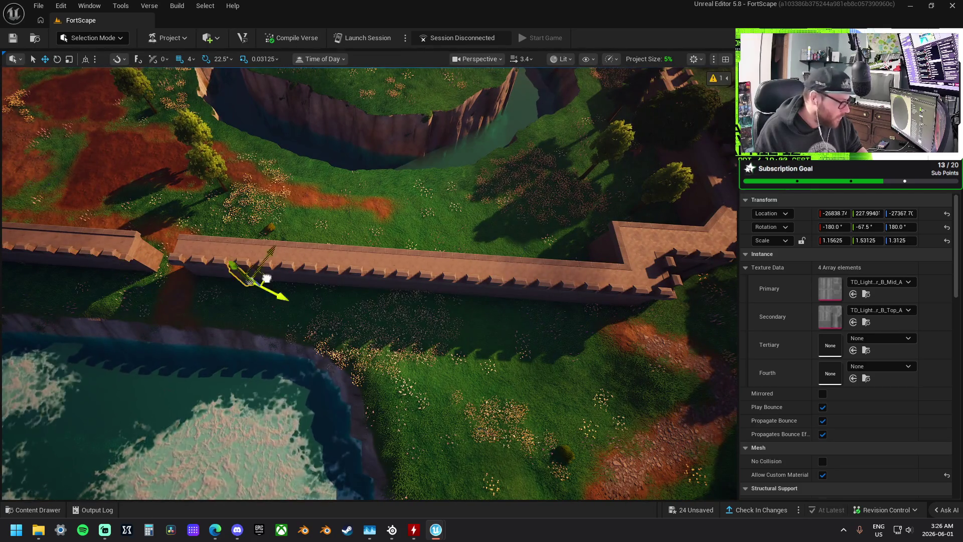
key(w)
scroll(368, 284, up, 1)
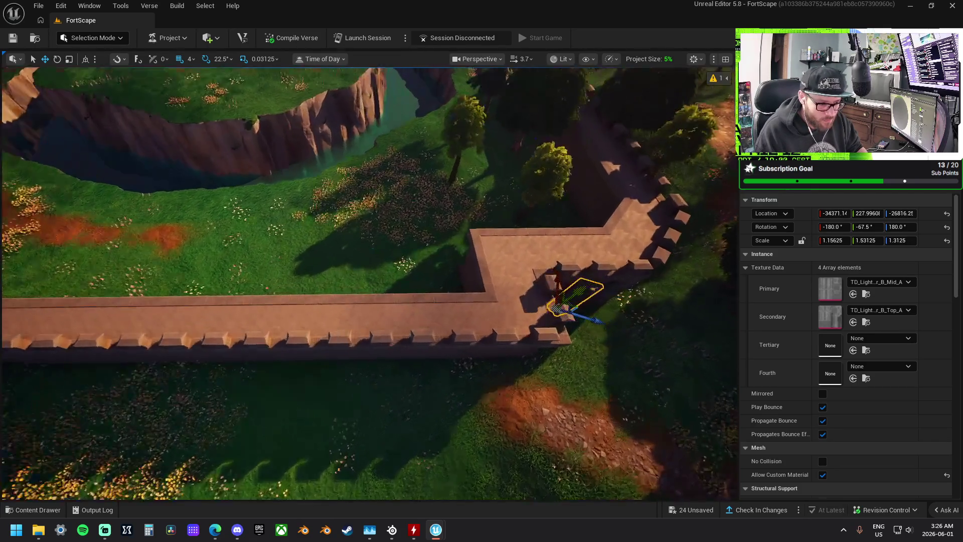
key(s)
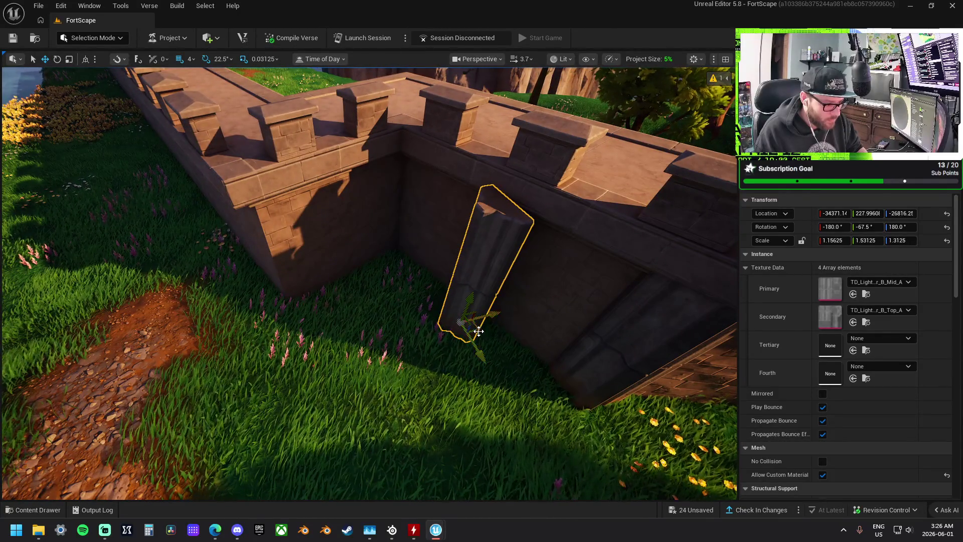
key(s)
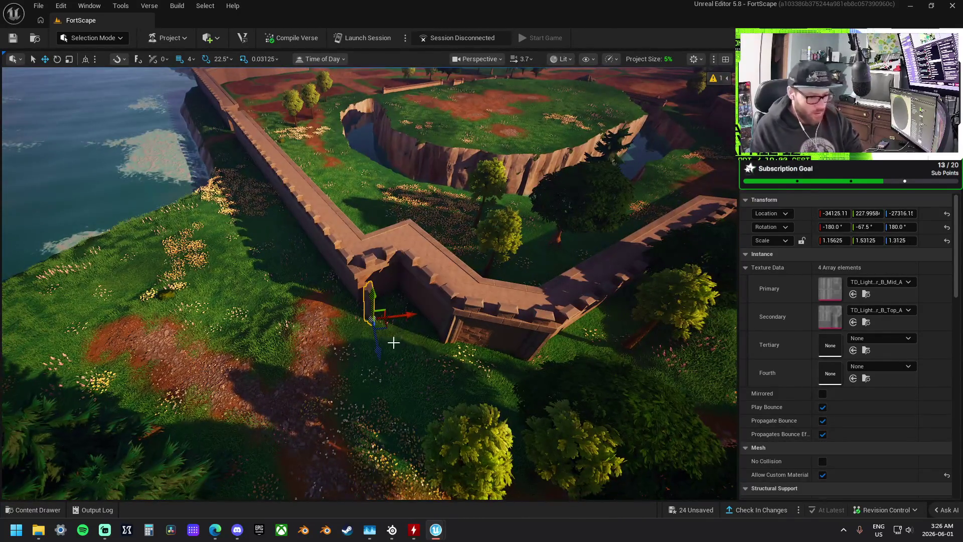
key(Delete)
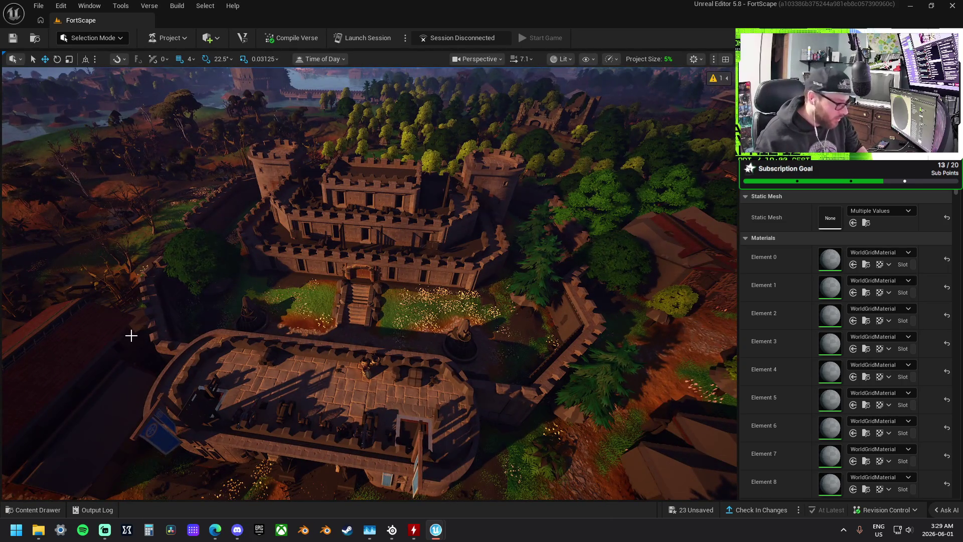
Select a castle mesh to view its WorldGridMaterial slots
click(570, 328)
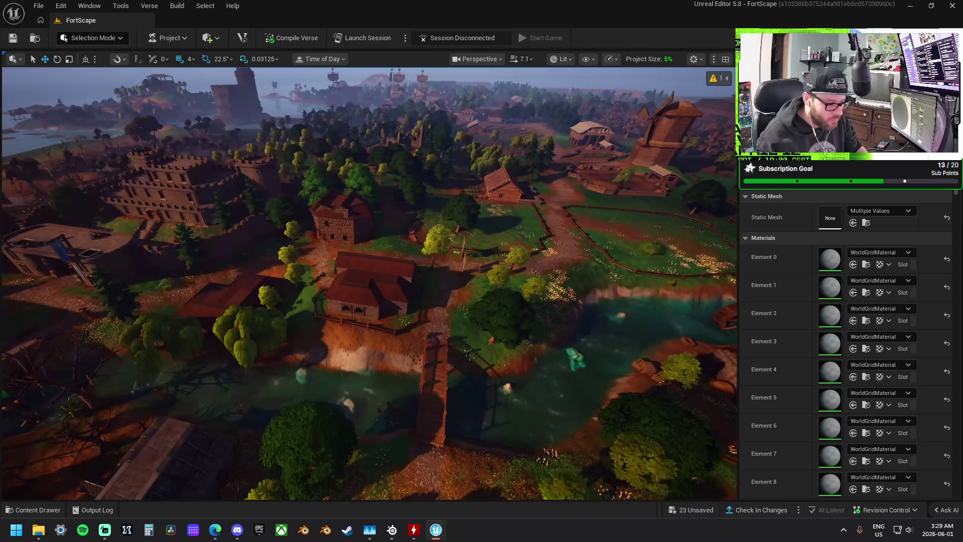
Fly the camera through the FortScape gate into the cobwebbed stone hall
scroll(370, 283, up, 5)
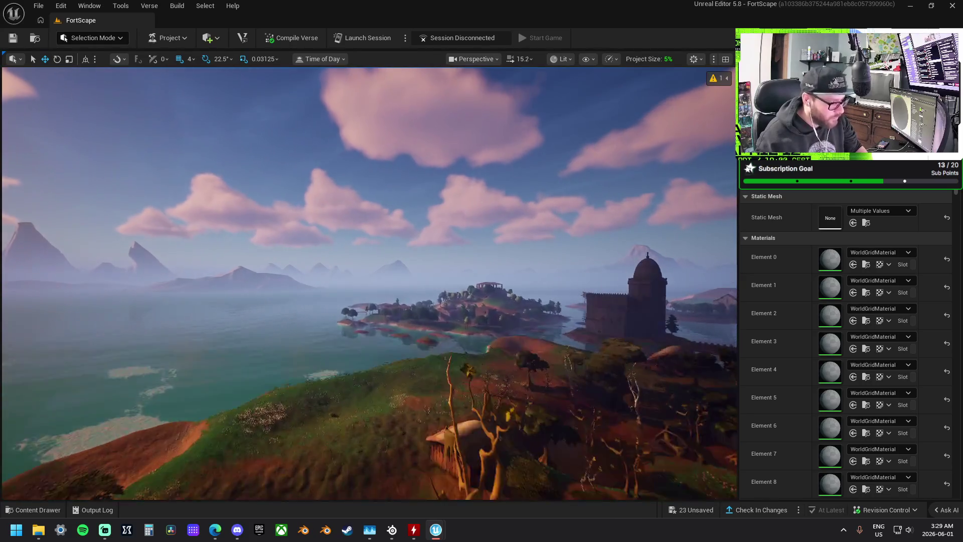
scroll(370, 283, down, 3)
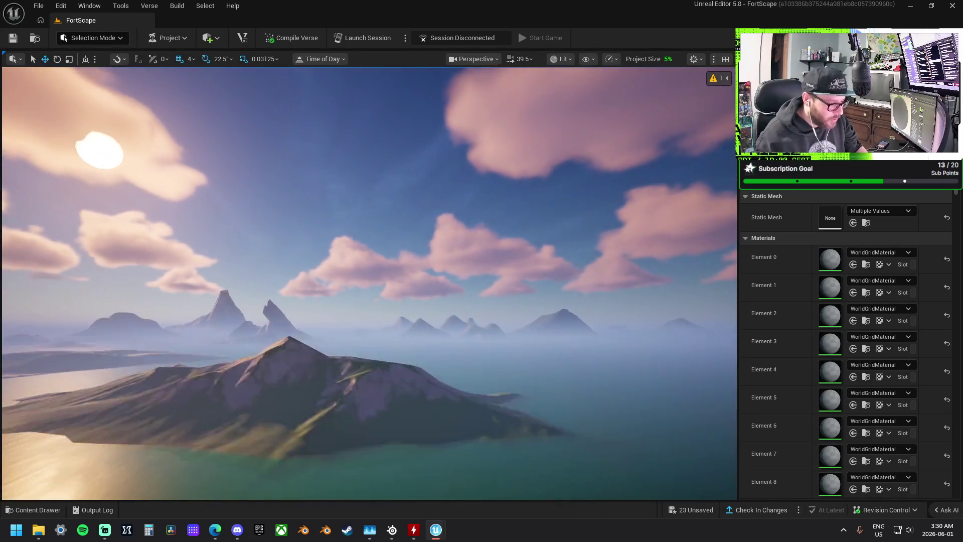
scroll(370, 283, down, 3)
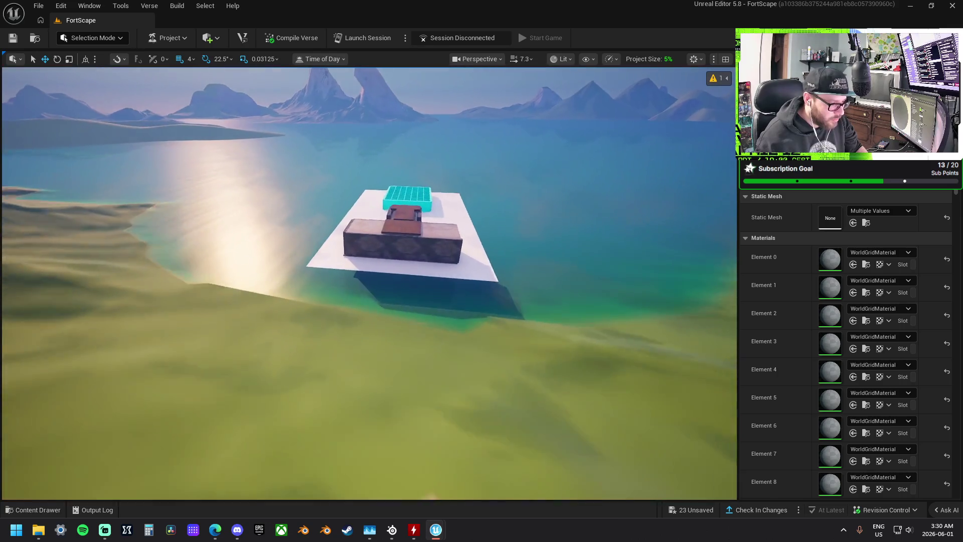
scroll(370, 283, down, 3)
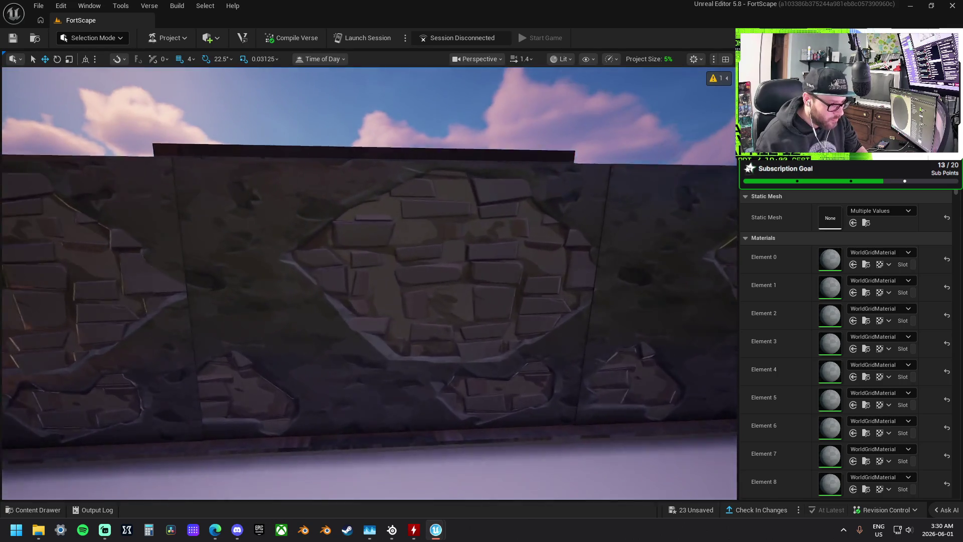
scroll(370, 283, down, 2)
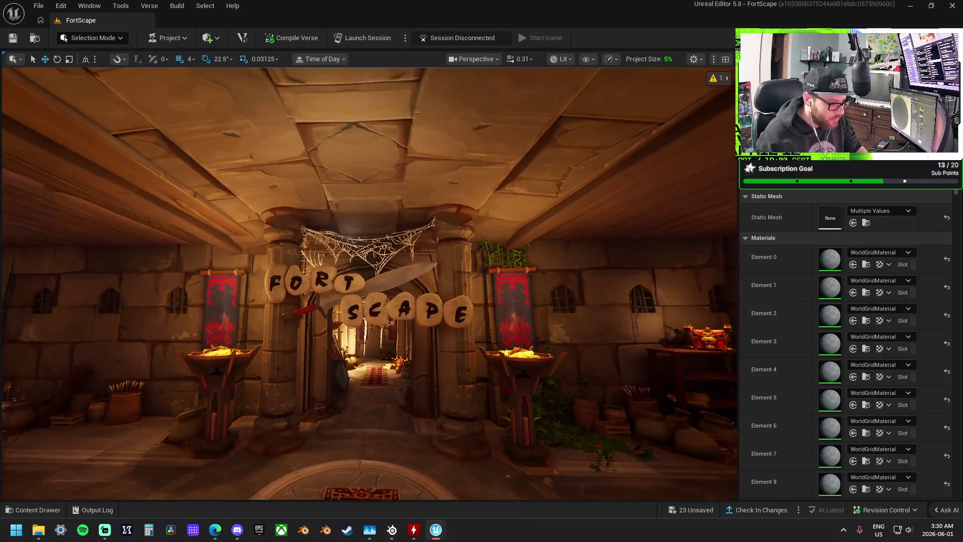
scroll(369, 283, up, 3)
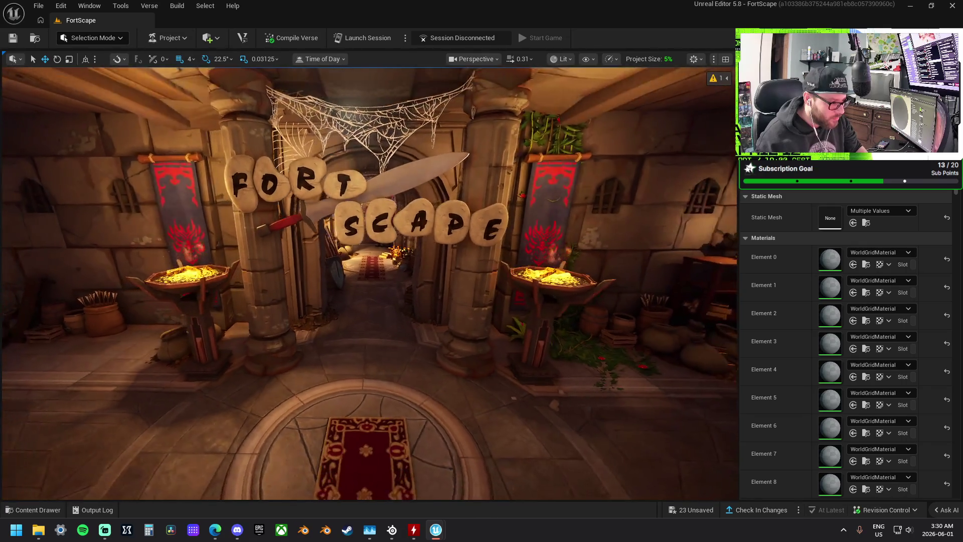
scroll(370, 283, down, 3)
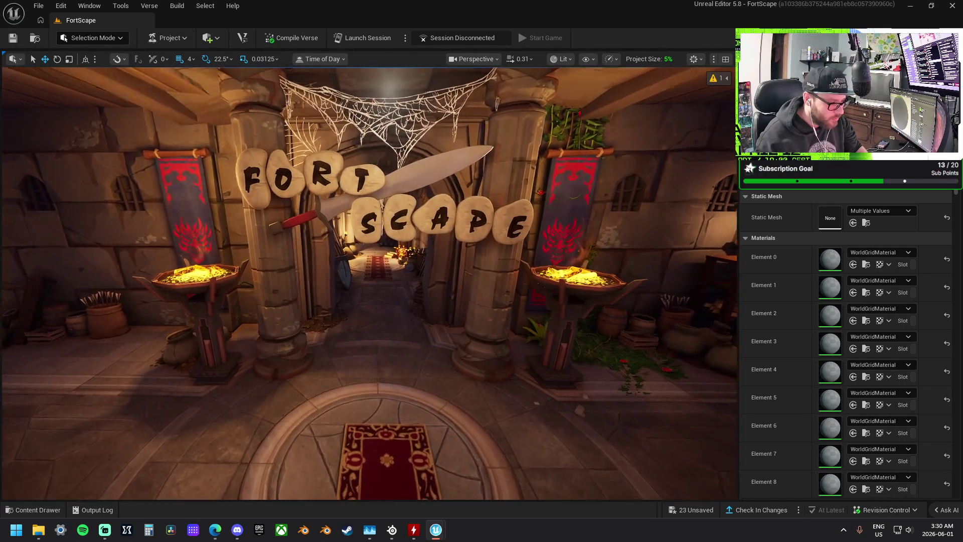
key(w)
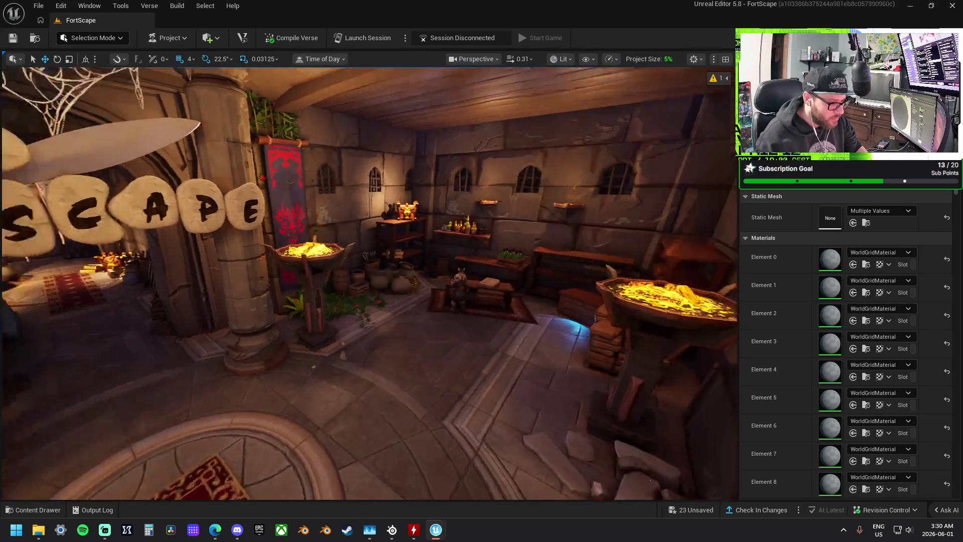
key(w)
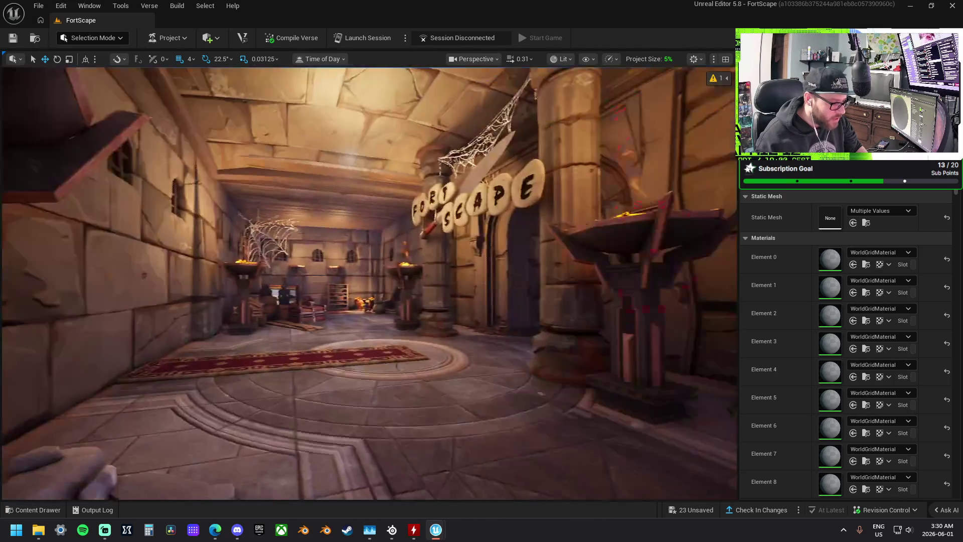
key(w)
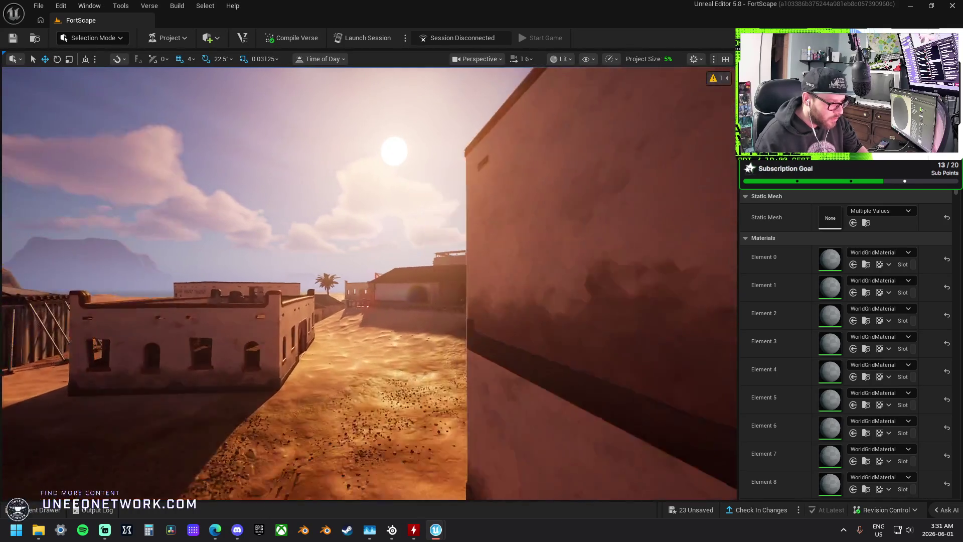
Select the tower's upper wall panels, try placing a new wall piece, then undo it
scroll(460, 328, up, 2)
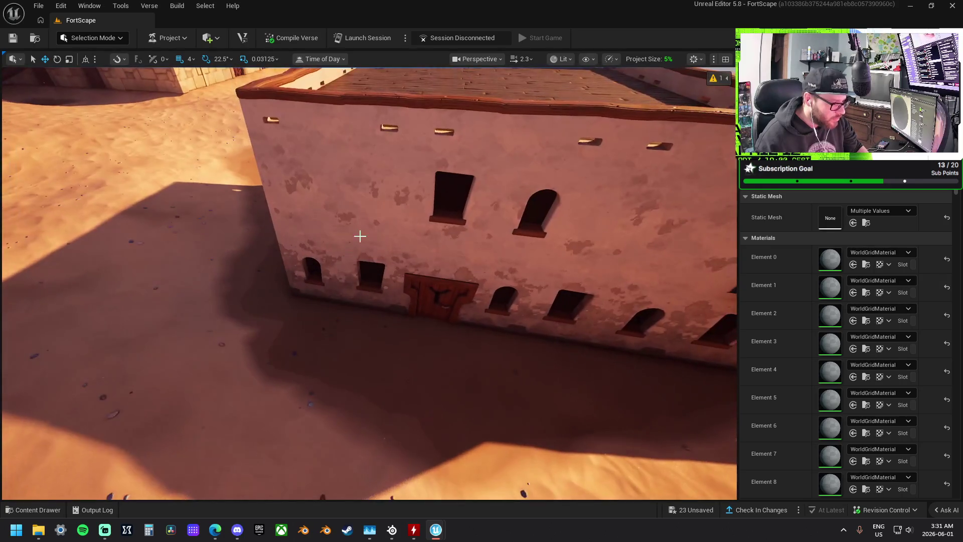
click(366, 221)
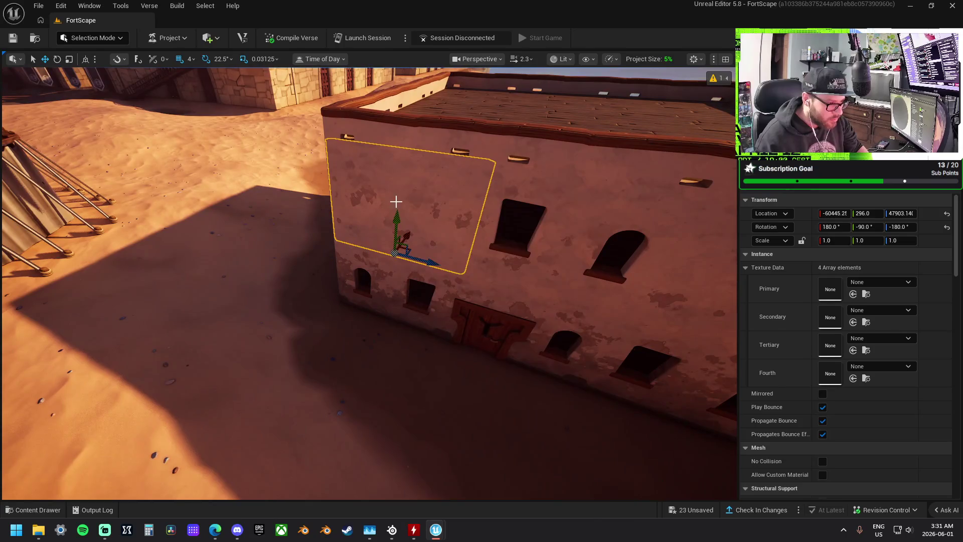
right_click(396, 202)
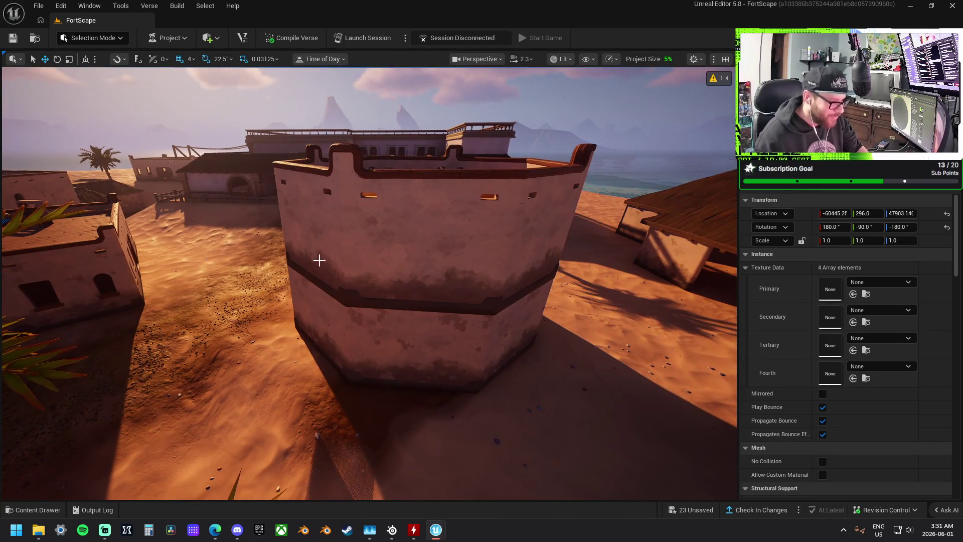
click(318, 261)
ctrl+click(519, 273)
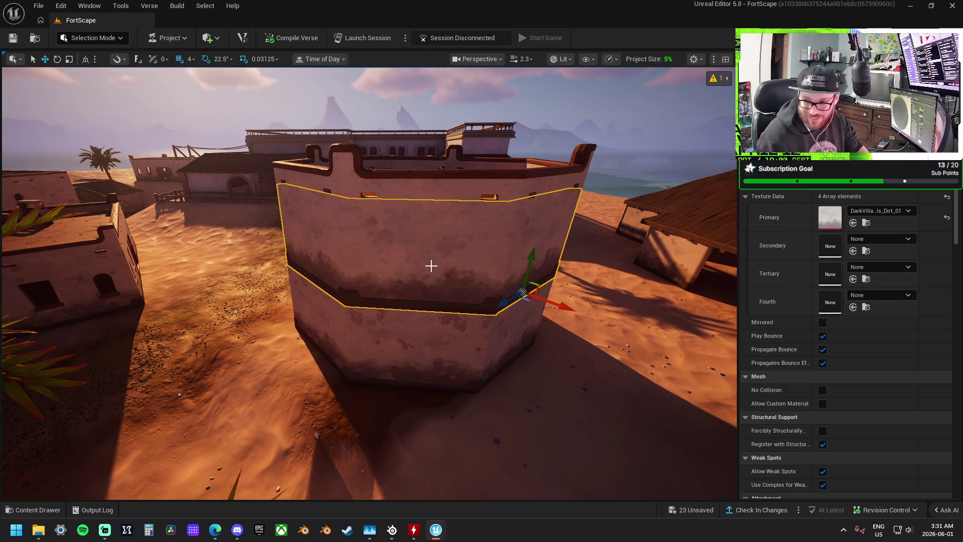
right_click(431, 266)
mouse_move(493, 220)
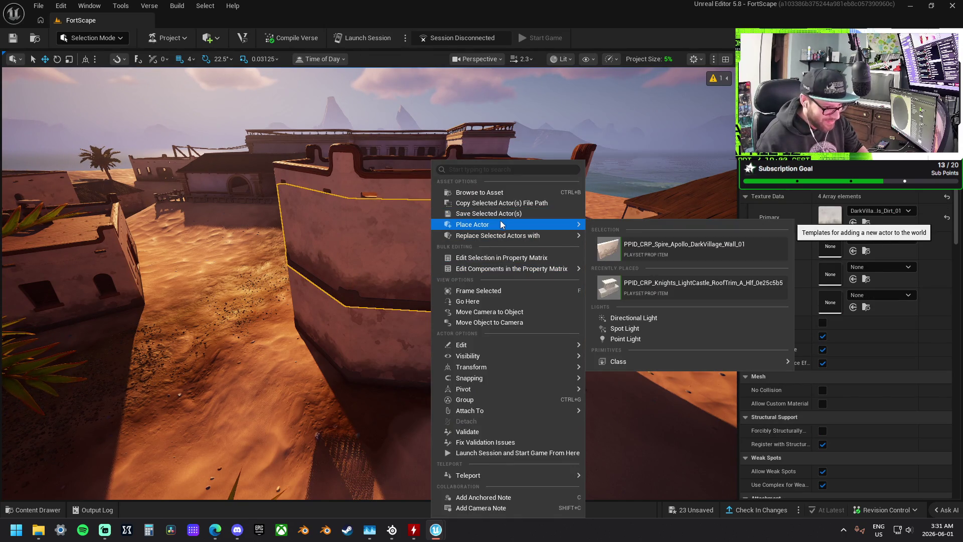
click(610, 246)
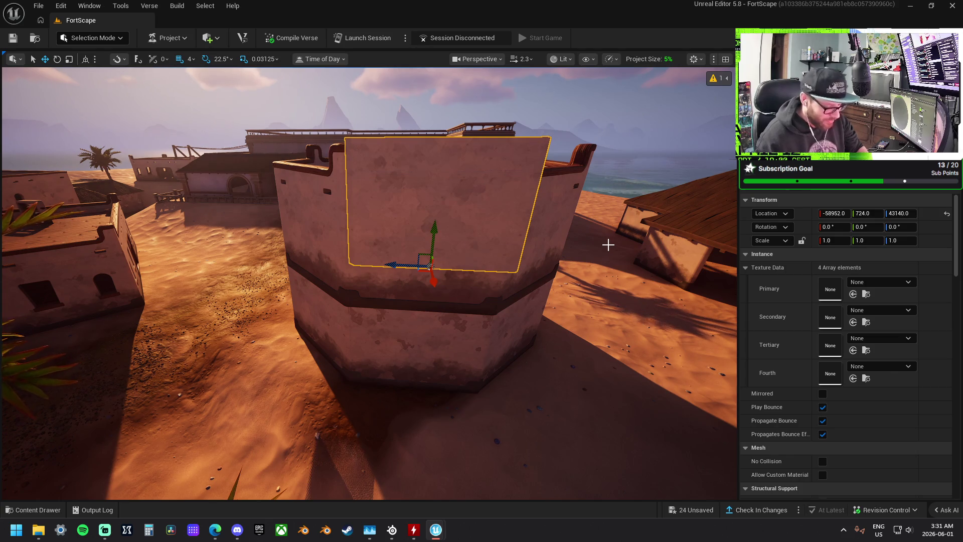
key(ctrl+z)
Select the tower's left and front wall panels, then close in to face the nearer wall panel
click(333, 243)
ctrl+click(470, 263)
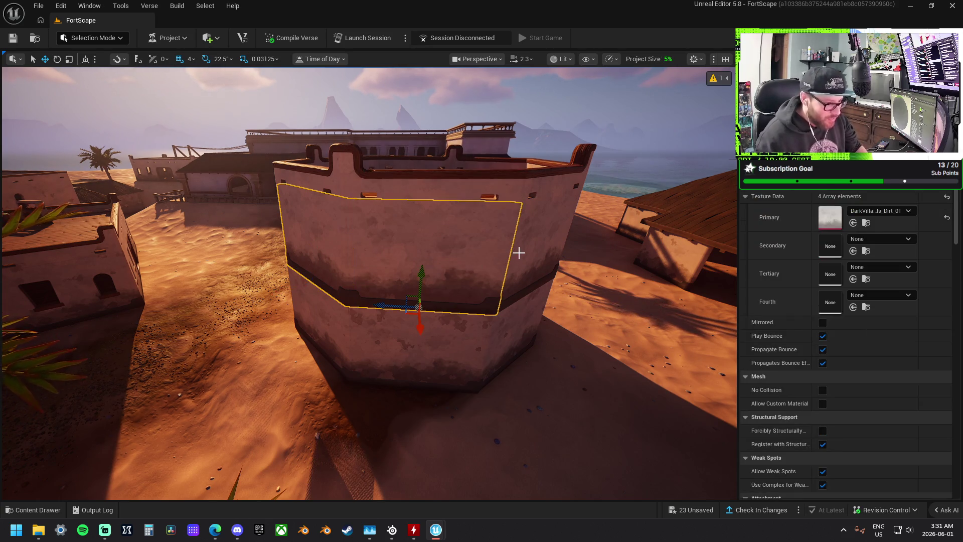
right_click(465, 257)
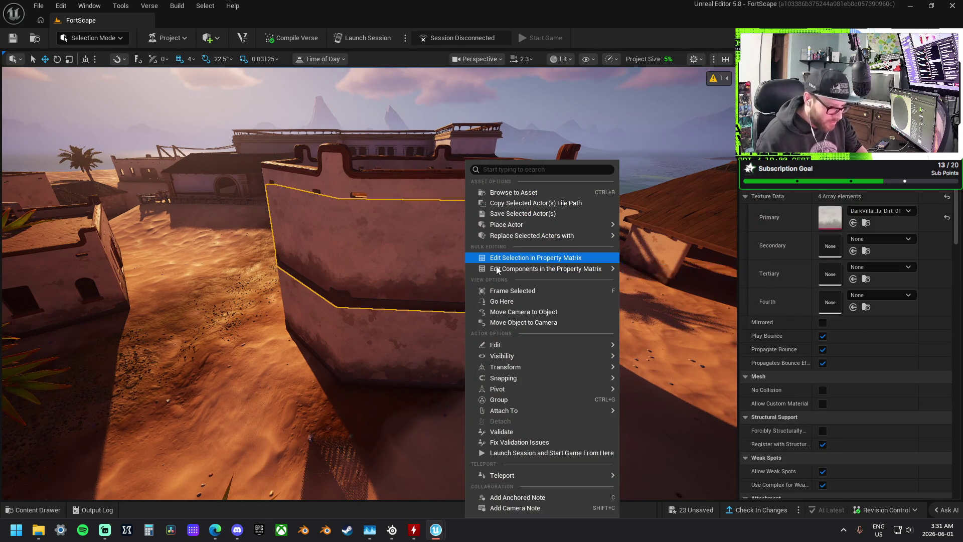
click(684, 280)
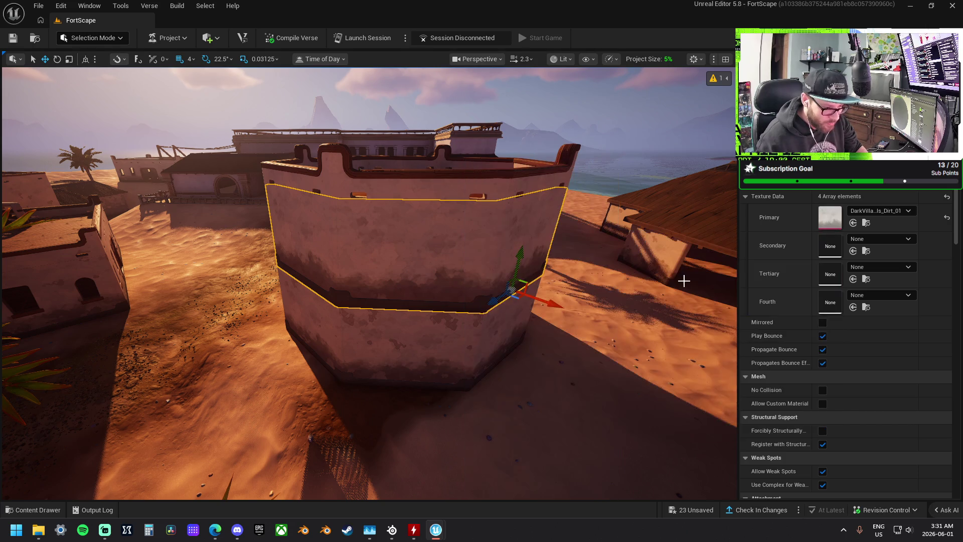
drag(602, 172, 595, 260)
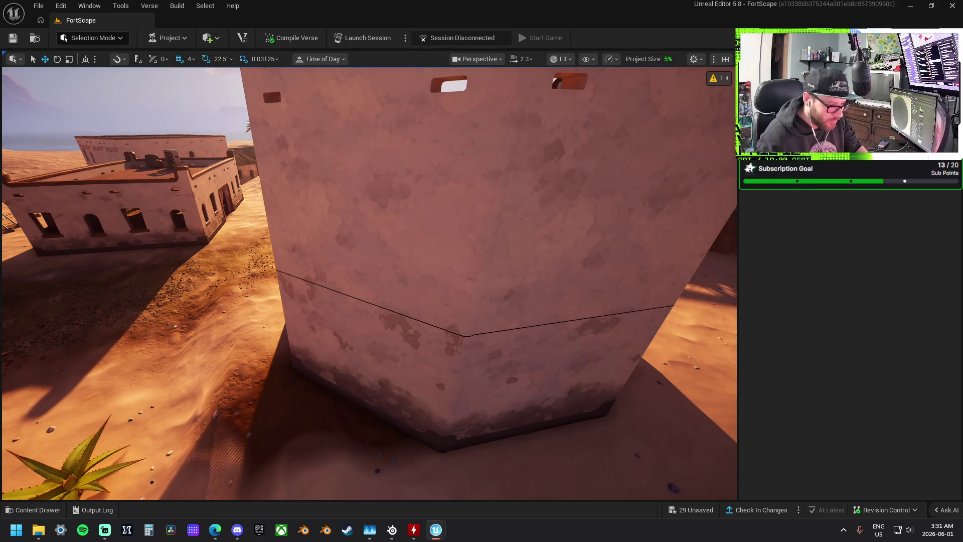
click(270, 82)
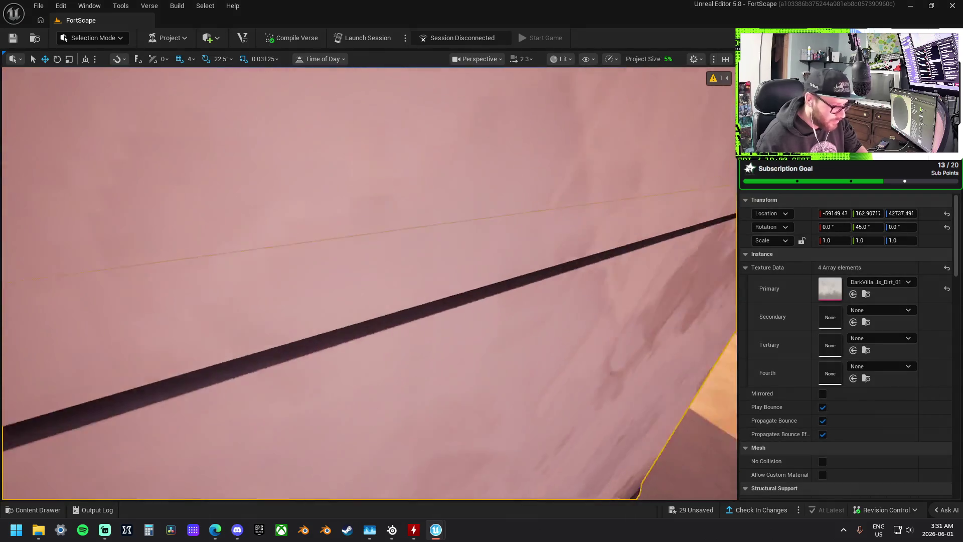
mouse_move(526, 286)
mouse_down()
mouse_move(363, 264)
mouse_move(405, 269)
mouse_move(405, 241)
mouse_up()
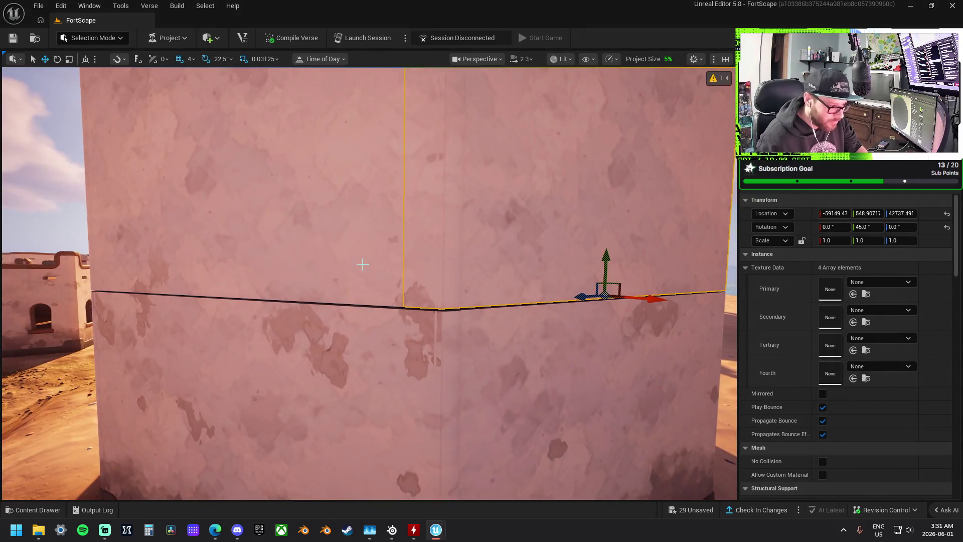
click(404, 269)
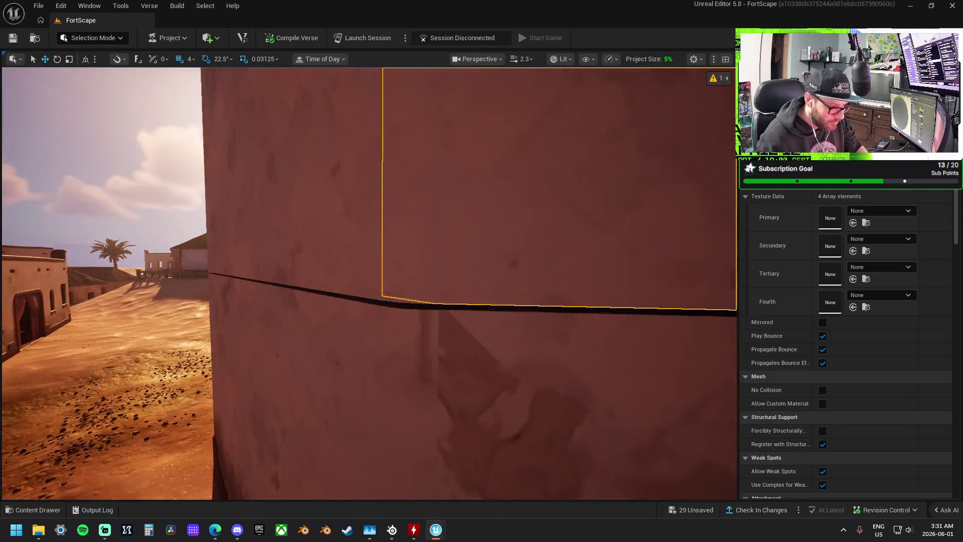
click(329, 233)
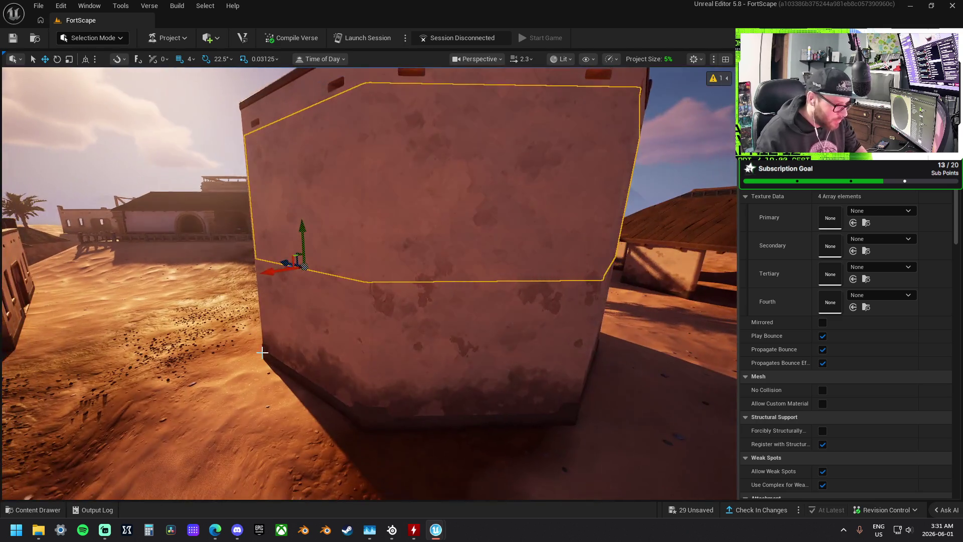
Undo the accidental selection change and frame the selected wall in the view
click(262, 353)
scroll(262, 352, up, 10)
scroll(262, 352, down, 3)
key(ctrl+z)
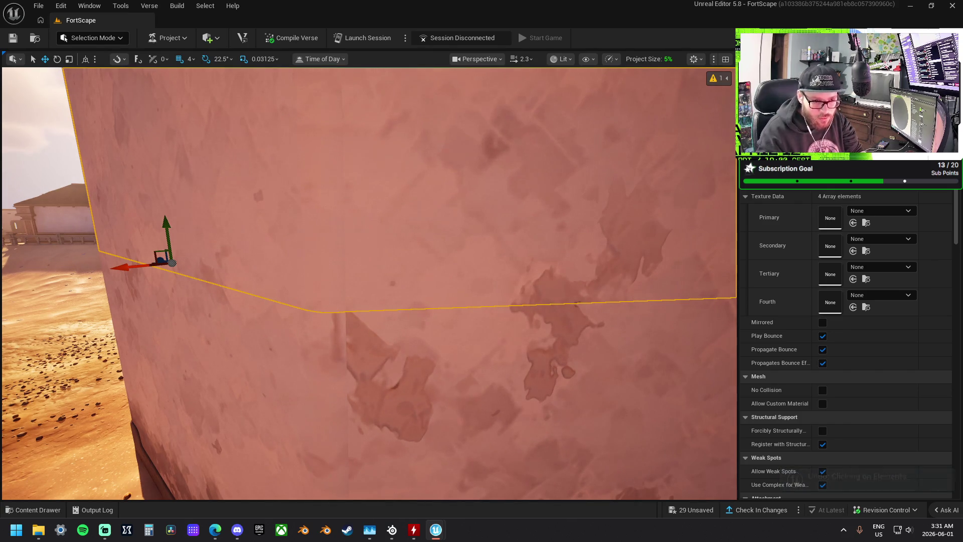
key(f)
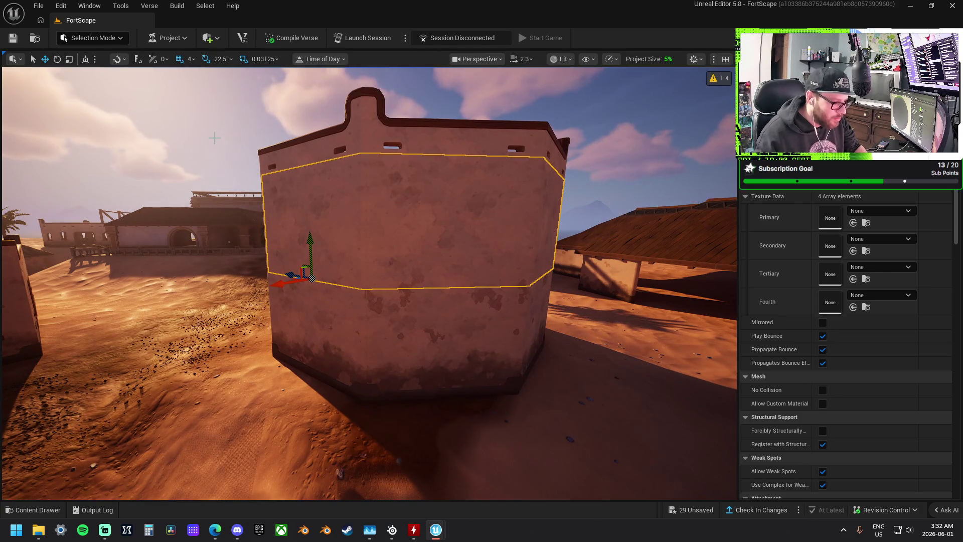
click(238, 355)
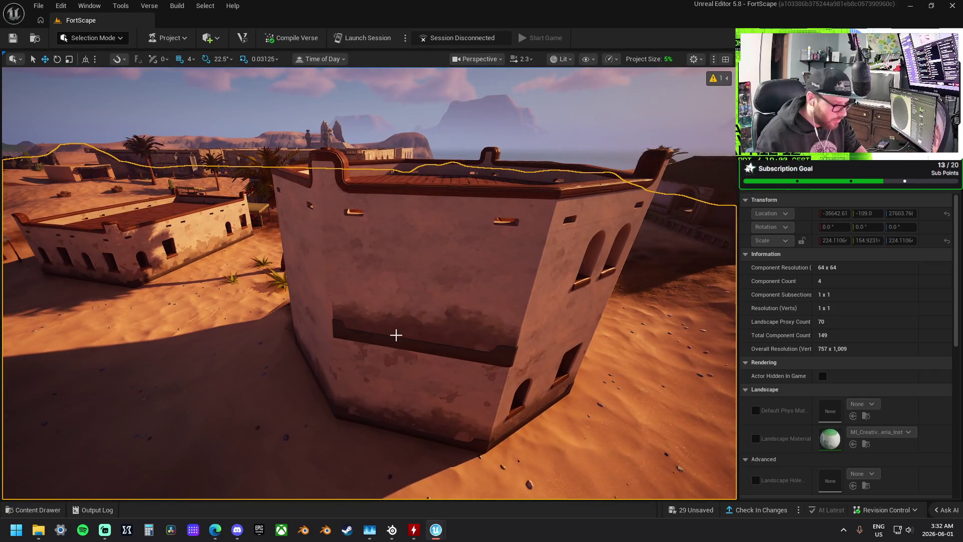
Select the tower's upper wall panels, place a new wall piece at the front panel, then undo it
click(396, 333)
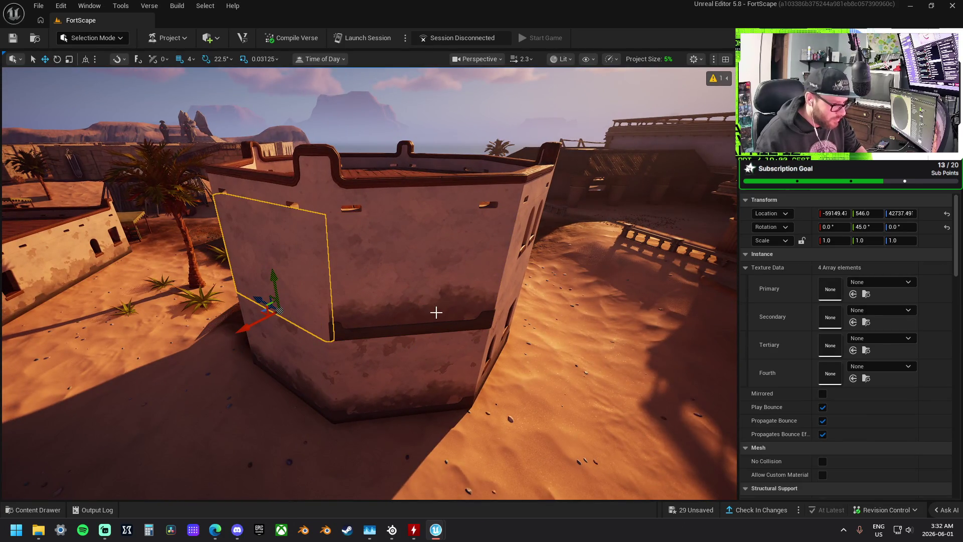
scroll(436, 312, up, 3)
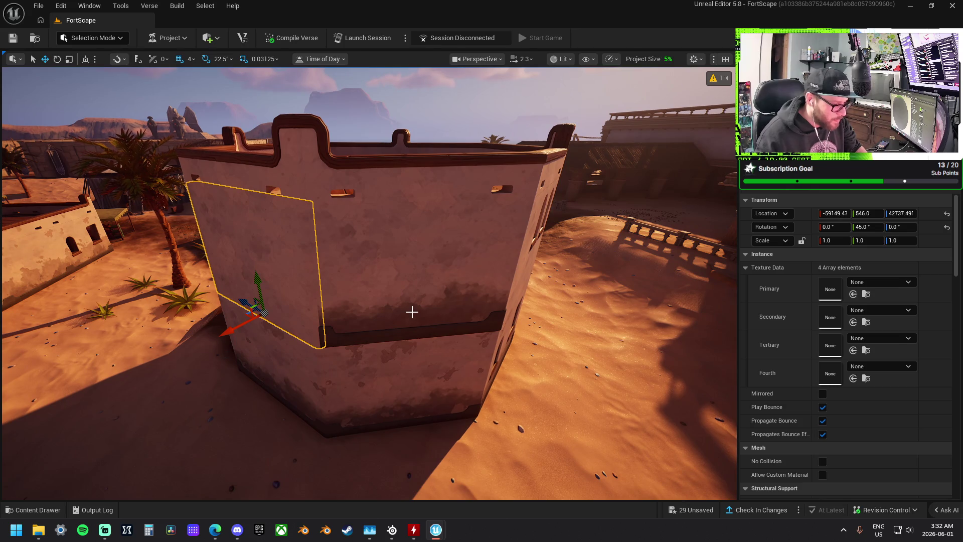
click(436, 311)
right_click(442, 275)
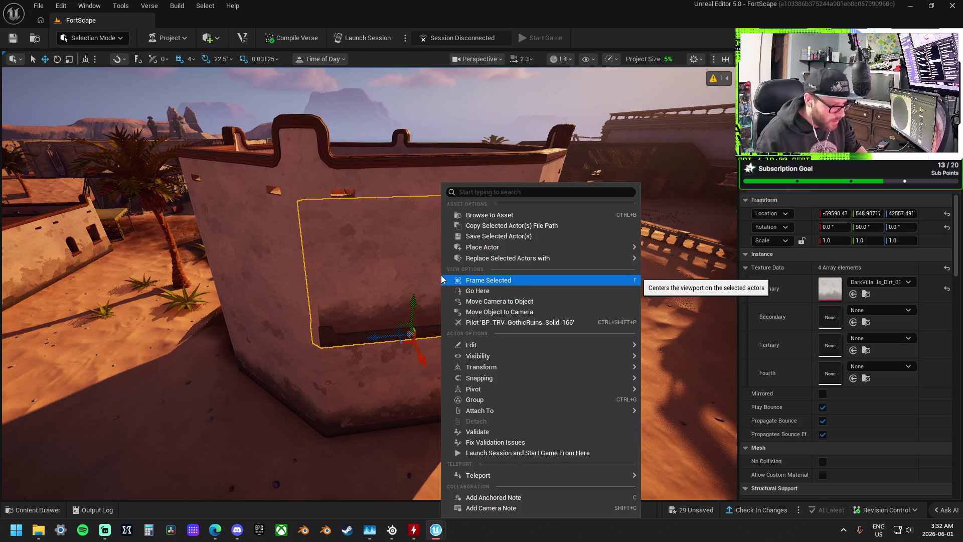
drag(436, 281, 466, 261)
scroll(370, 311, down, 3)
click(281, 250)
click(399, 249)
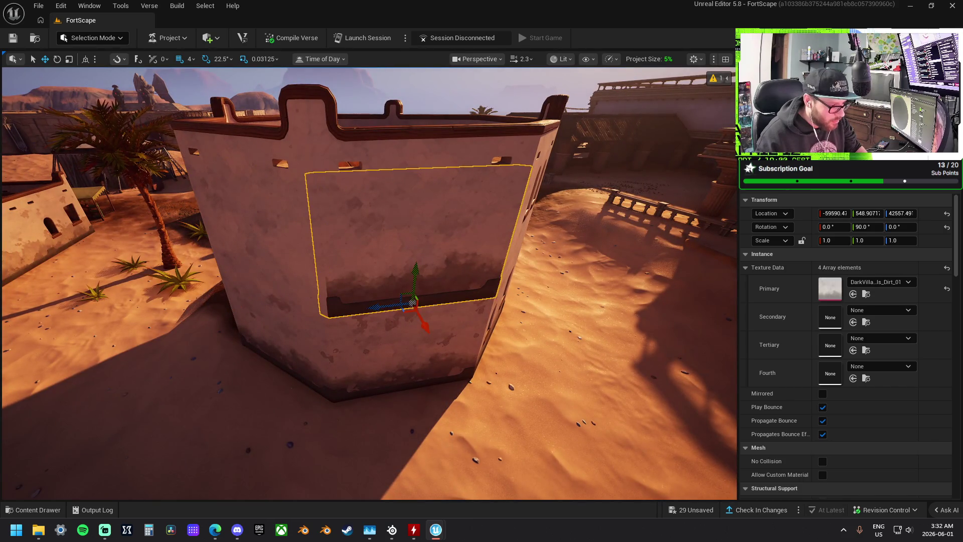
right_click(401, 250)
mouse_move(401, 247)
click(646, 272)
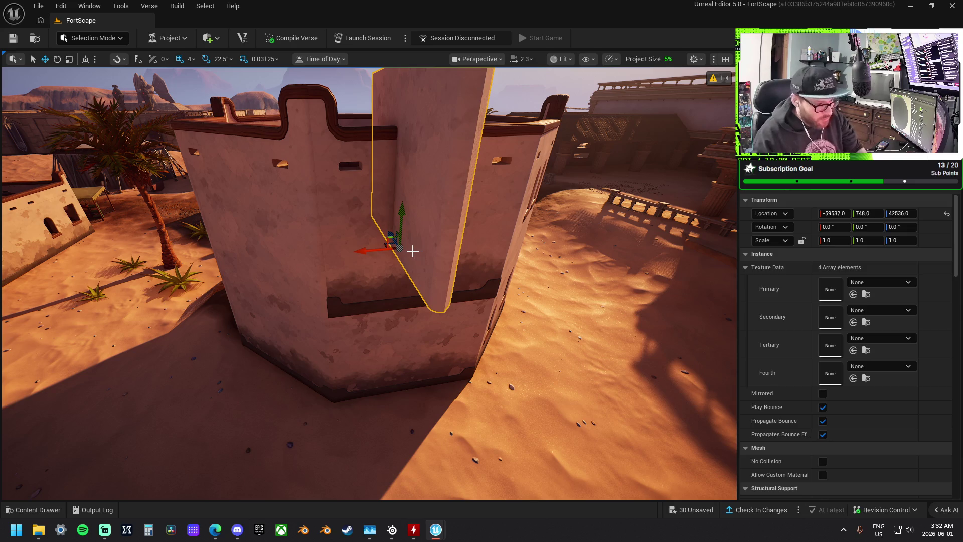
key(ctrl+z)
Replace the front wall panel with the DarkVillage_Wall_01 piece
click(412, 251)
right_click(412, 251)
mouse_move(609, 257)
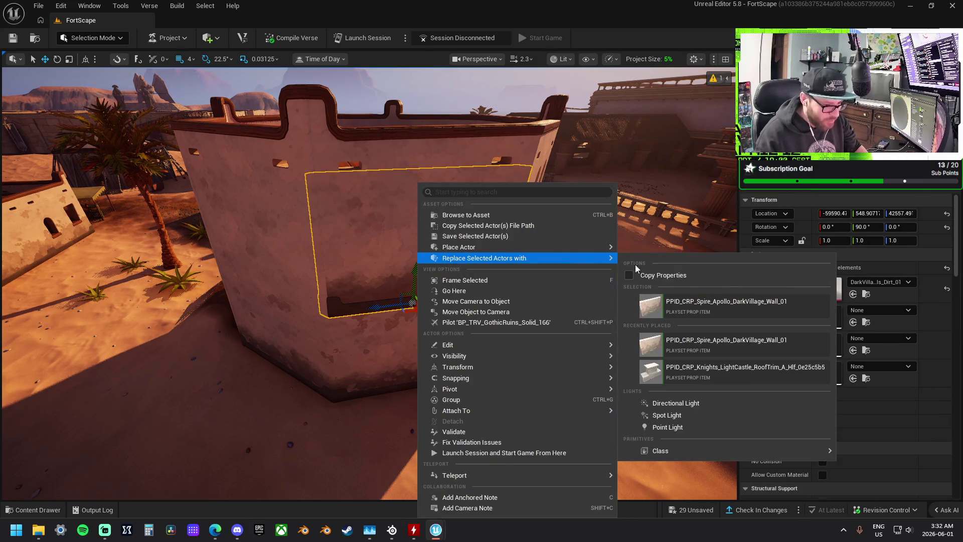
click(684, 301)
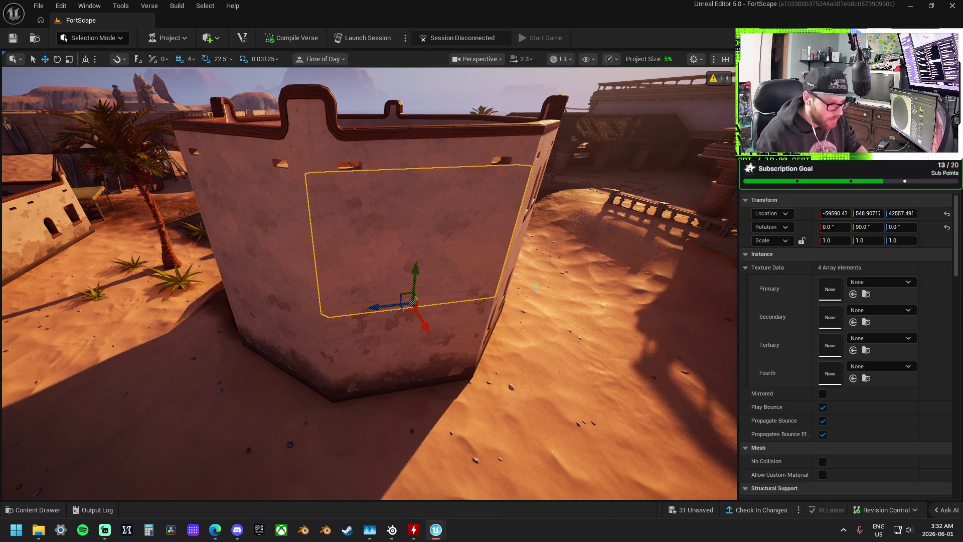
Frame the wall panel, adjust its Location Y, then deselect it and pull the view back
key(f)
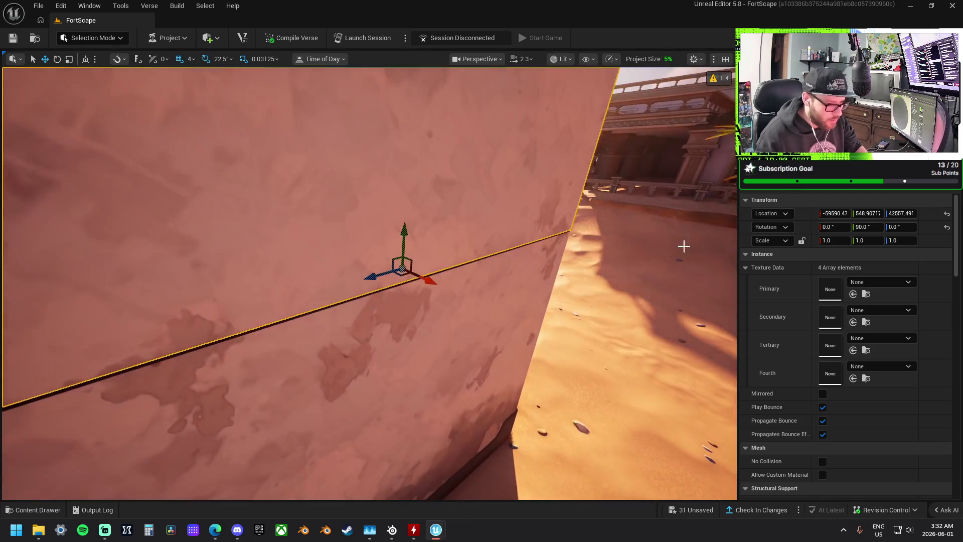
click(868, 213)
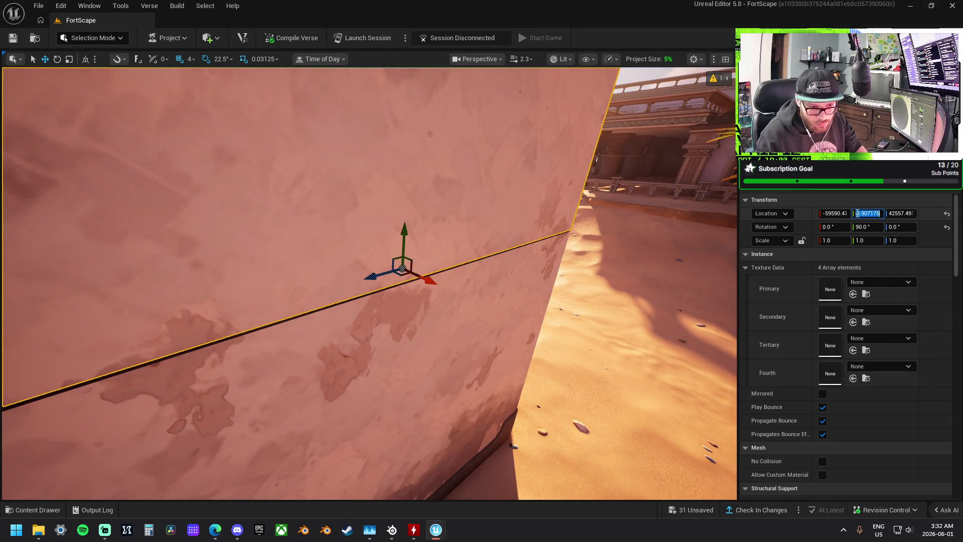
text(546)
key(Return)
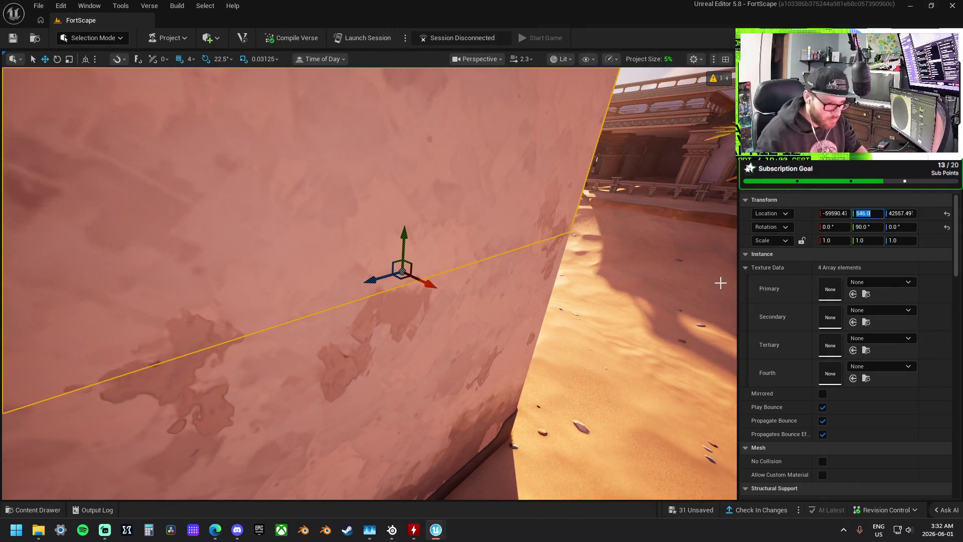
click(646, 300)
mouse_move(623, 296)
mouse_down()
mouse_move(522, 391)
mouse_move(497, 361)
mouse_move(369, 334)
mouse_up()
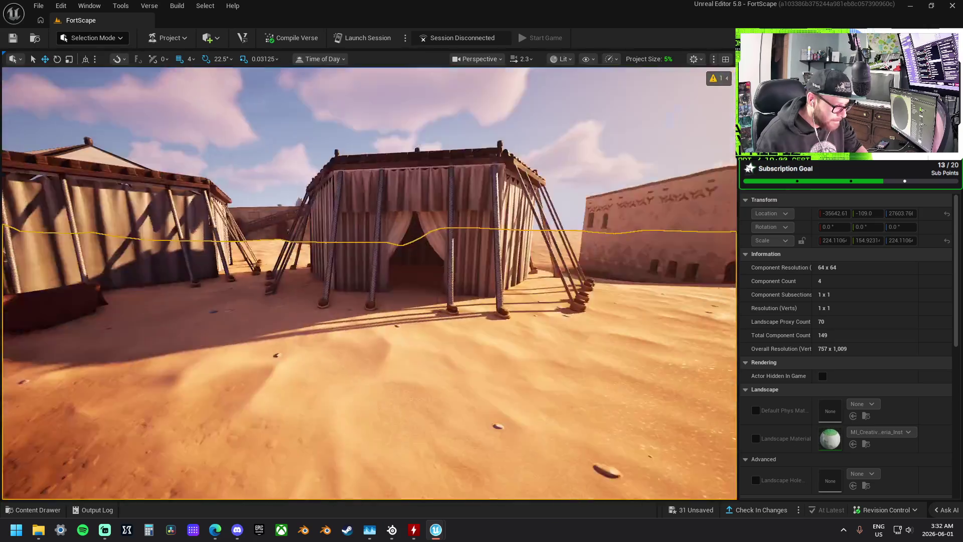
Select a tent piece, scroll the view over the tents, and open the Window menu
click(465, 273)
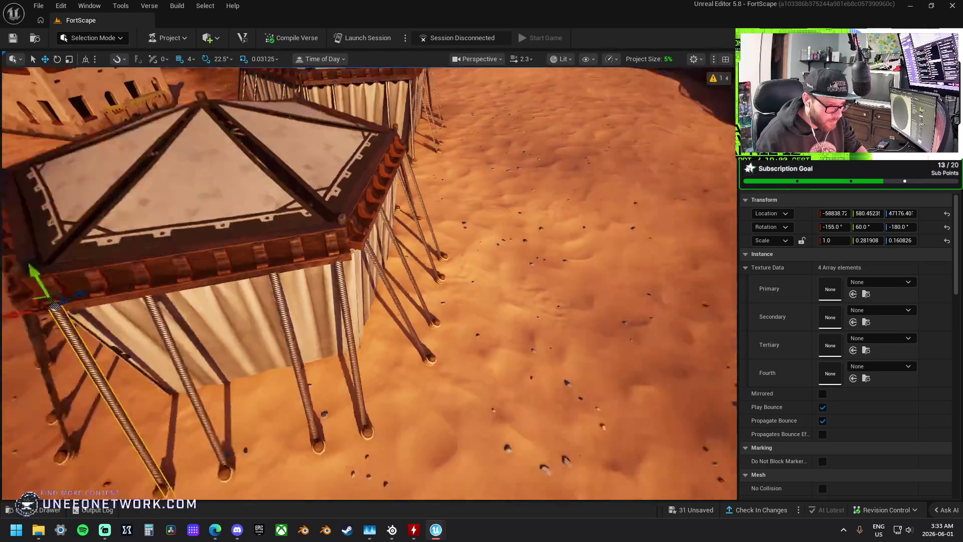
scroll(450, 327, up, 2)
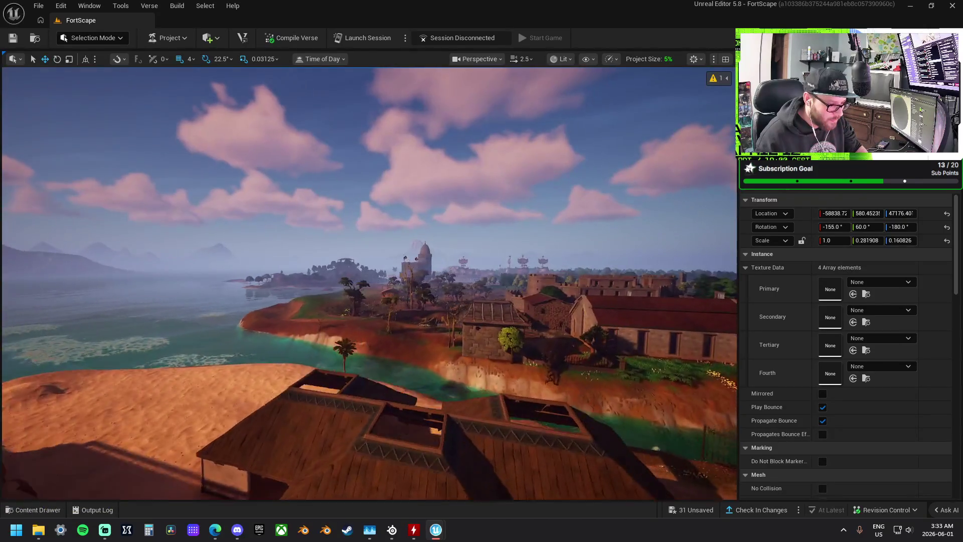
scroll(514, 268, up, 1)
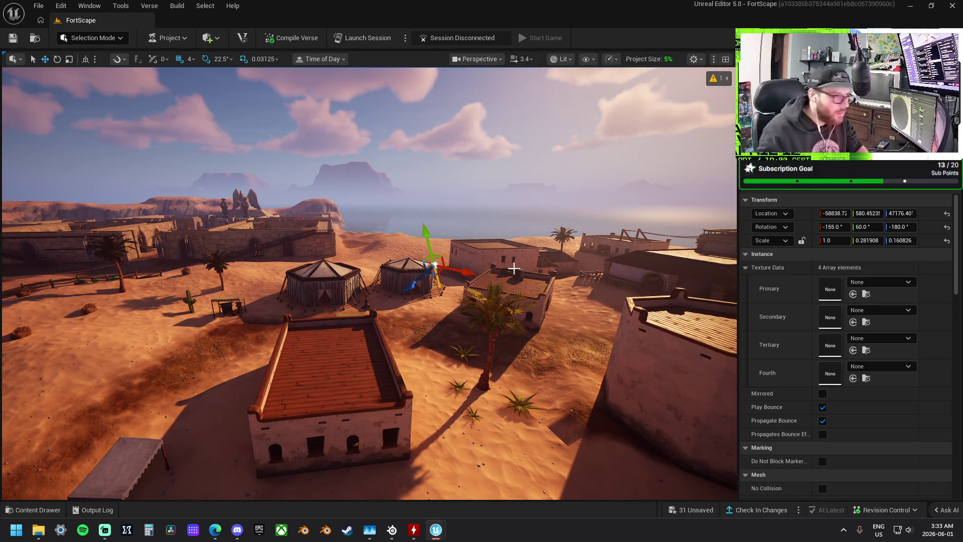
click(176, 5)
mouse_move(141, 7)
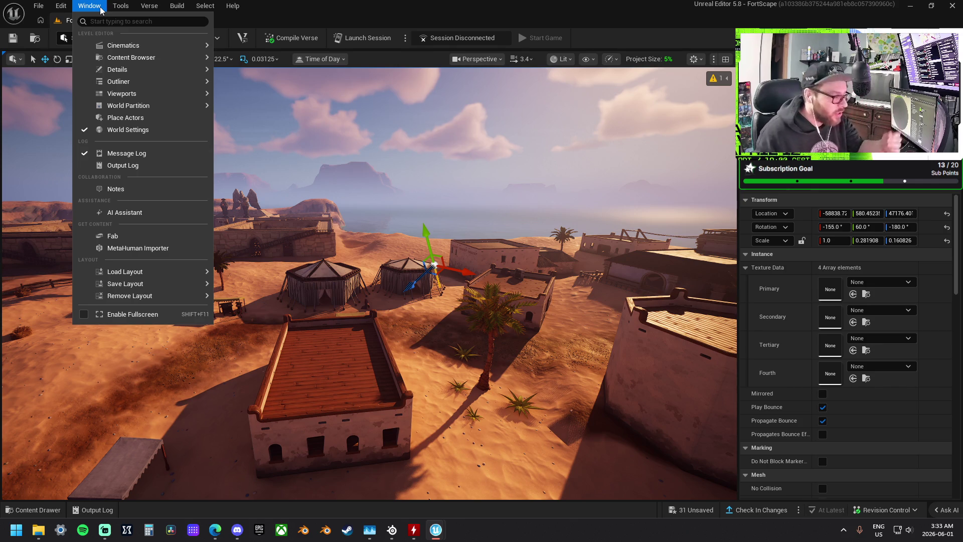
Open Fab from the Window menu and go to the Old West - VOL 5 - Town Props page in My Library
mouse_move(183, 7)
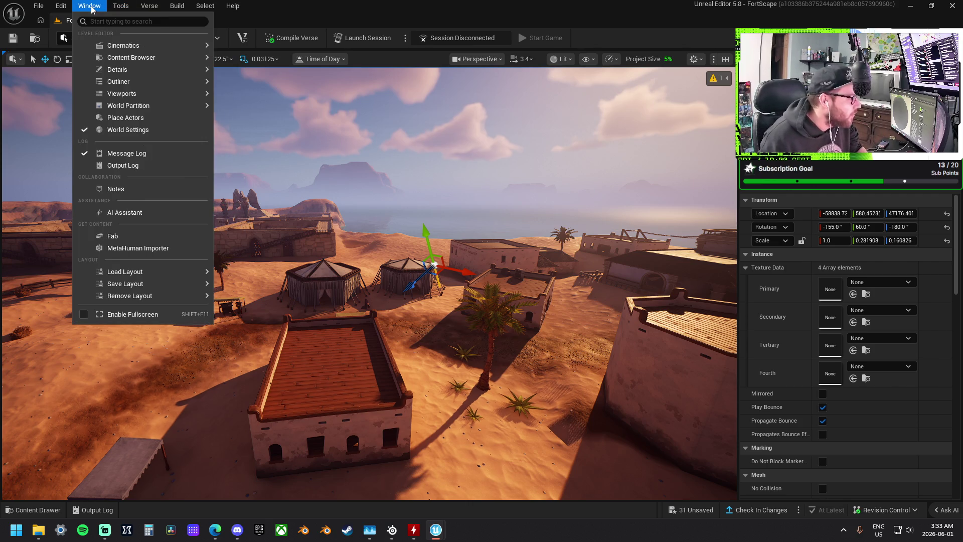
click(167, 235)
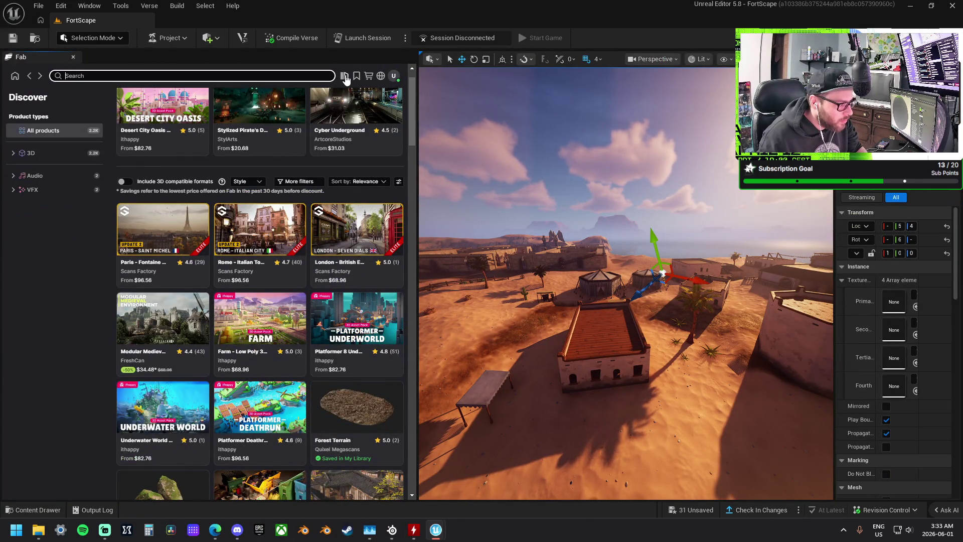
click(345, 77)
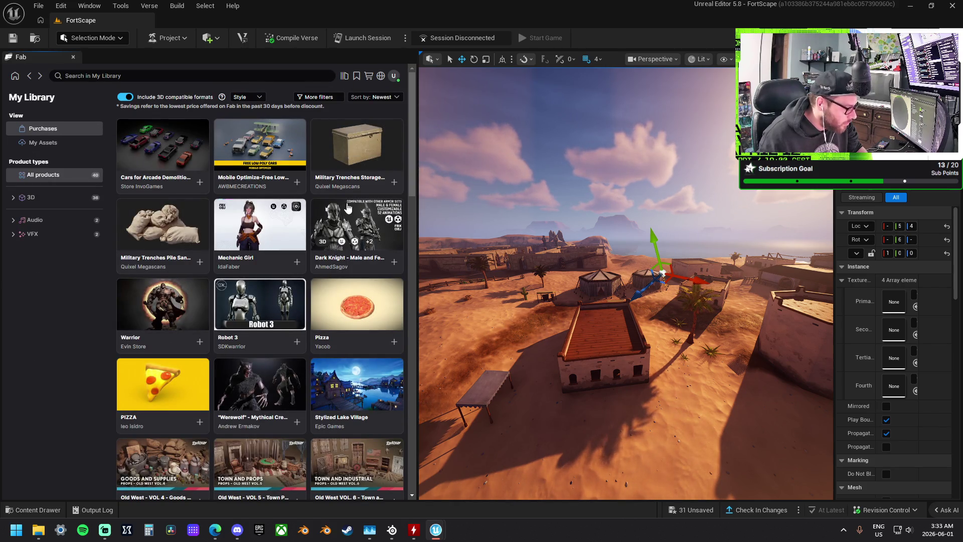
scroll(348, 203, down, 2)
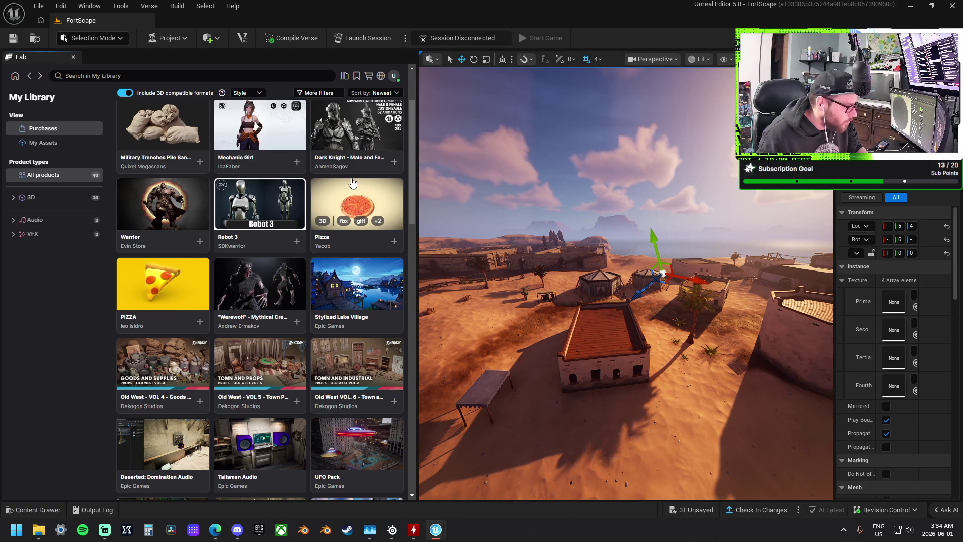
scroll(353, 182, down, 2)
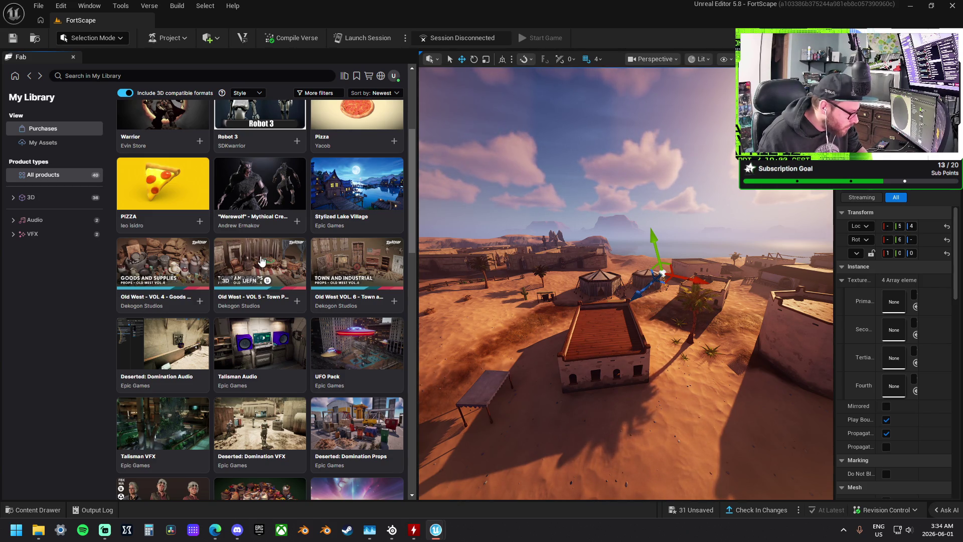
click(261, 260)
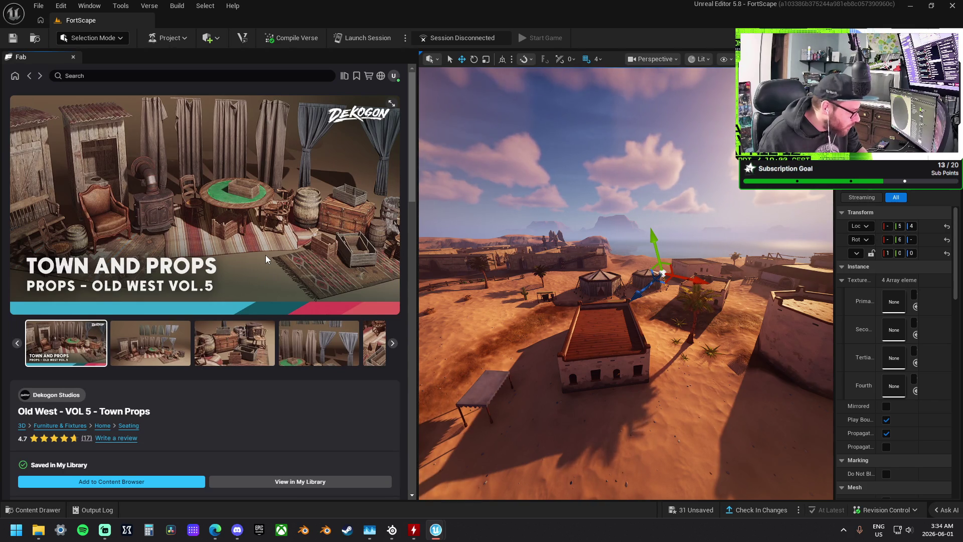
Browse the Town Props gallery images and add the pack to the Content Browser
click(151, 343)
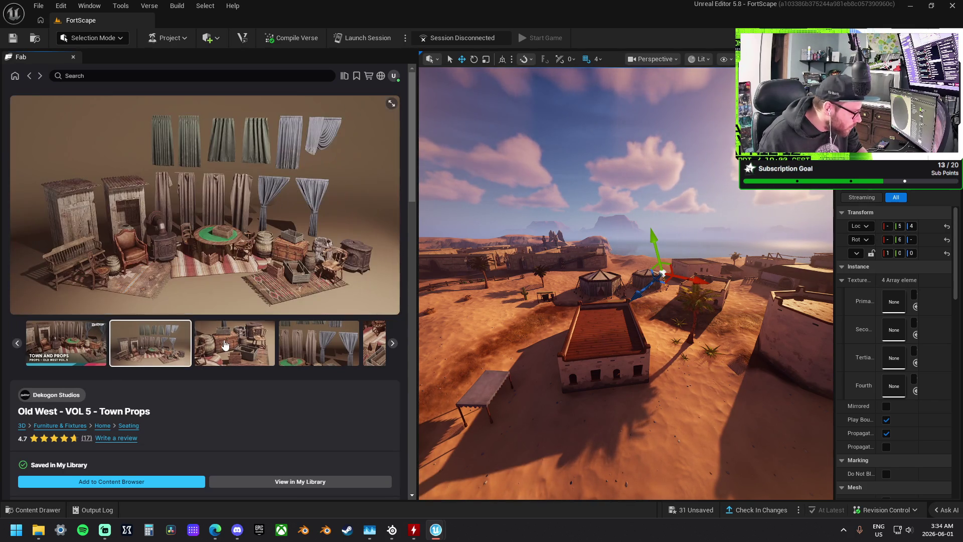
click(228, 344)
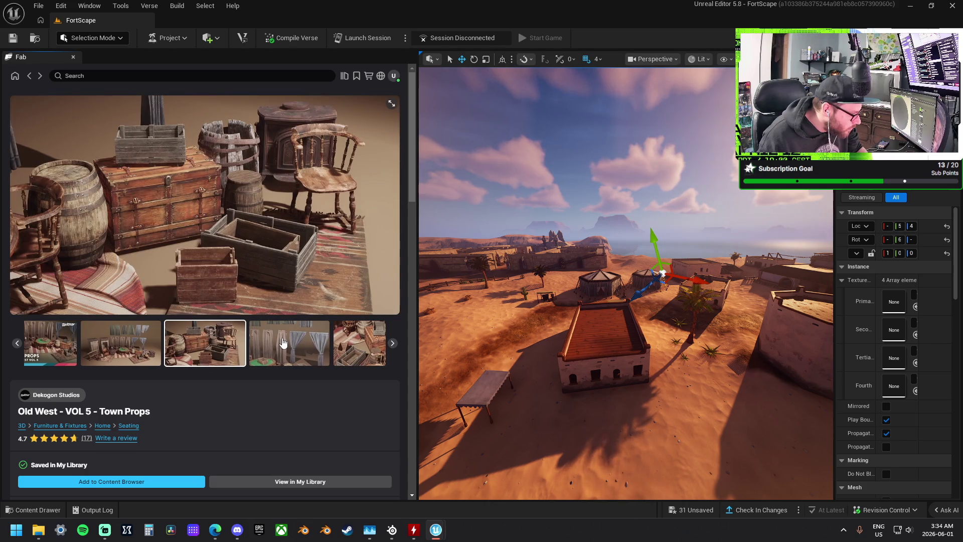
click(282, 344)
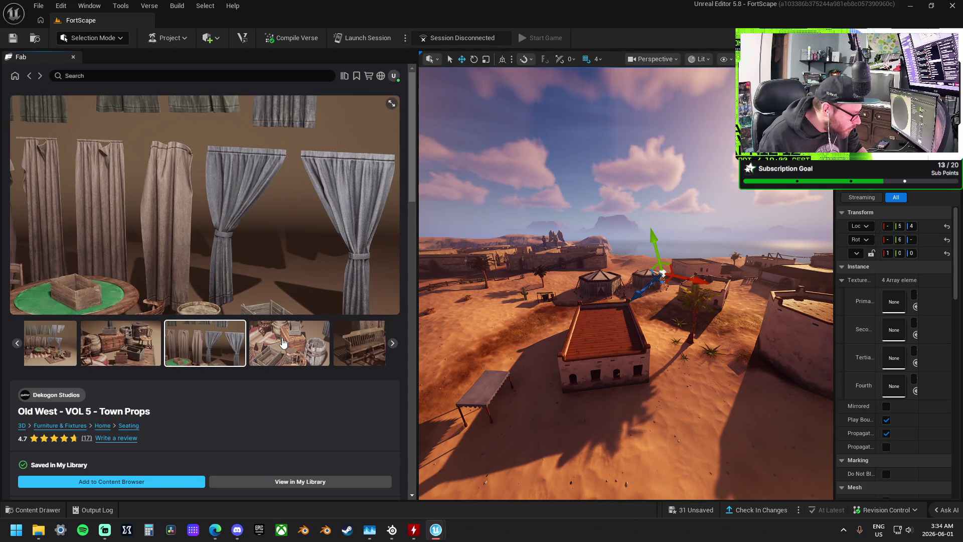
click(283, 343)
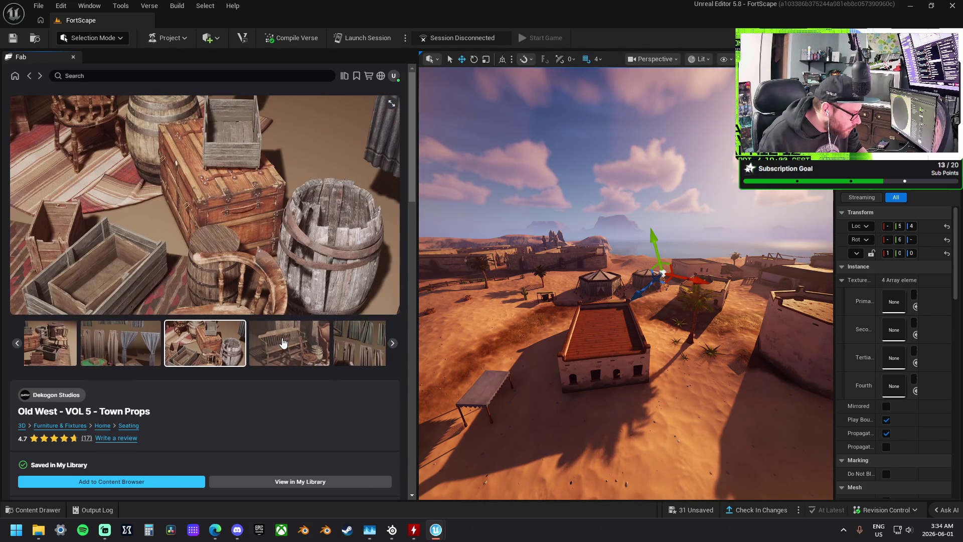
click(283, 343)
click(283, 343)
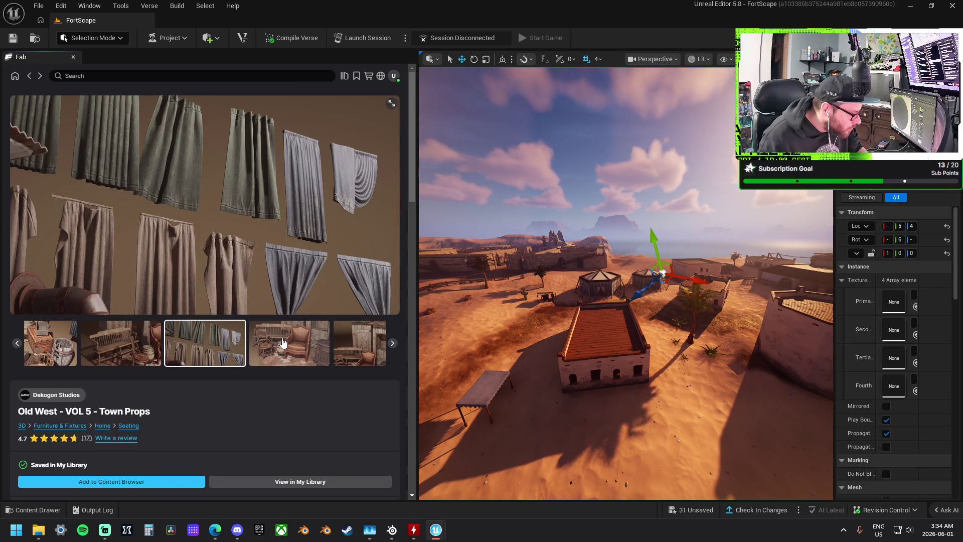
click(141, 484)
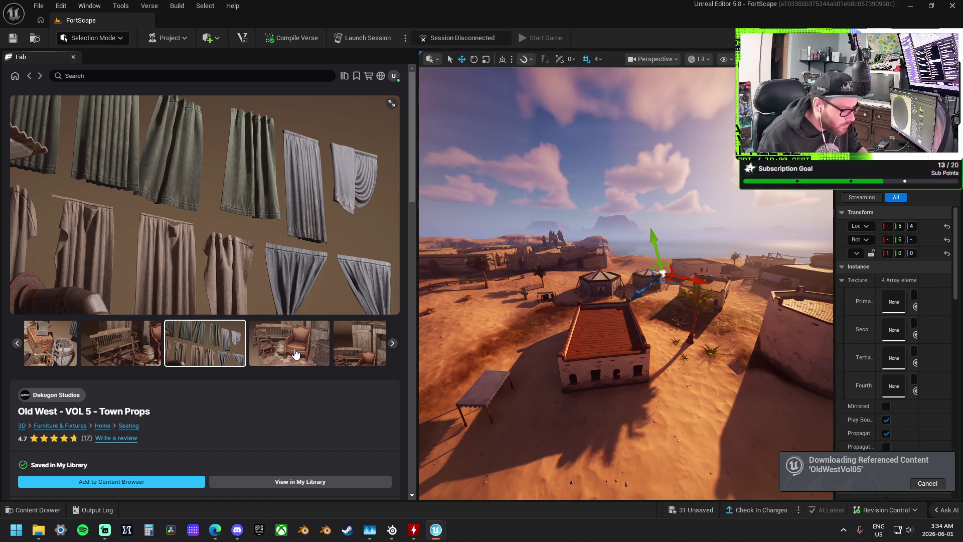
View a few more Town Props preview images, then return to My Library
click(294, 354)
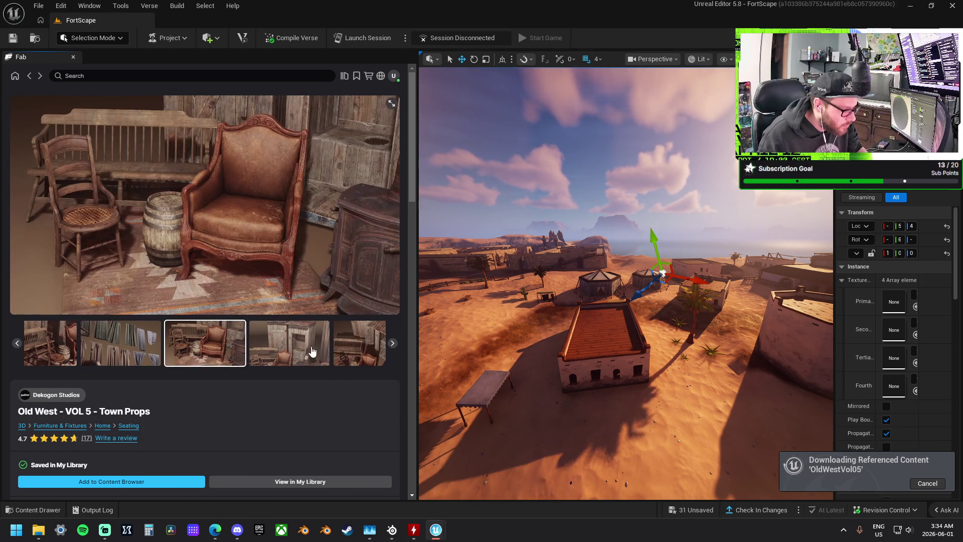
click(287, 346)
click(287, 345)
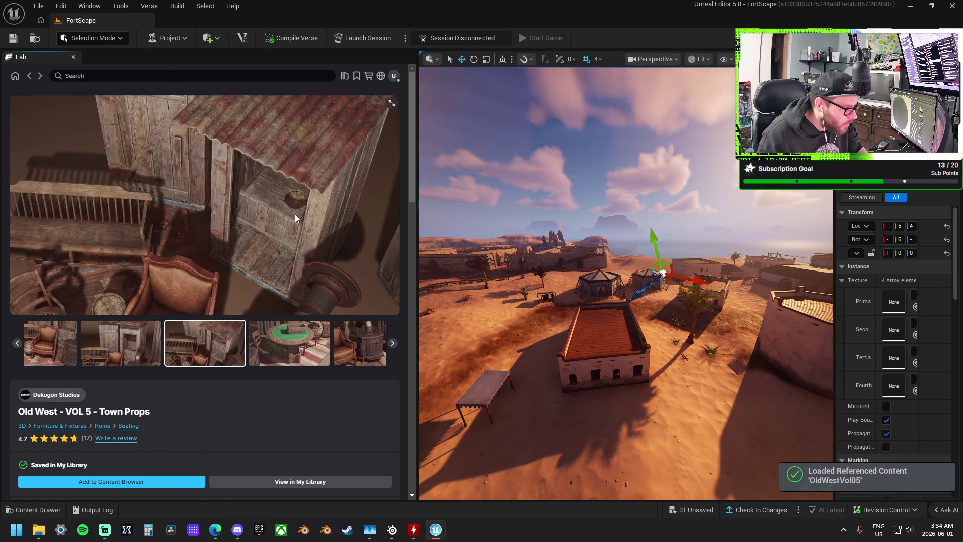
click(30, 76)
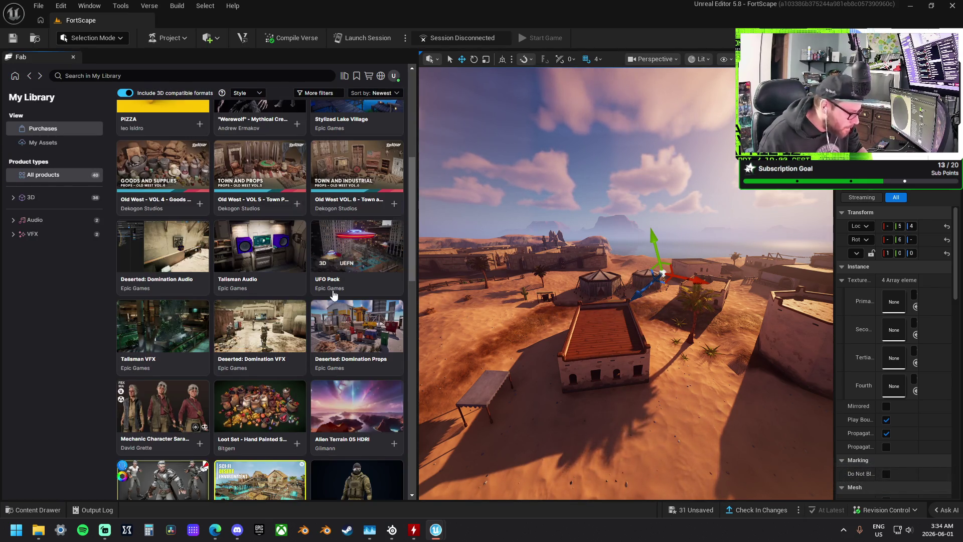
Open the Deserted: Domination Props pack page and add the pack to the project
scroll(301, 321, up, 6)
scroll(351, 366, down, 5)
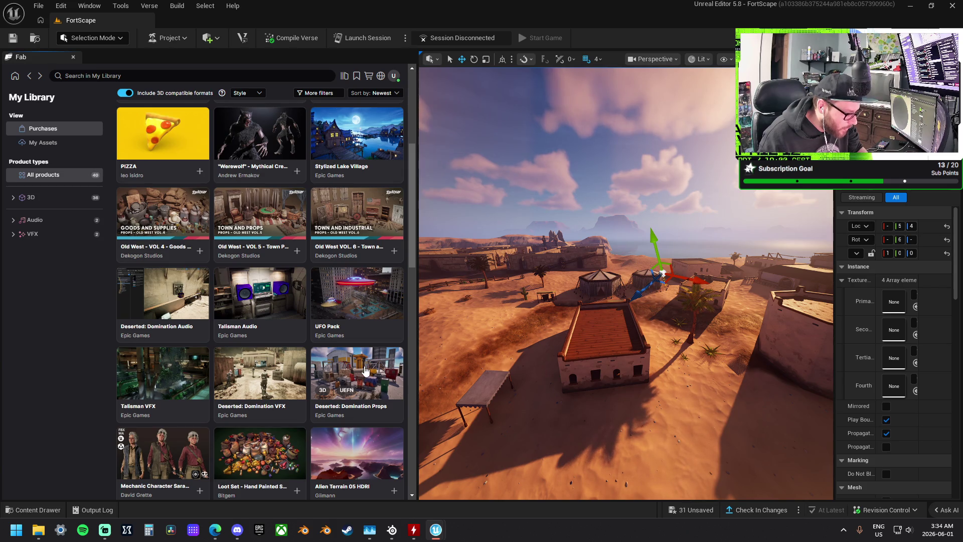
click(364, 371)
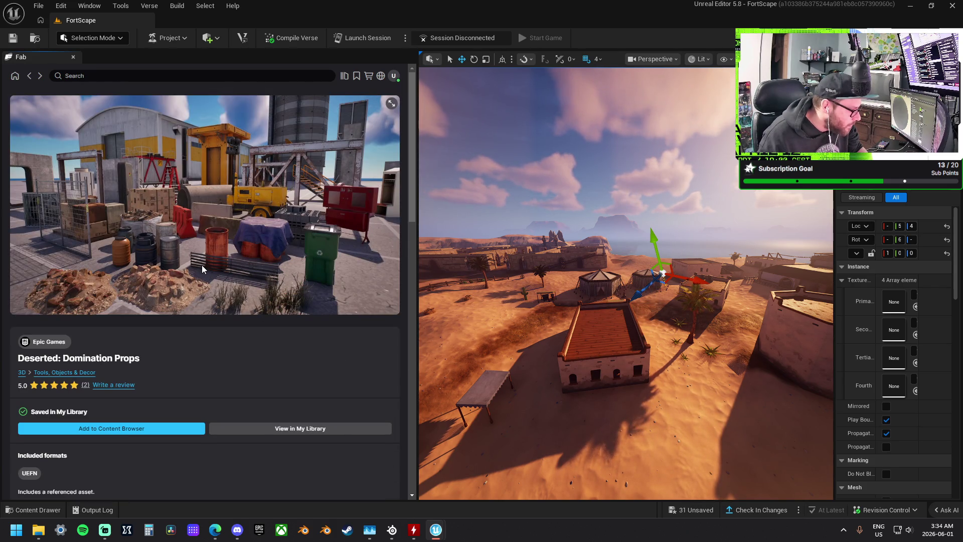
scroll(221, 258, down, 5)
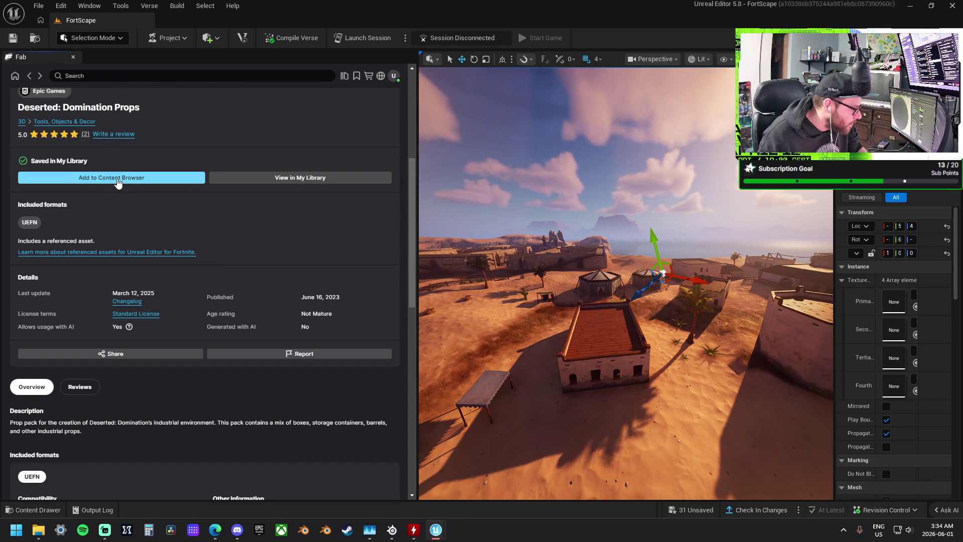
click(117, 178)
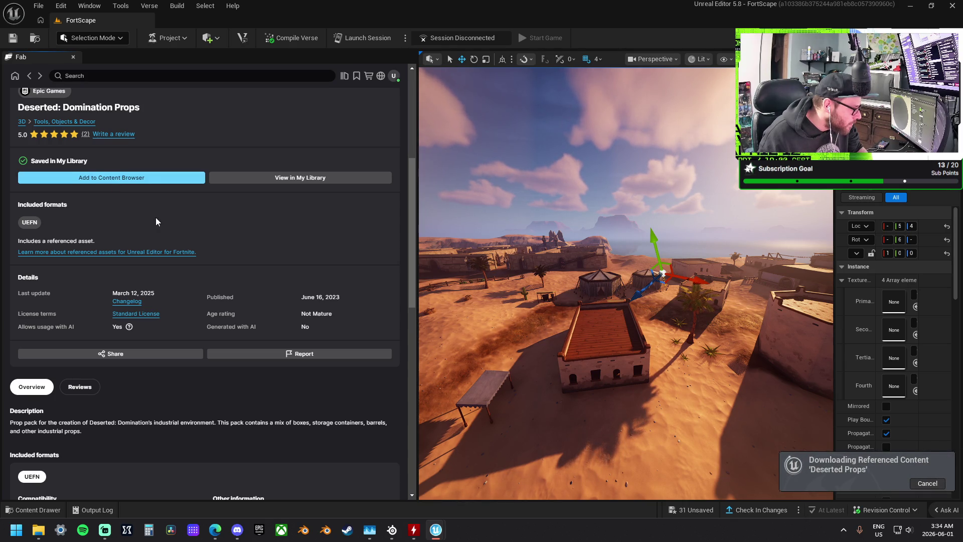
Return to My Library and open the Old West VOL. 6 product page
scroll(199, 246, up, 3)
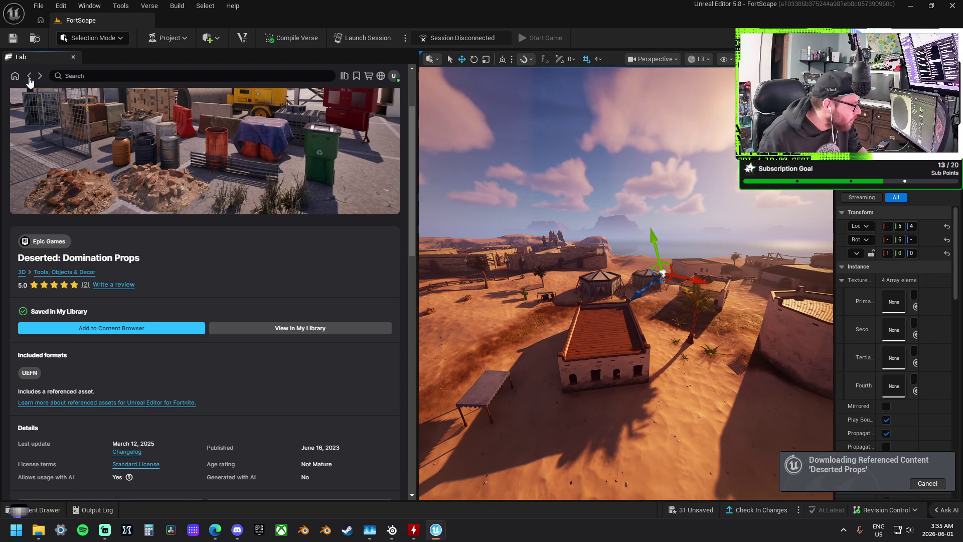
click(29, 78)
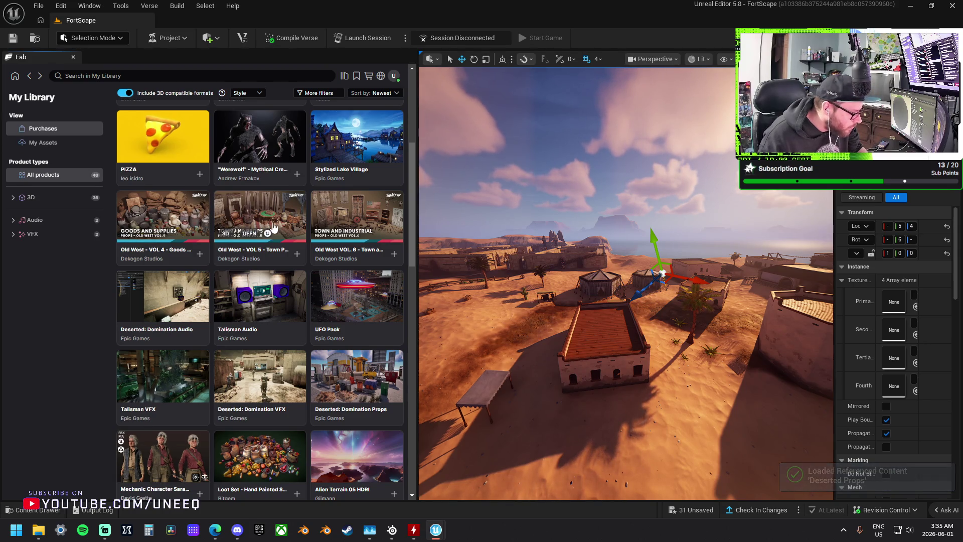
click(356, 214)
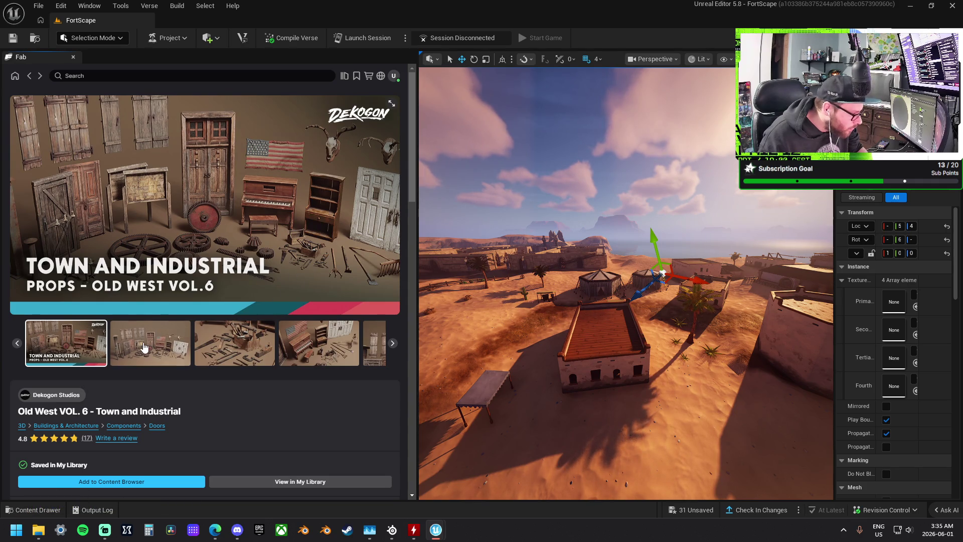
Flip through the Old West VOL. 6 preview images (tools, piano), then minimize the editor
click(144, 347)
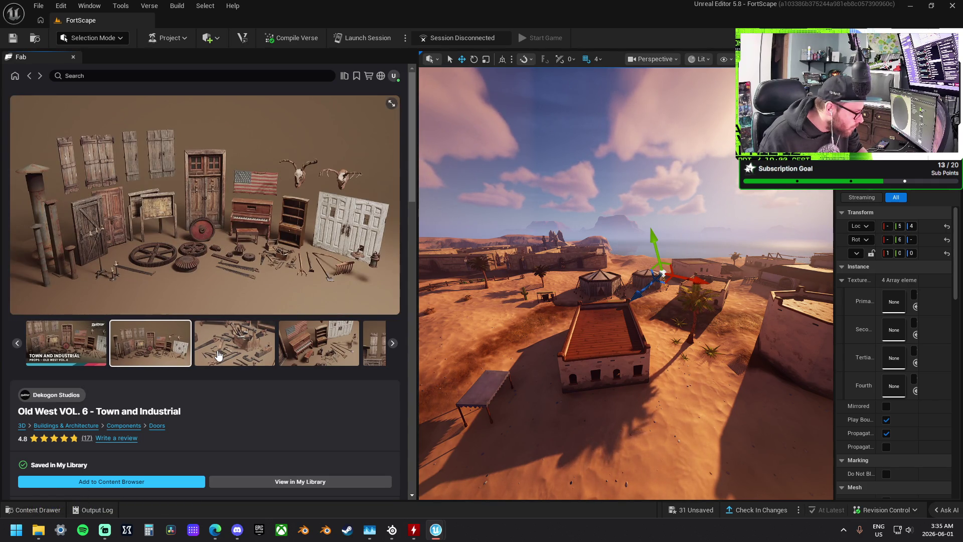
click(218, 355)
click(284, 345)
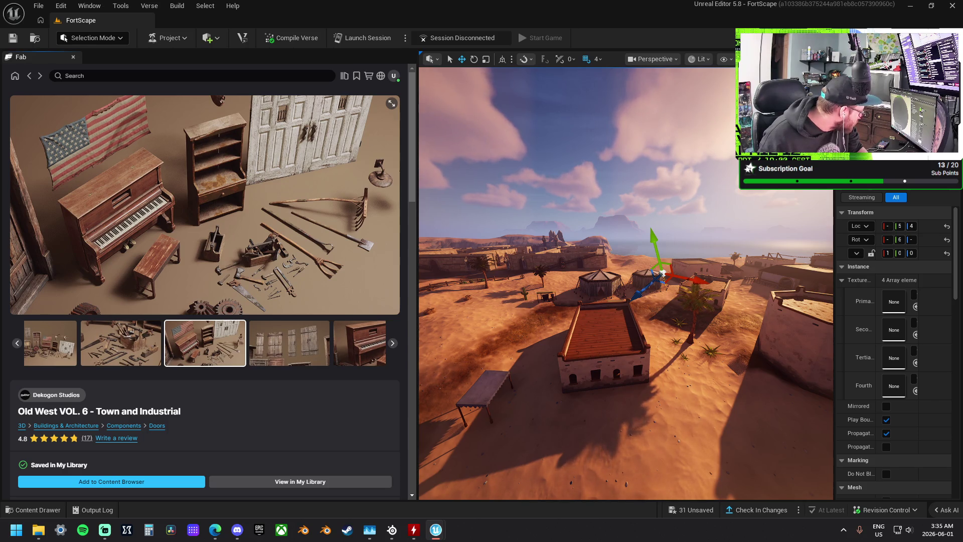
key(super+d)
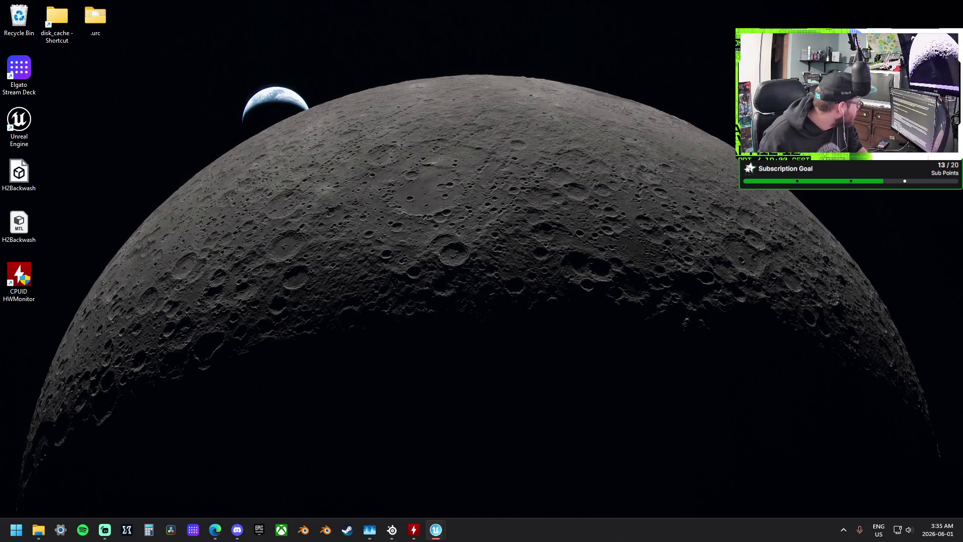
Bring the Unreal Editor window back from the desktop with Win+D
key(super+d)
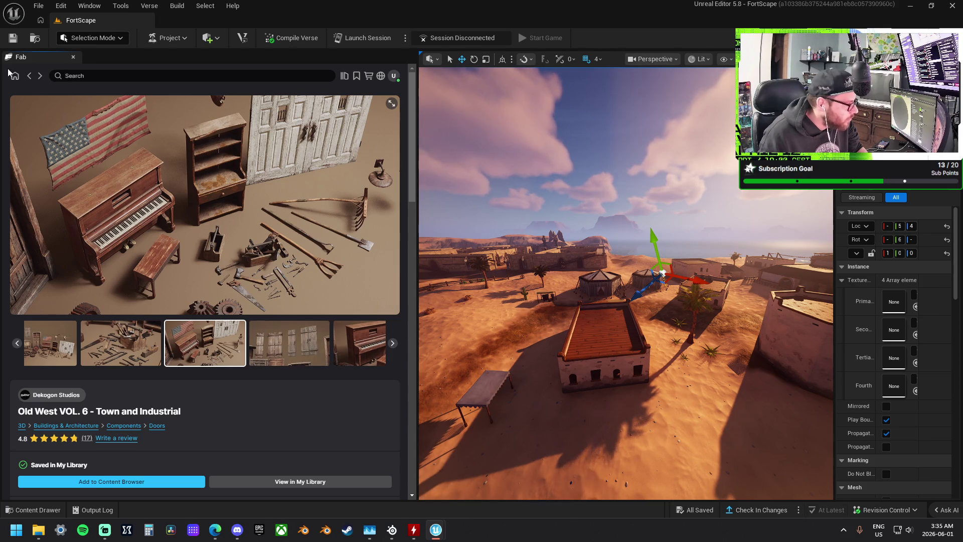
Return to My Library, scroll down the grid, and open the Bazaar pack's page
click(29, 77)
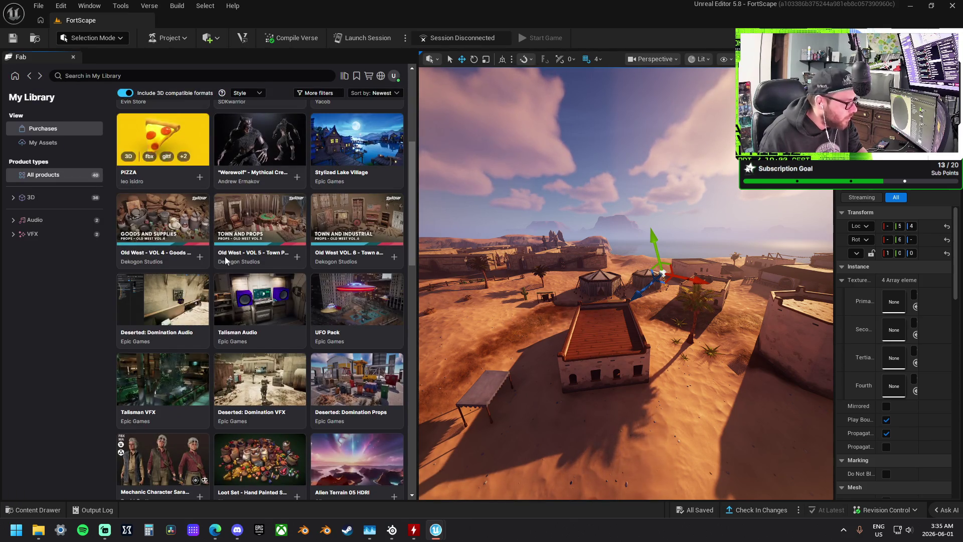
scroll(225, 256, down, 4)
scroll(255, 253, down, 3)
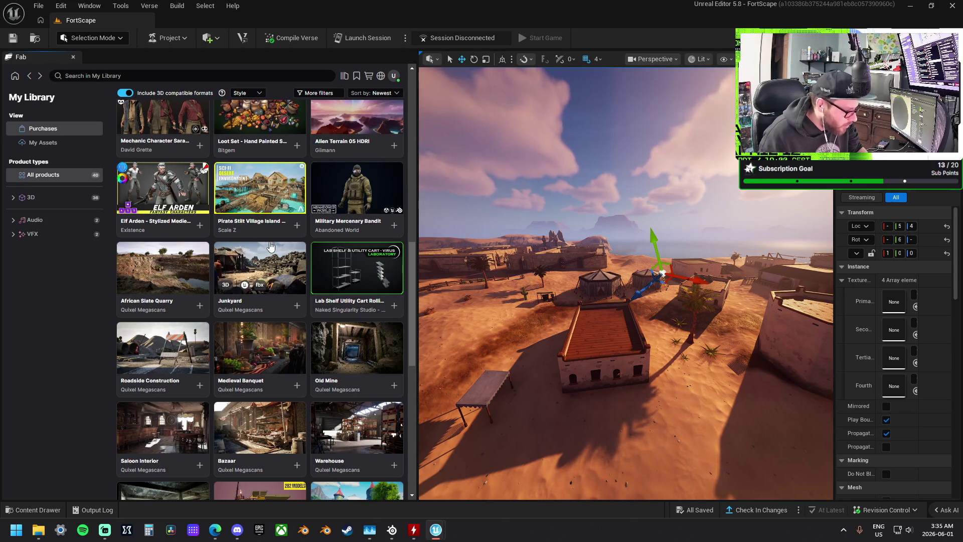
scroll(271, 246, down, 2)
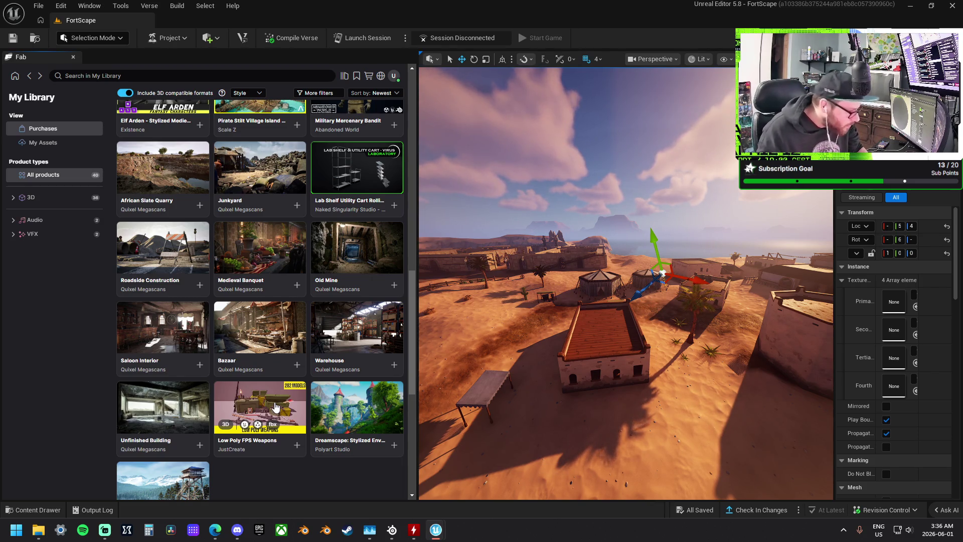
click(275, 331)
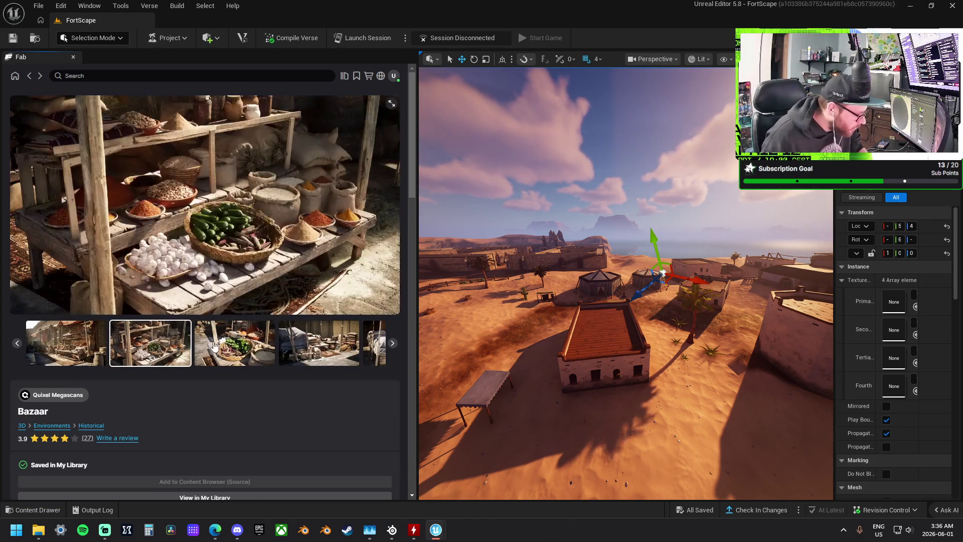
Step through the Bazaar gallery: baskets, sacks, spice table, diorama, and the tented stall previews
click(238, 347)
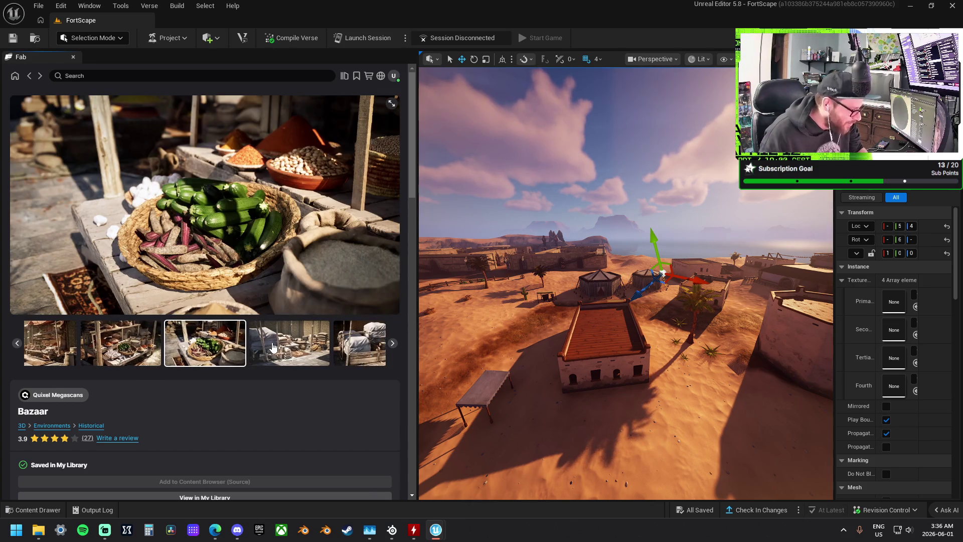
click(287, 346)
click(295, 345)
click(287, 346)
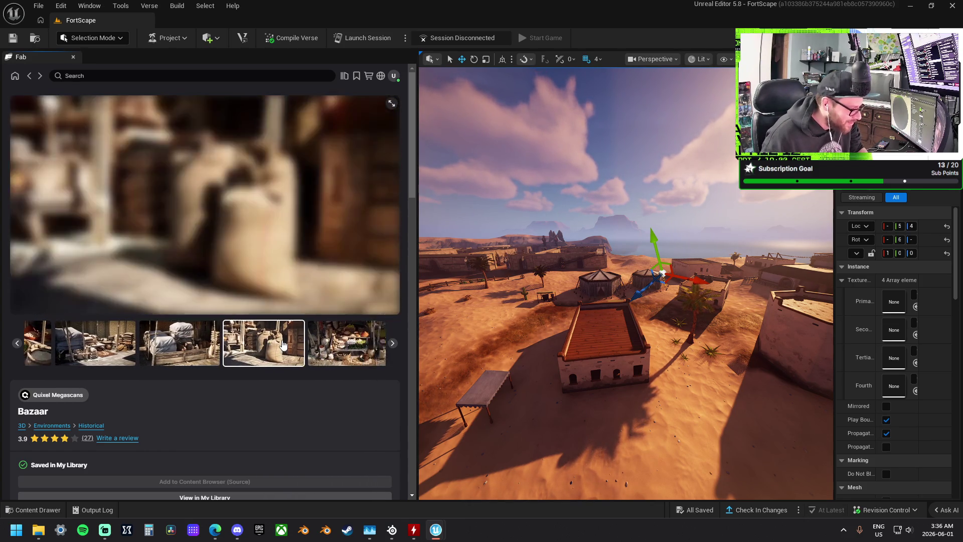
click(278, 346)
click(279, 347)
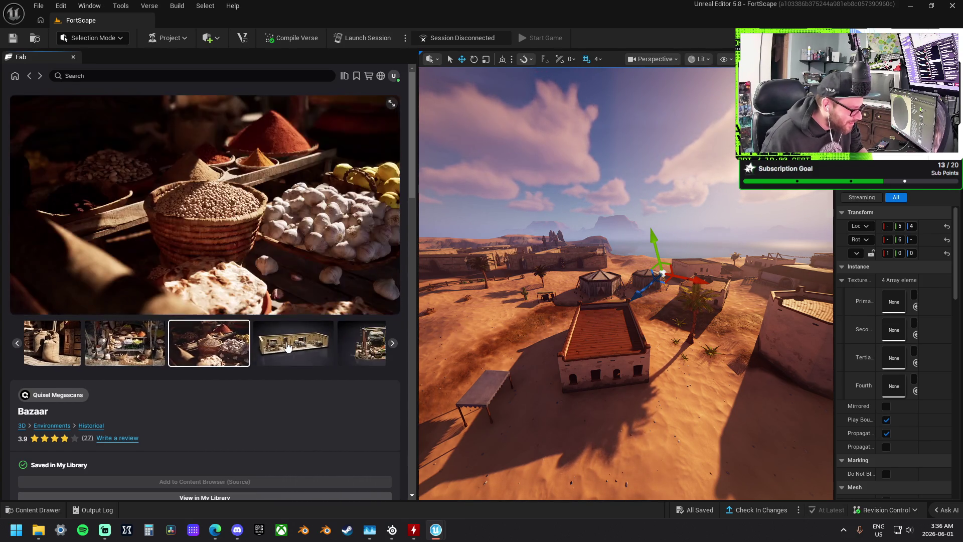
click(279, 347)
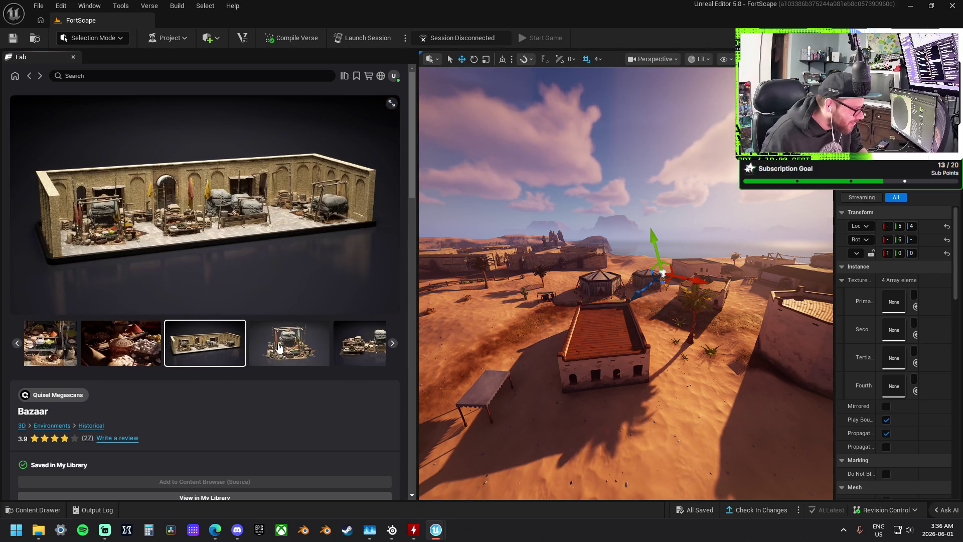
click(280, 346)
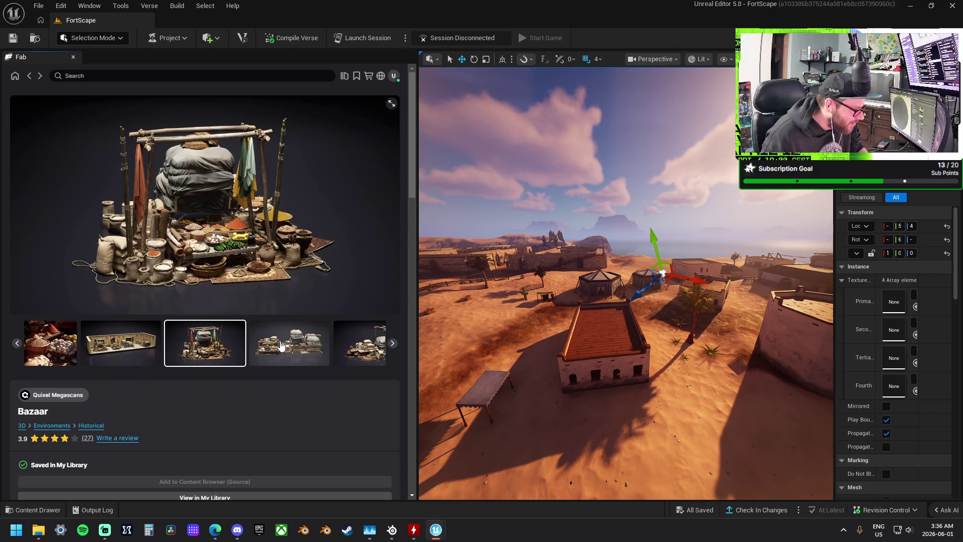
click(280, 346)
click(280, 346)
click(281, 347)
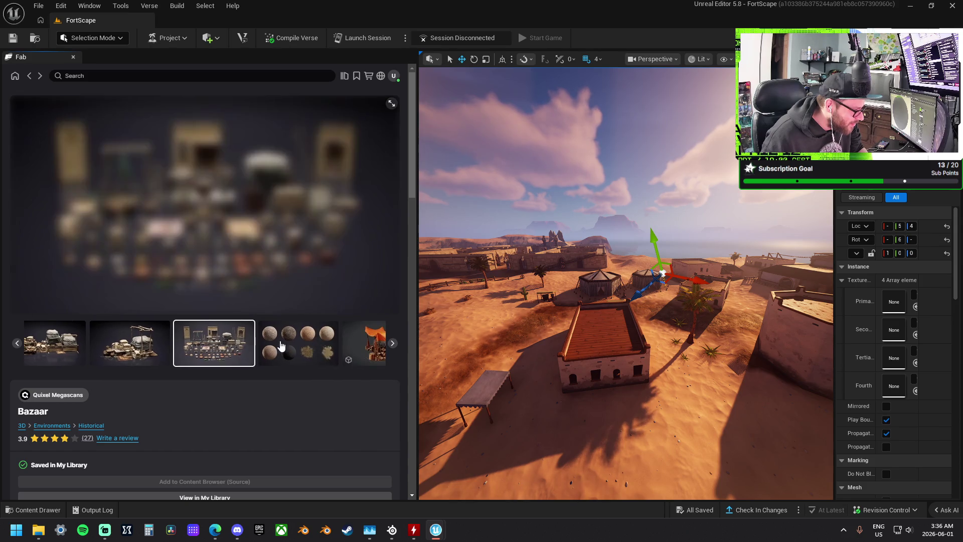
click(281, 346)
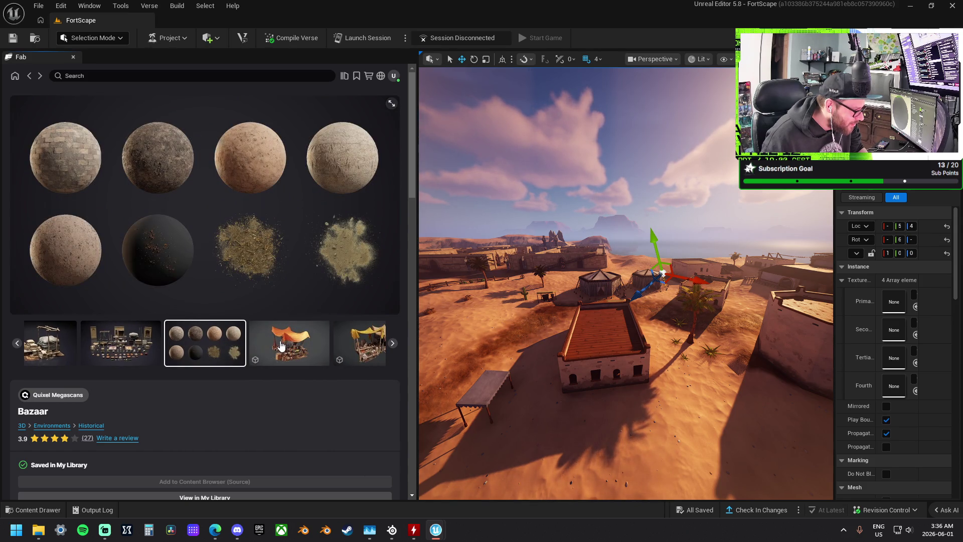
click(281, 346)
click(281, 346)
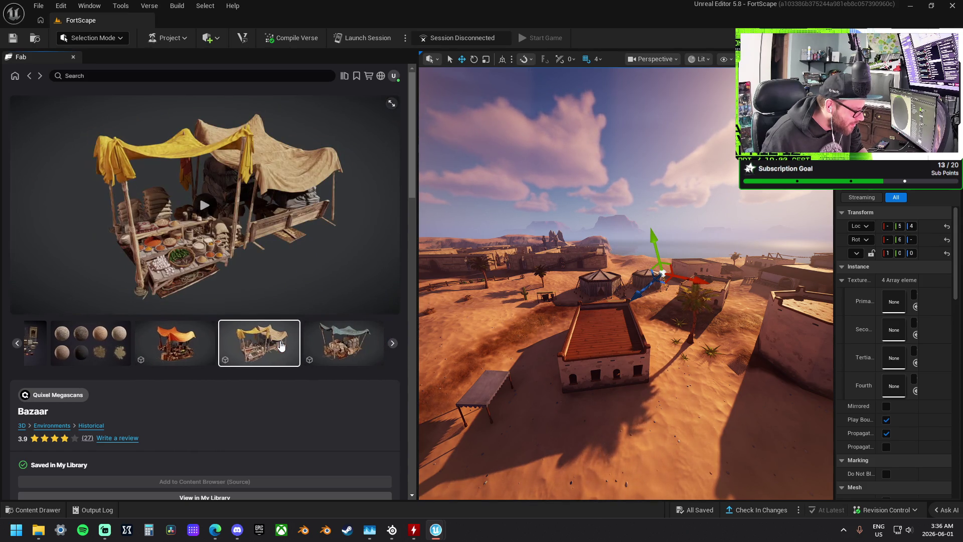
click(324, 352)
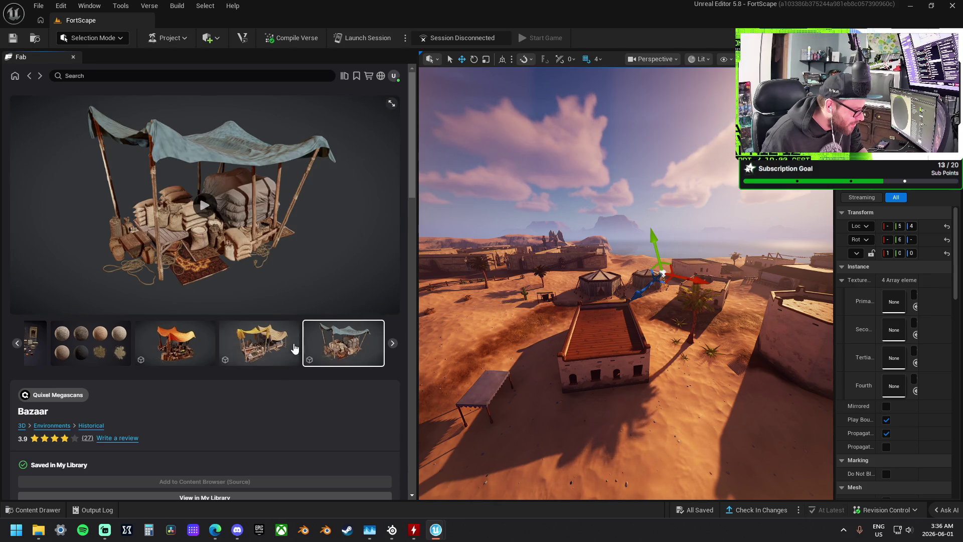
Scroll through the Bazaar details section, then return to the My Library grid
scroll(263, 477, down, 4)
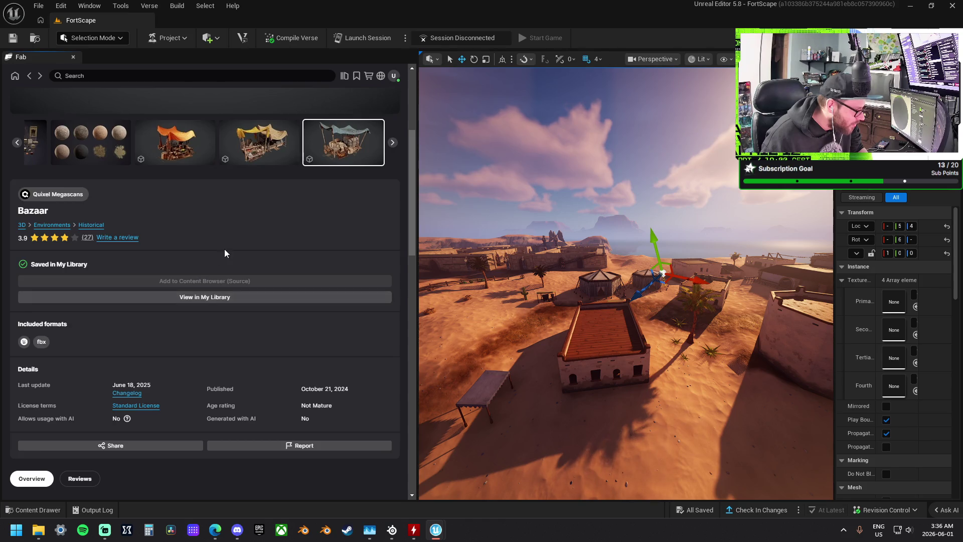
scroll(225, 248, up, 4)
scroll(175, 336, down, 8)
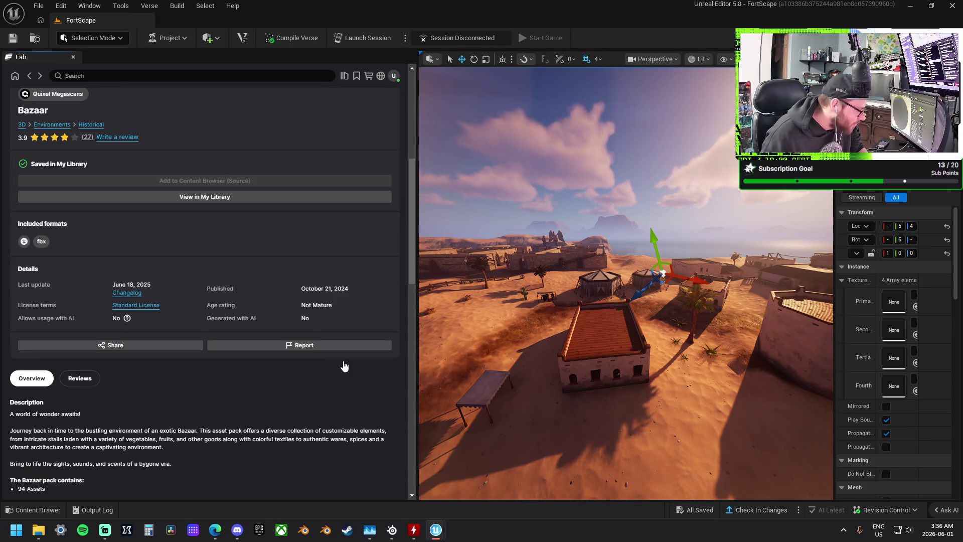
scroll(218, 351, up, 6)
scroll(188, 312, down, 5)
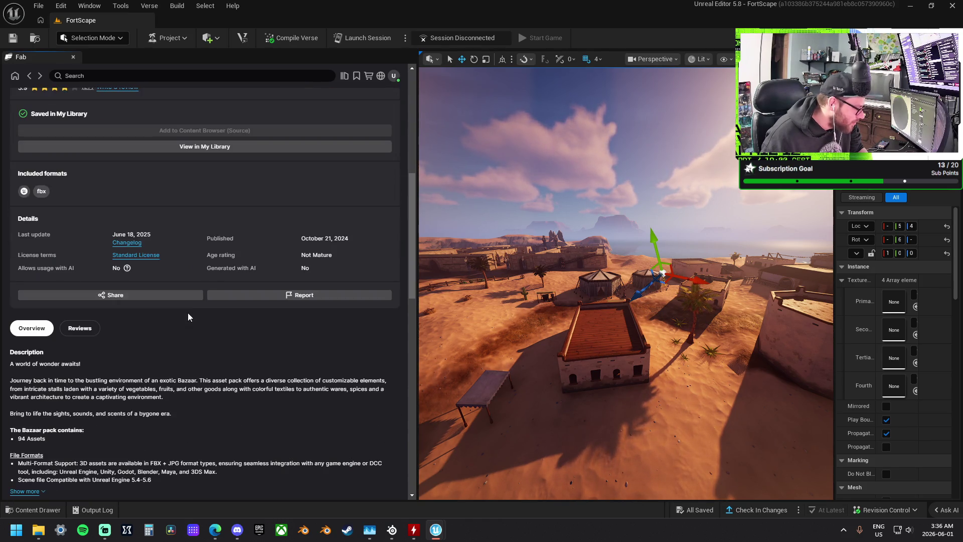
scroll(212, 282, up, 4)
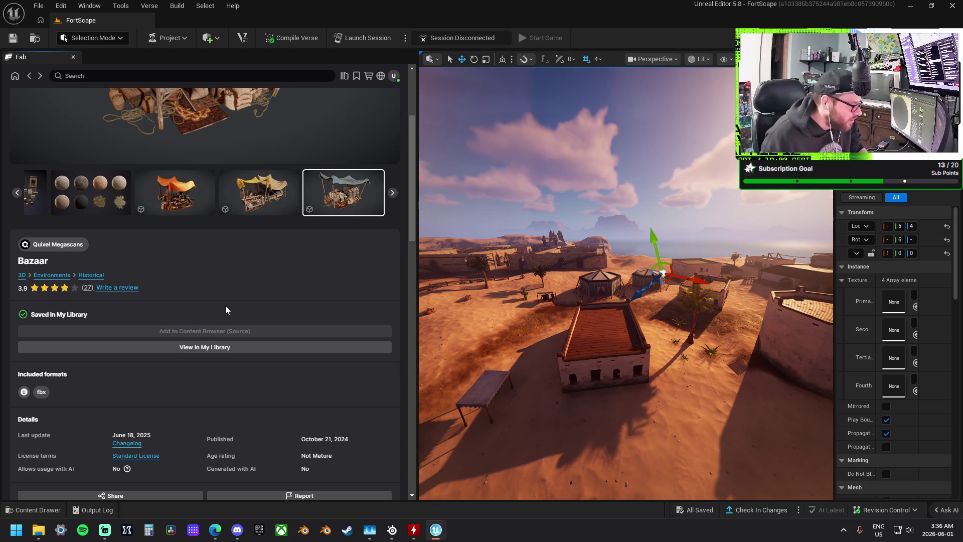
scroll(227, 305, up, 1)
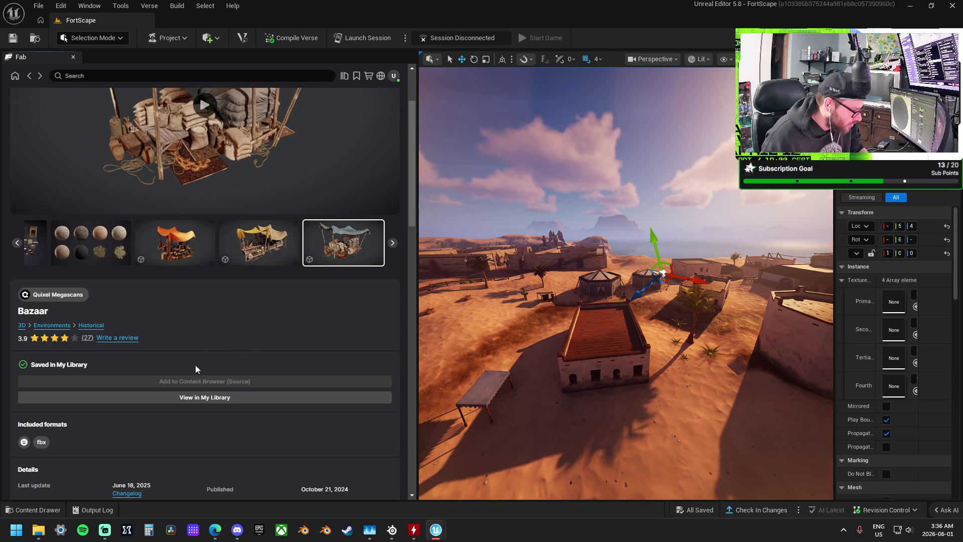
scroll(232, 338, up, 2)
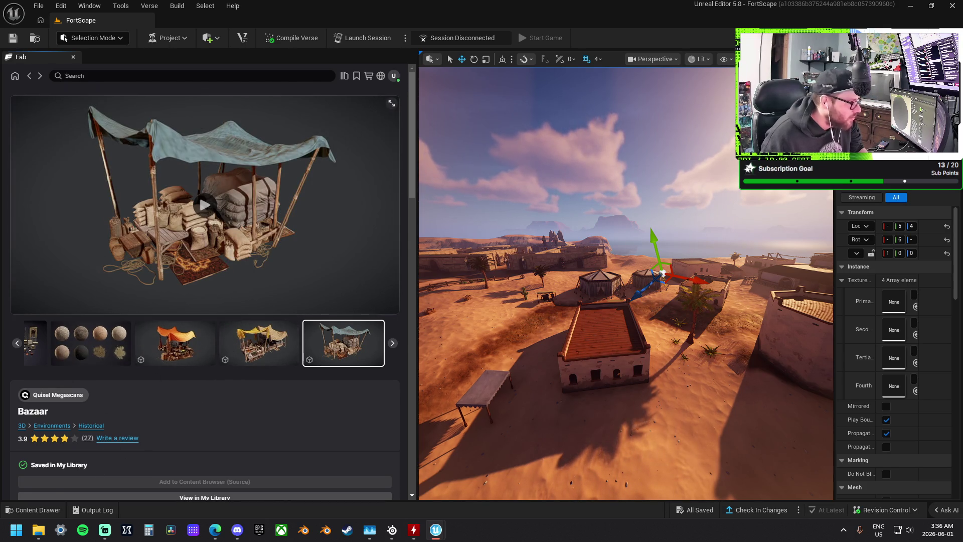
click(31, 77)
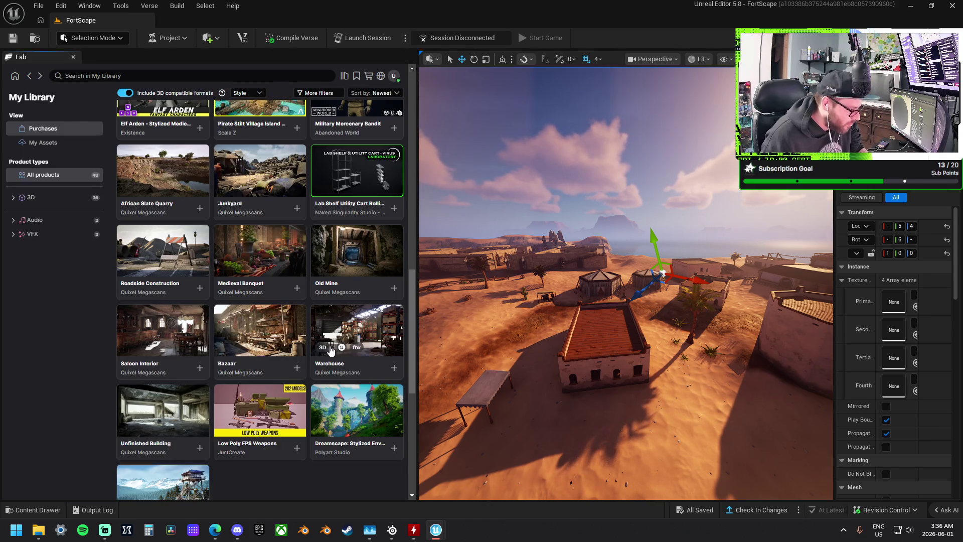
Scroll up My Library and open the Pirate Stilt Village Island Modular Pack page by Scale Z
scroll(182, 257, up, 3)
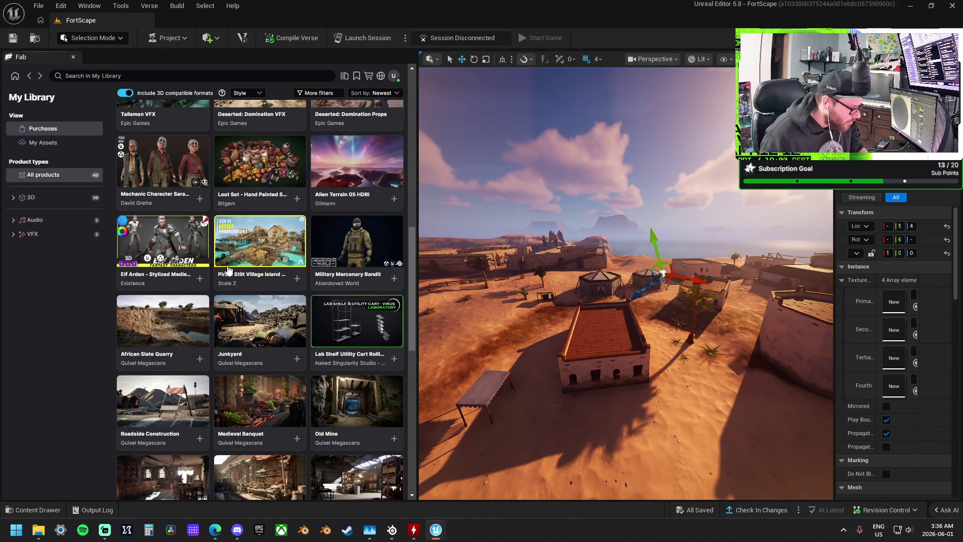
click(271, 238)
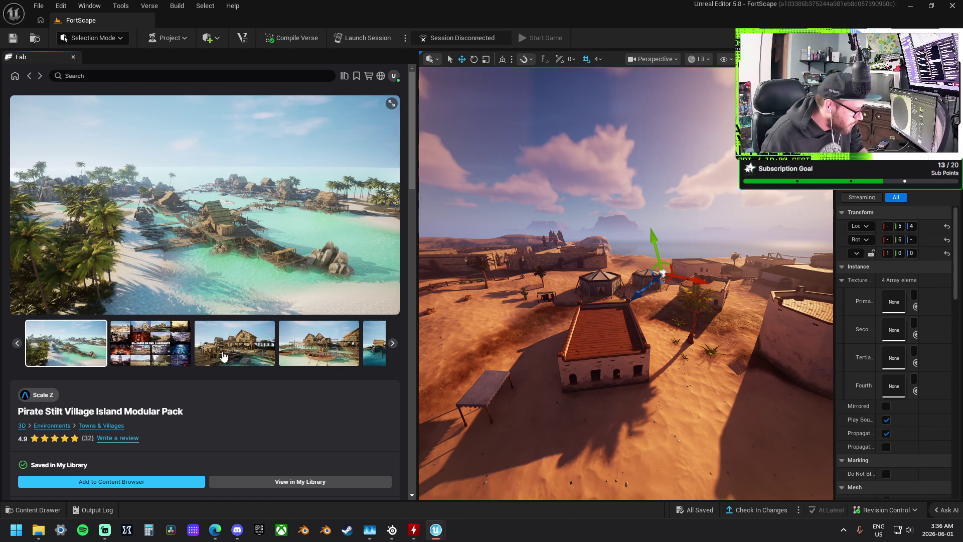
click(150, 346)
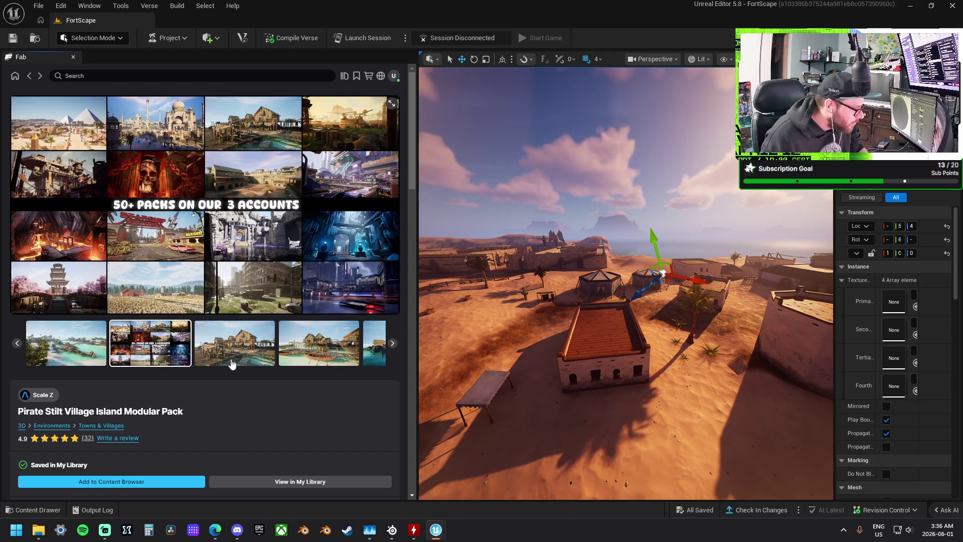
click(231, 360)
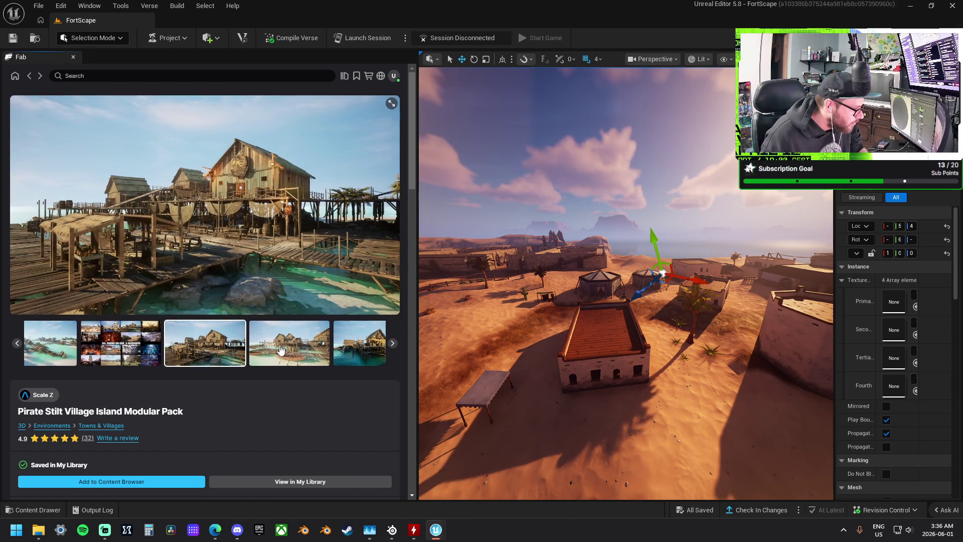
click(280, 349)
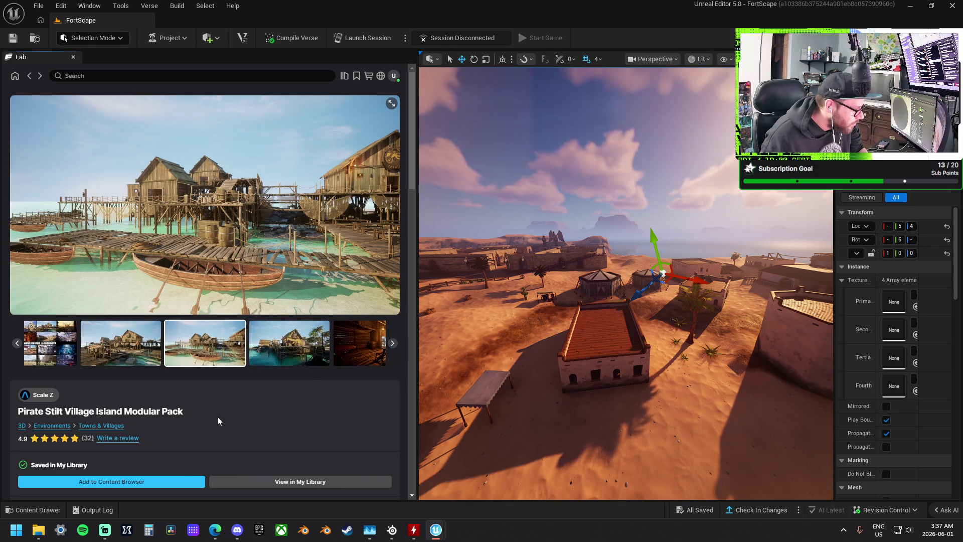
click(346, 344)
click(315, 344)
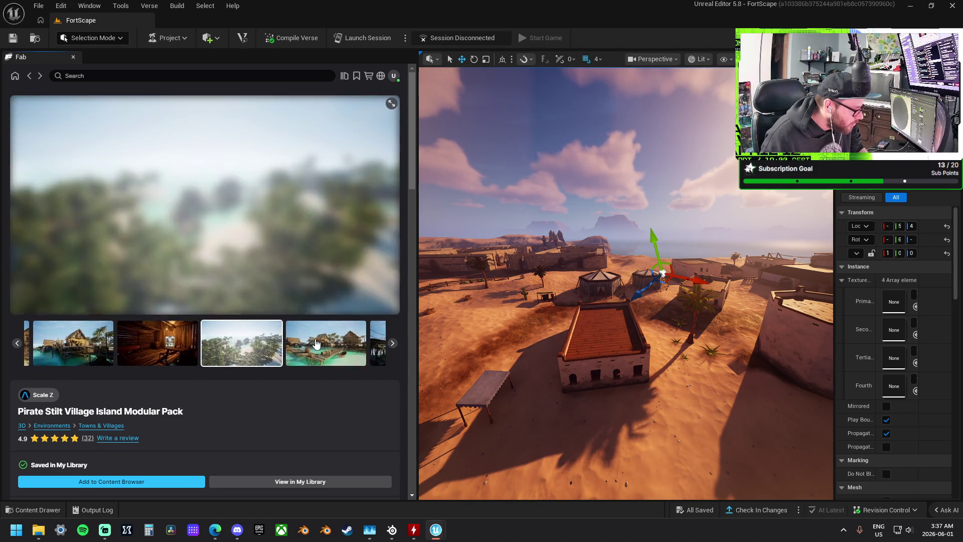
click(315, 344)
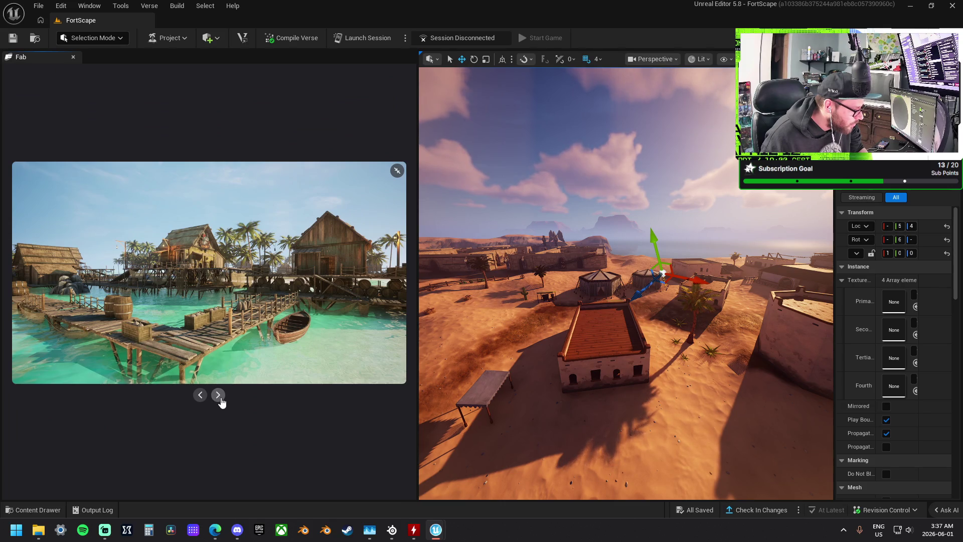
click(221, 400)
click(221, 400)
click(222, 399)
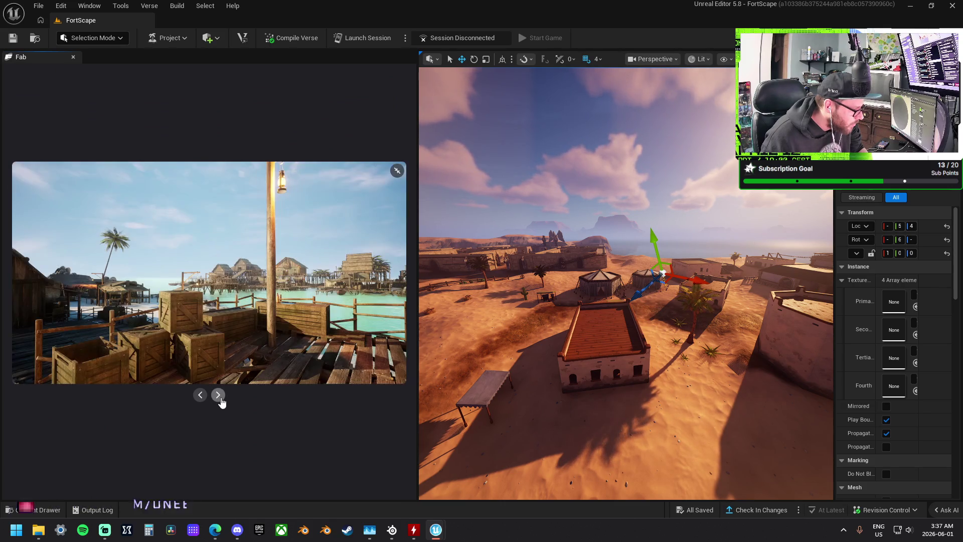
click(218, 395)
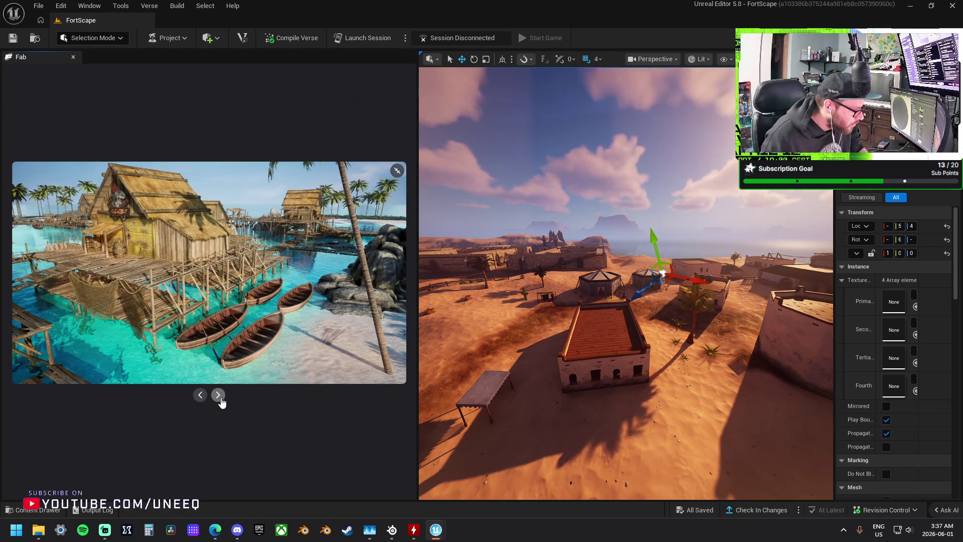
click(218, 394)
click(218, 395)
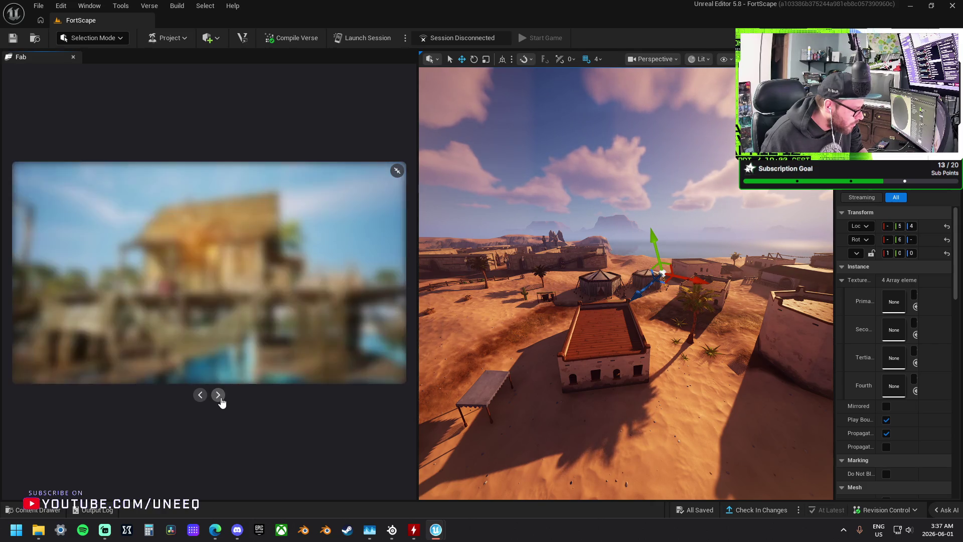
click(219, 395)
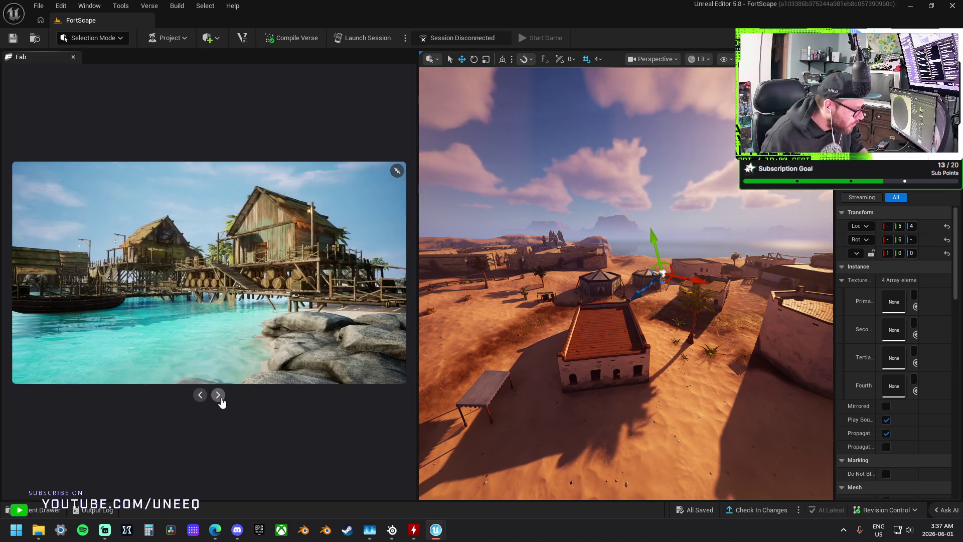
click(218, 395)
click(219, 395)
click(219, 395)
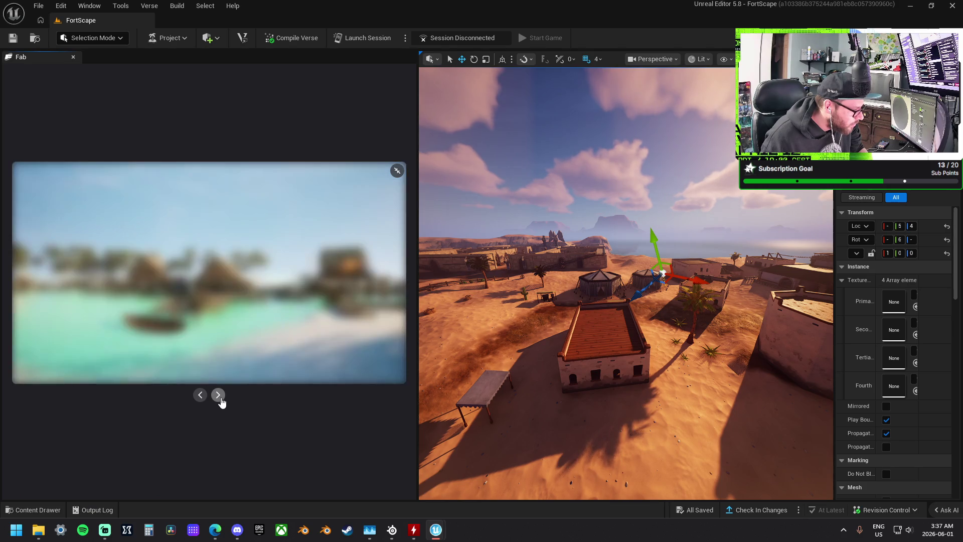
click(218, 395)
click(218, 395)
click(218, 395)
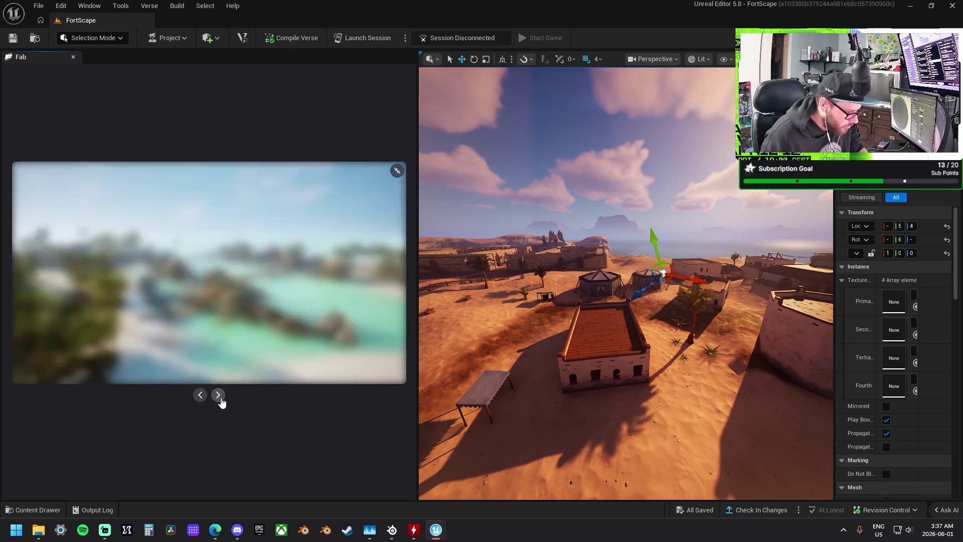
click(357, 410)
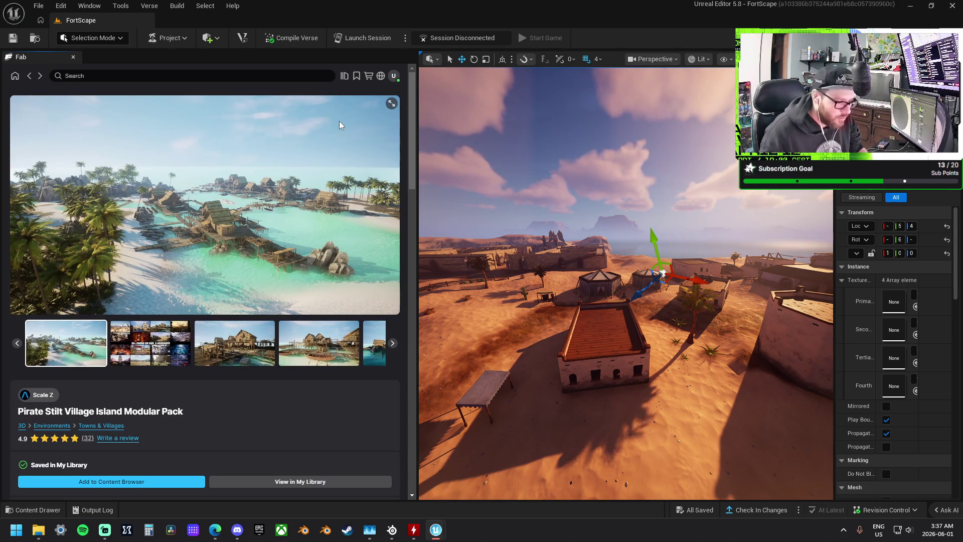
click(29, 76)
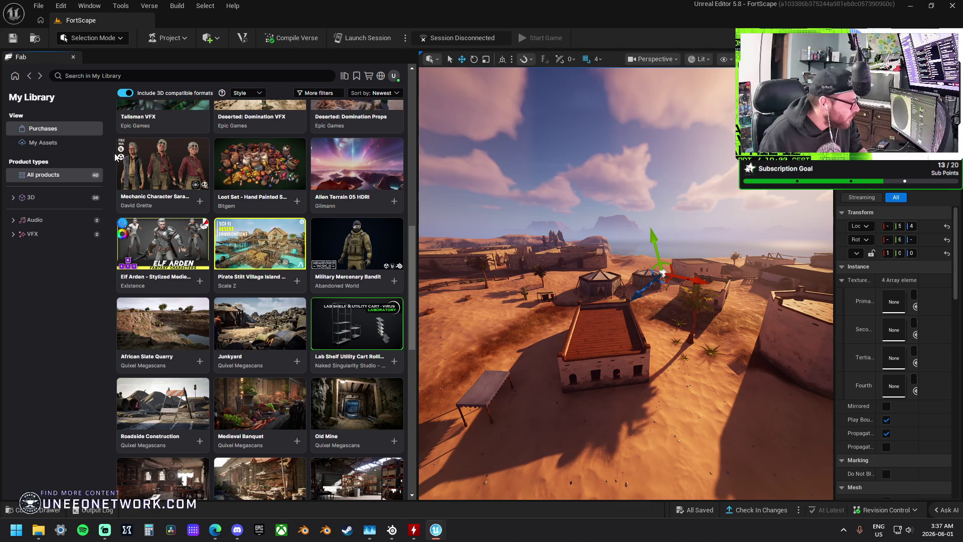
Browse the My Library grid and open the Quixel Megascans Warehouse product page
scroll(208, 267, down, 10)
scroll(232, 284, up, 7)
scroll(232, 284, up, 5)
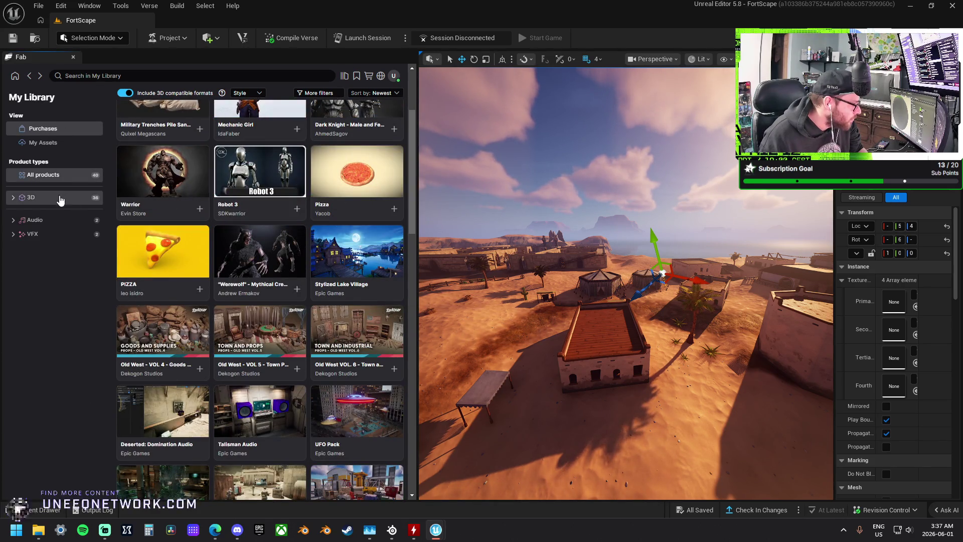
scroll(165, 190, up, 3)
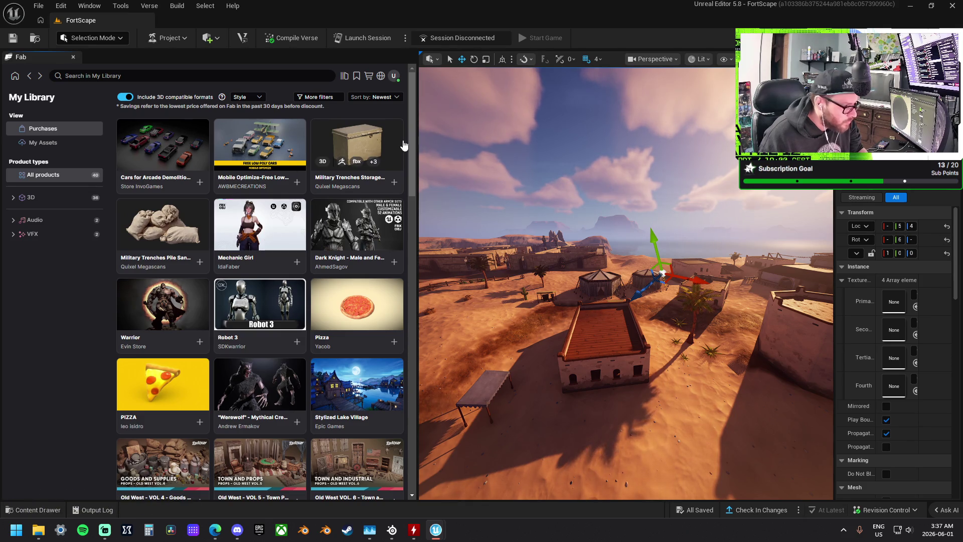
mouse_move(413, 155)
mouse_down()
mouse_move(420, 335)
mouse_move(432, 390)
mouse_move(432, 380)
mouse_up()
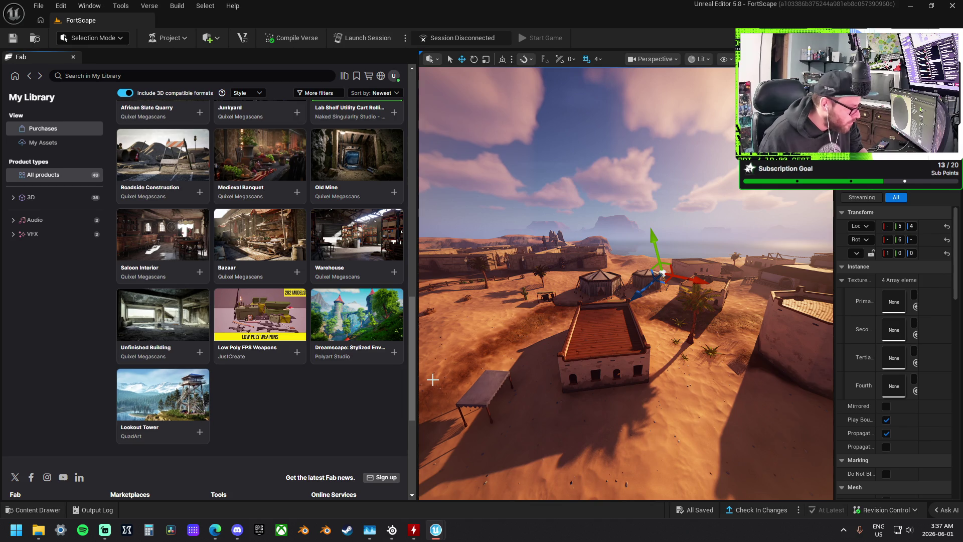
click(369, 230)
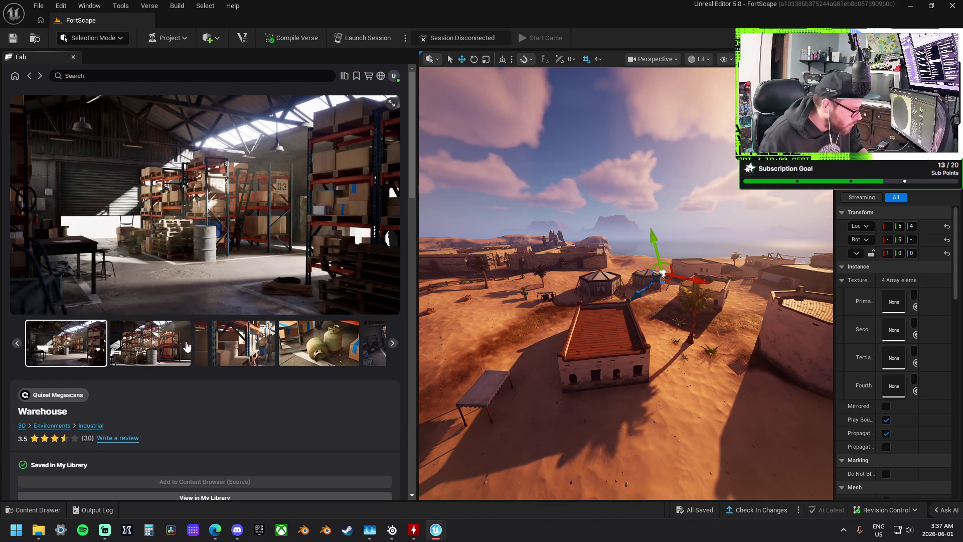
Step through the Warehouse previews: gas cylinders, shelves, stool, electrical box and full overview
click(186, 343)
click(272, 356)
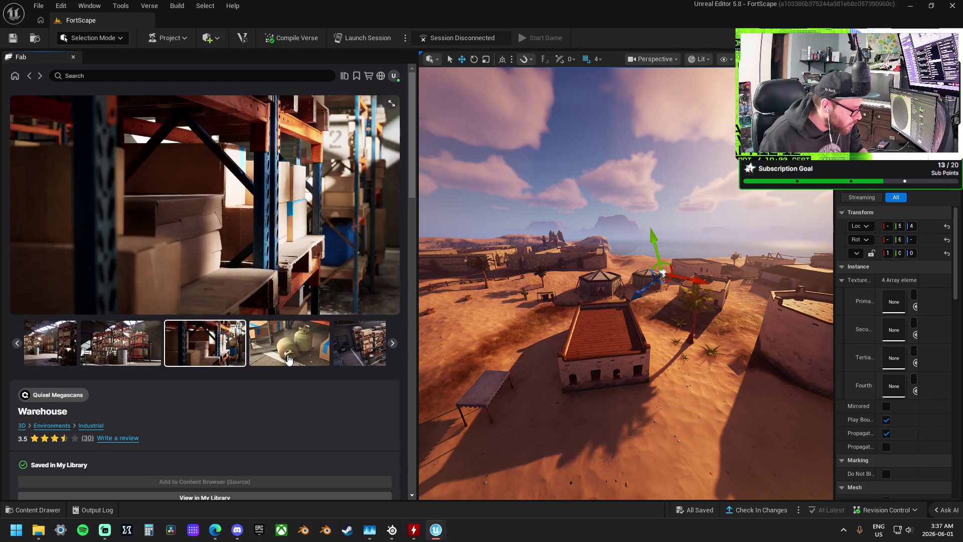
click(281, 357)
click(289, 359)
click(288, 355)
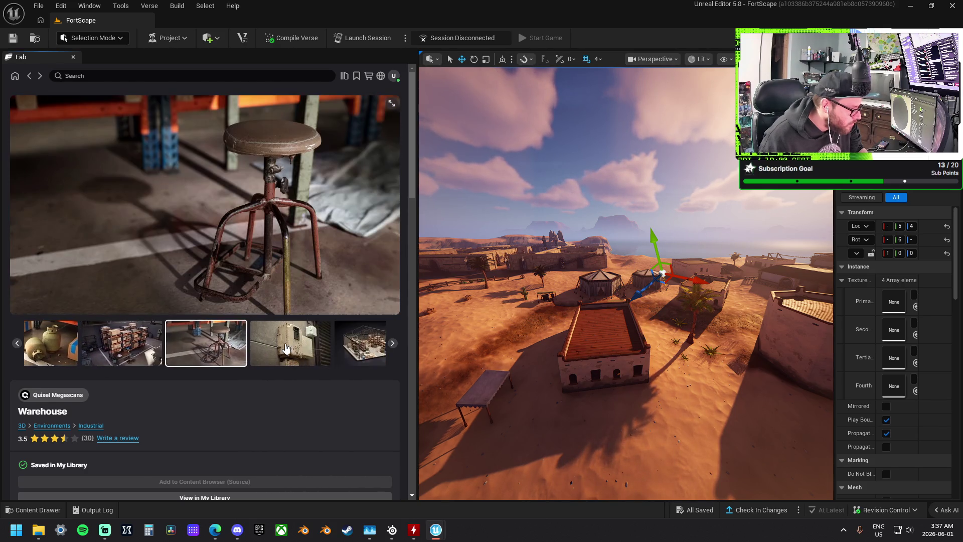
click(286, 347)
click(286, 347)
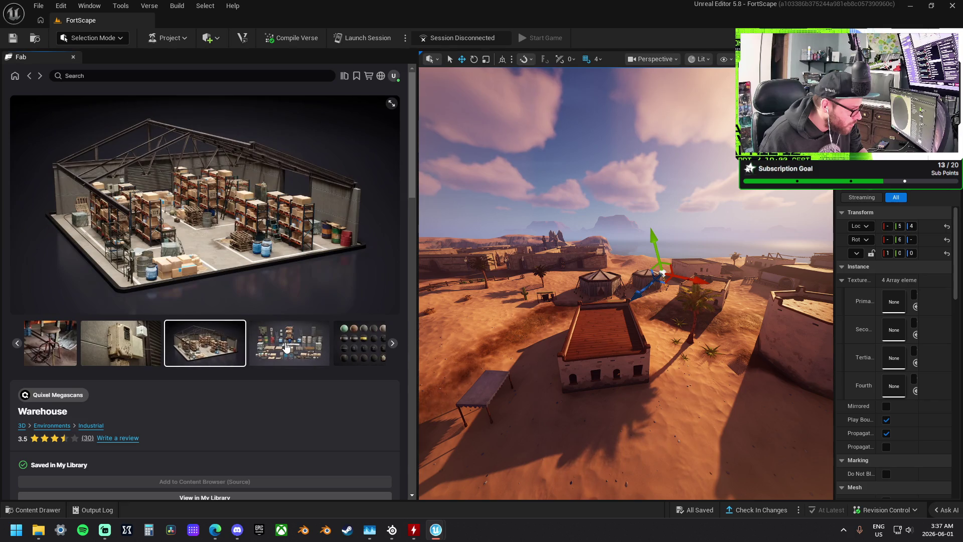
View the props, materials sheet, cardboard box and loaded shelf previews, then return to My Library
click(285, 348)
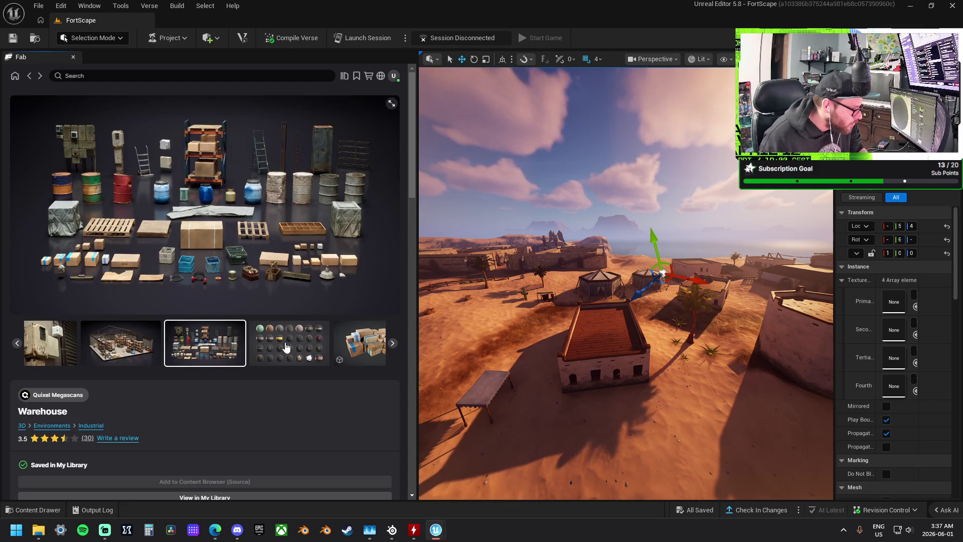
click(286, 347)
click(286, 347)
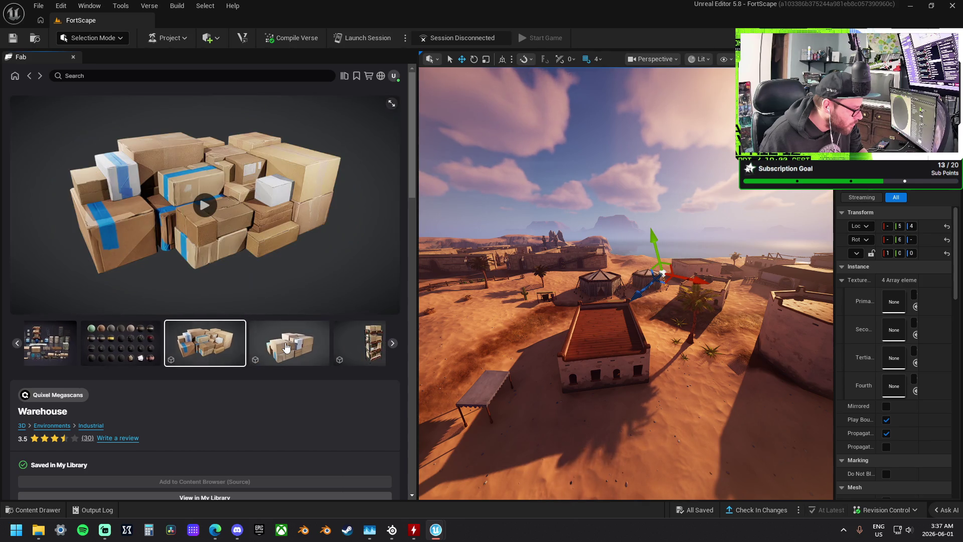
click(285, 347)
click(326, 352)
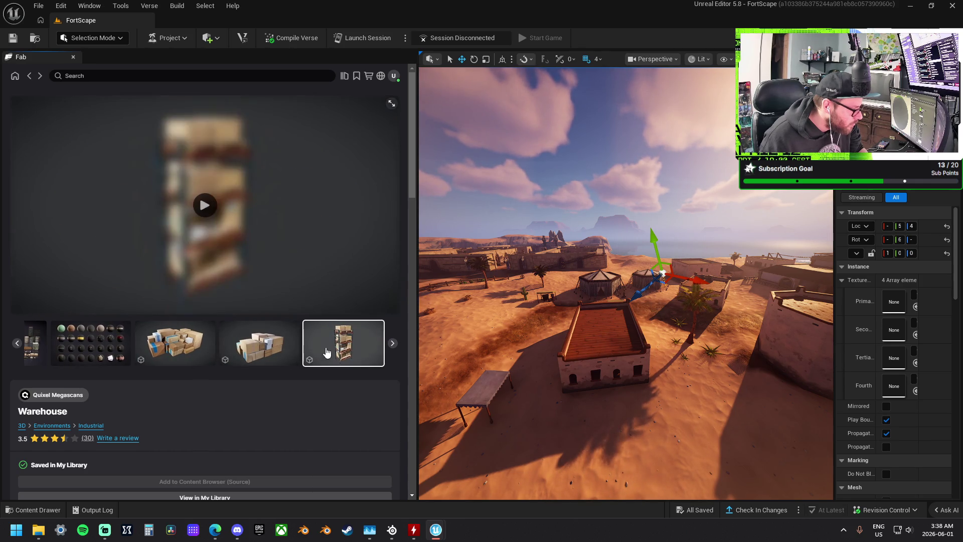
click(29, 76)
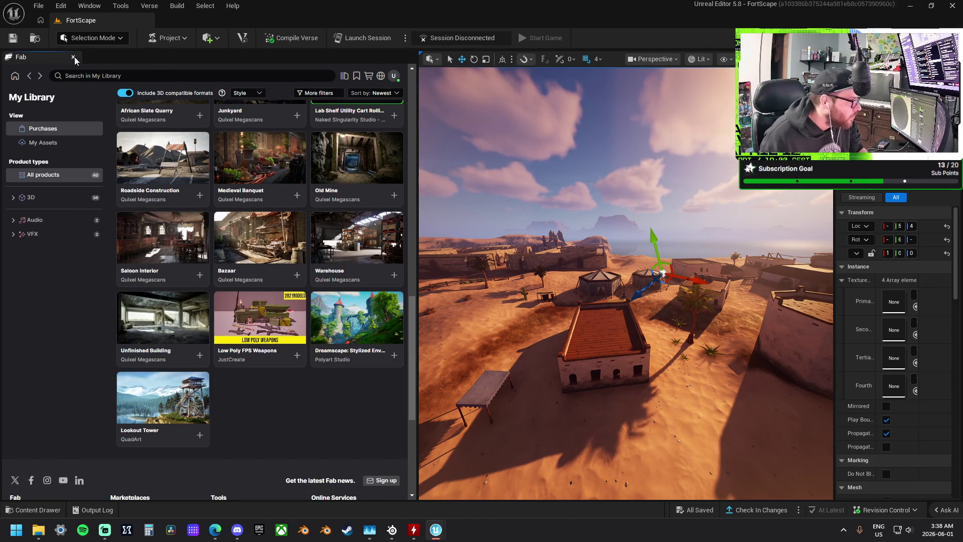
Reopen My Library, toggle Include 3D compatible formats off and back on, and scroll the 40 purchases
click(16, 77)
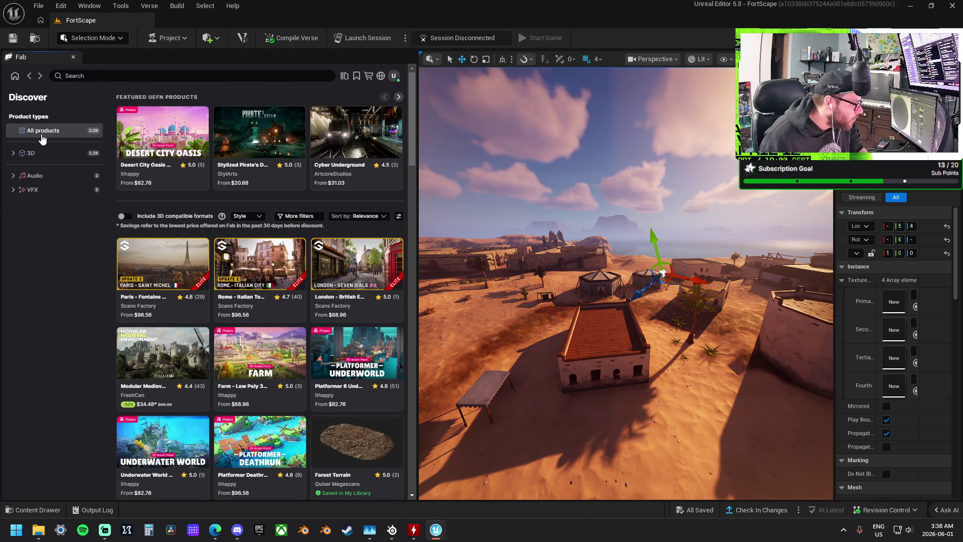
click(344, 77)
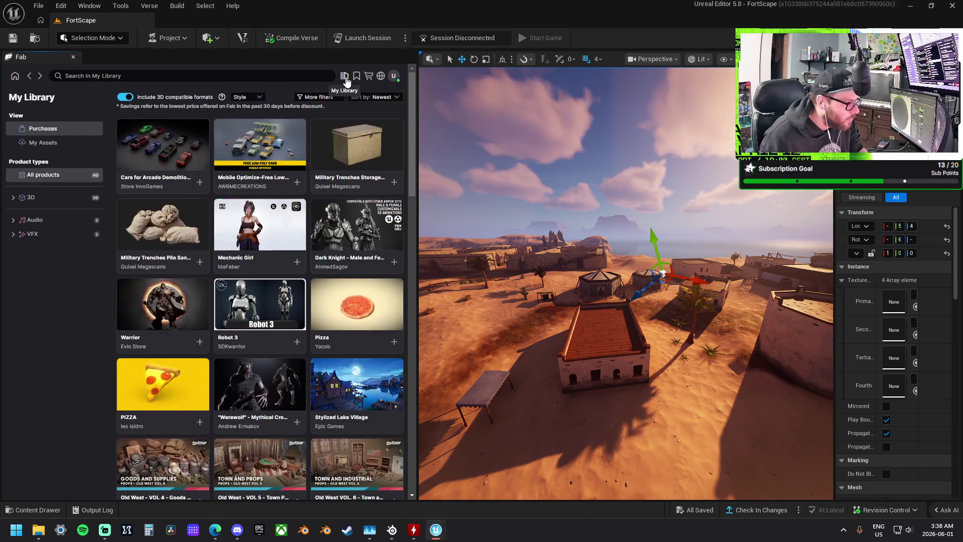
click(122, 98)
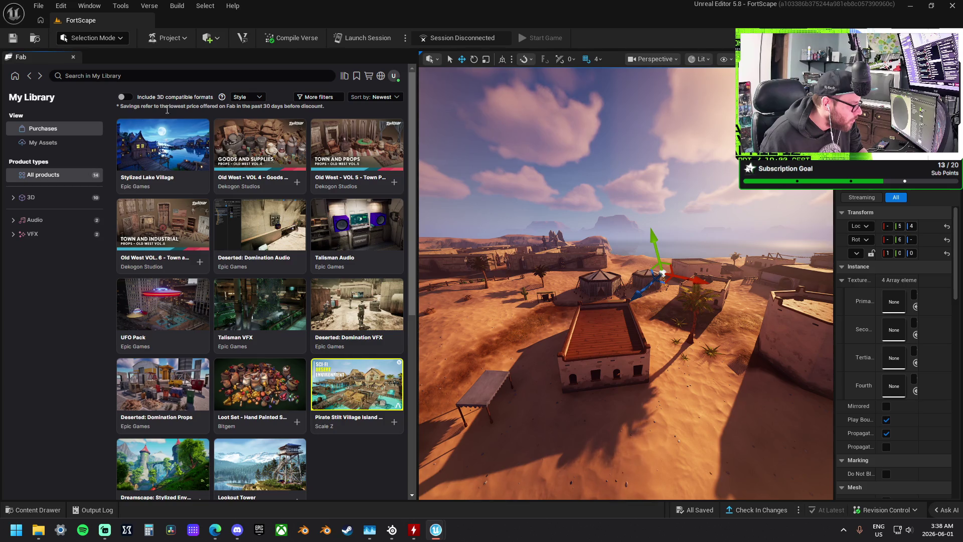
scroll(166, 110, down, 5)
scroll(150, 107, up, 5)
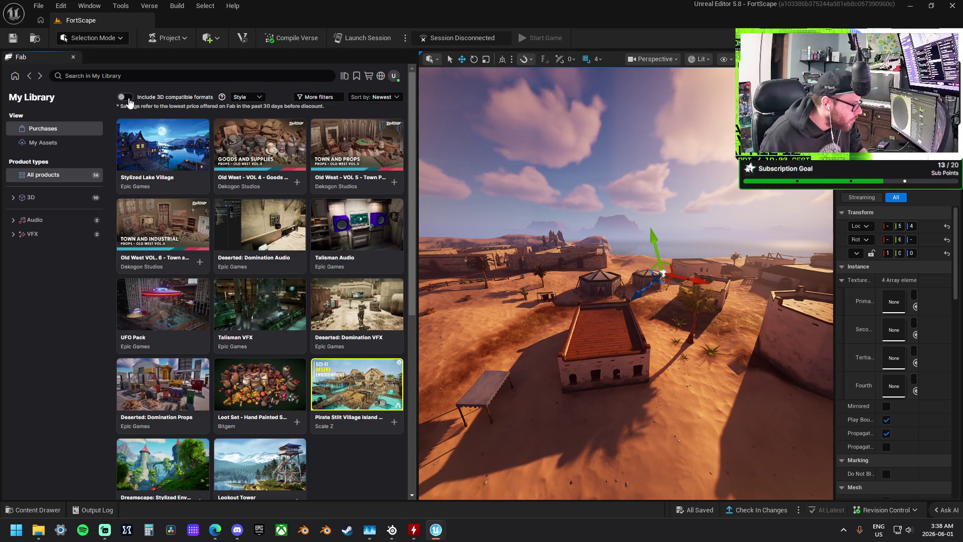
click(126, 99)
scroll(241, 186, down, 5)
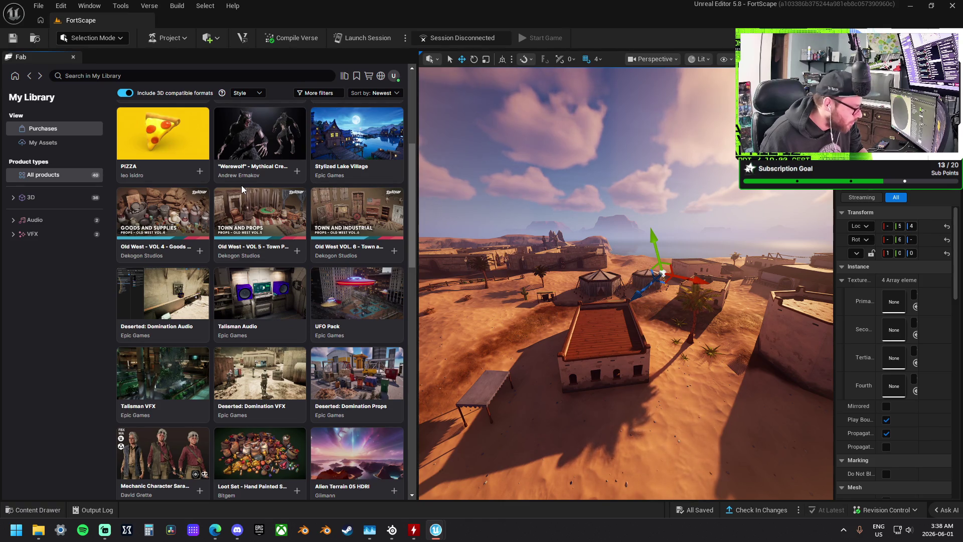
scroll(242, 186, down, 1)
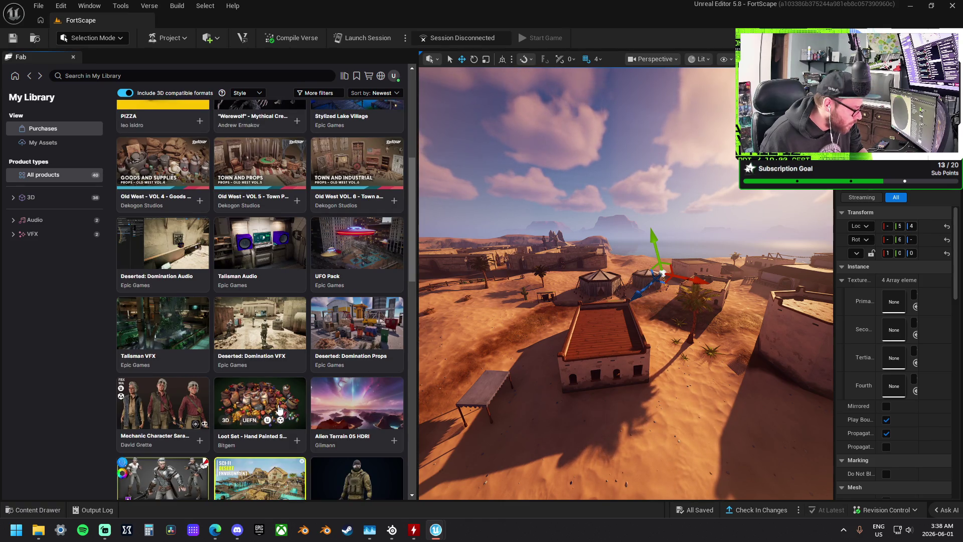
Open the Loot Set - Hand Painted Series page and step through its gallery back to the loot pile
click(263, 387)
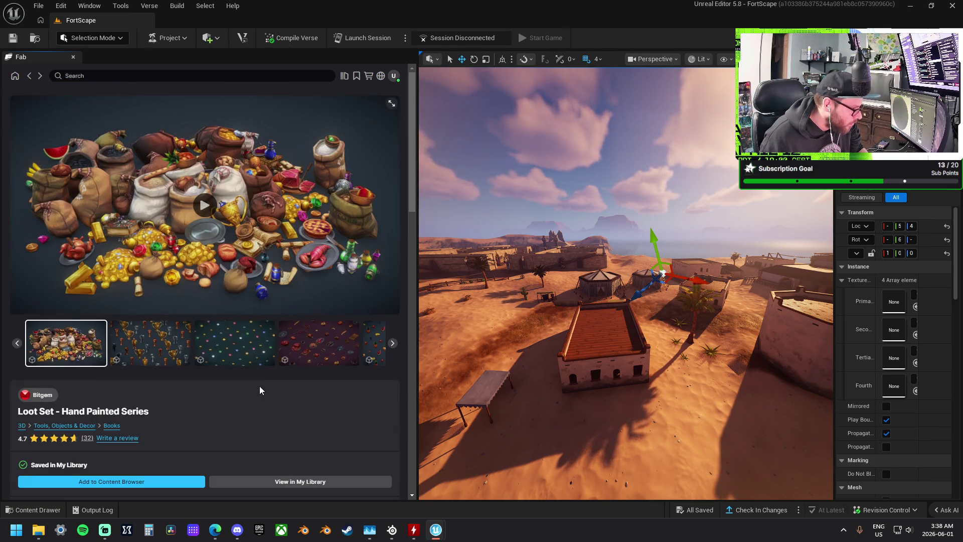
click(164, 347)
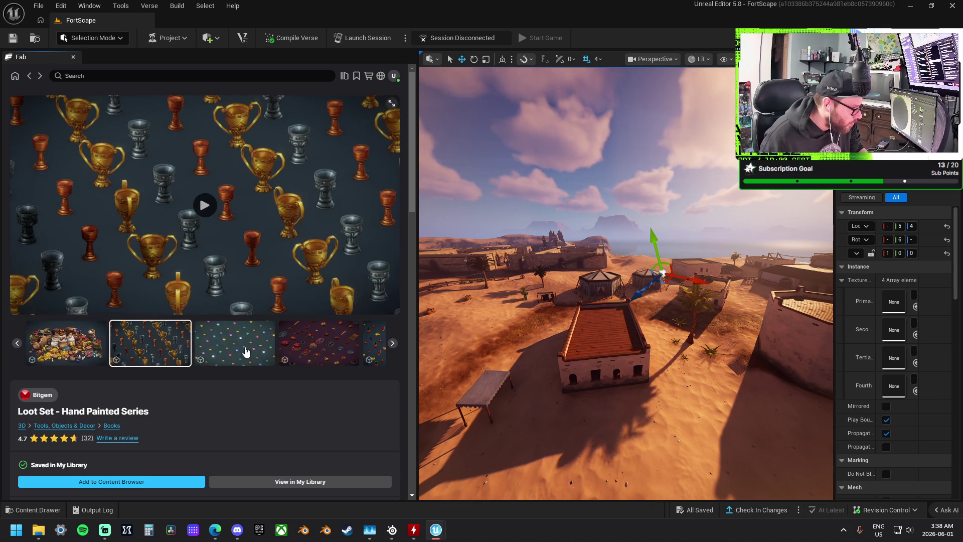
click(243, 350)
click(268, 352)
click(274, 352)
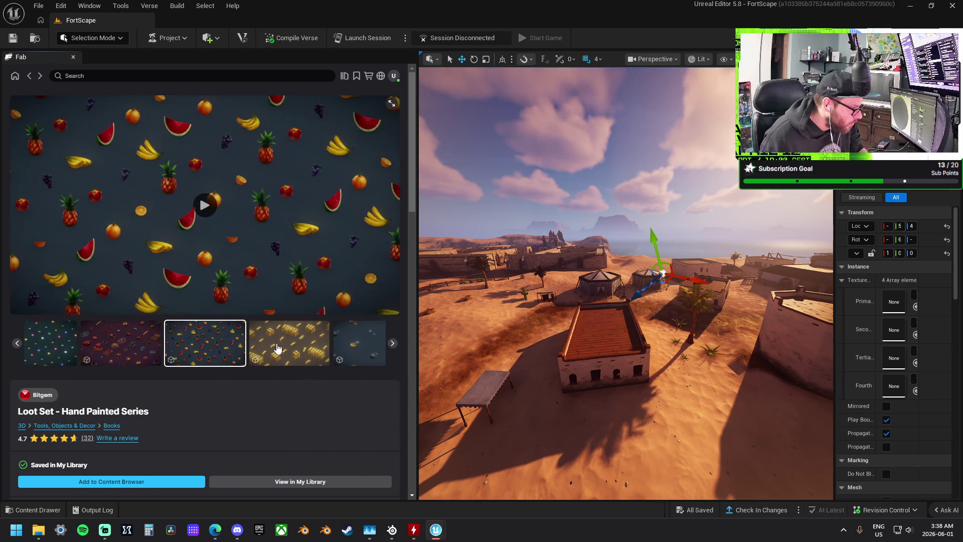
click(276, 350)
click(278, 348)
click(278, 347)
click(279, 347)
click(278, 347)
click(279, 347)
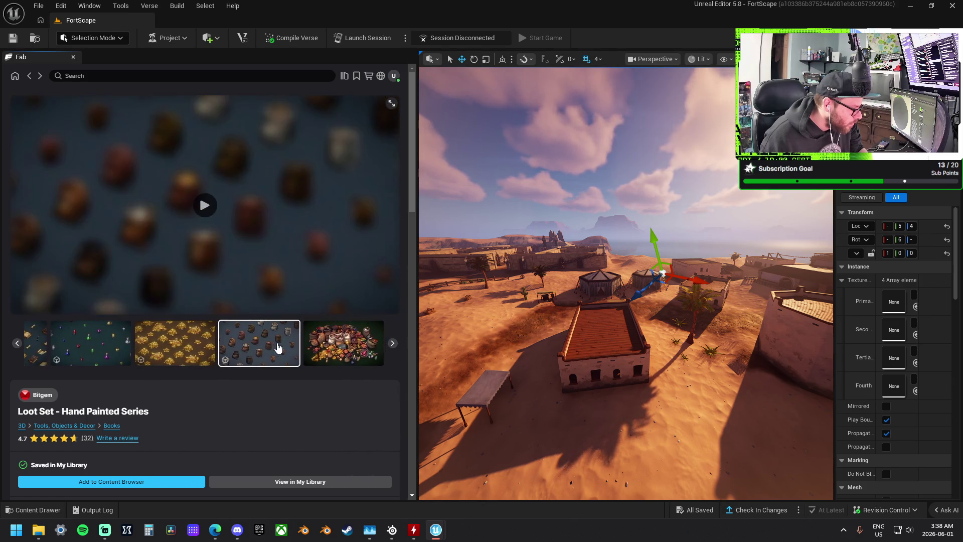
click(322, 353)
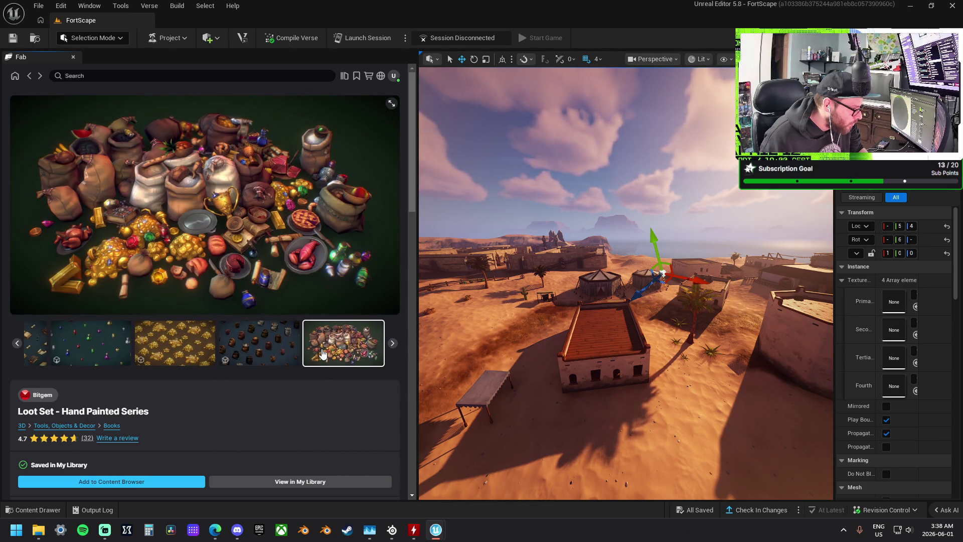
Scroll the Loot Set product page, then close the Fab panel
scroll(343, 203, down, 4)
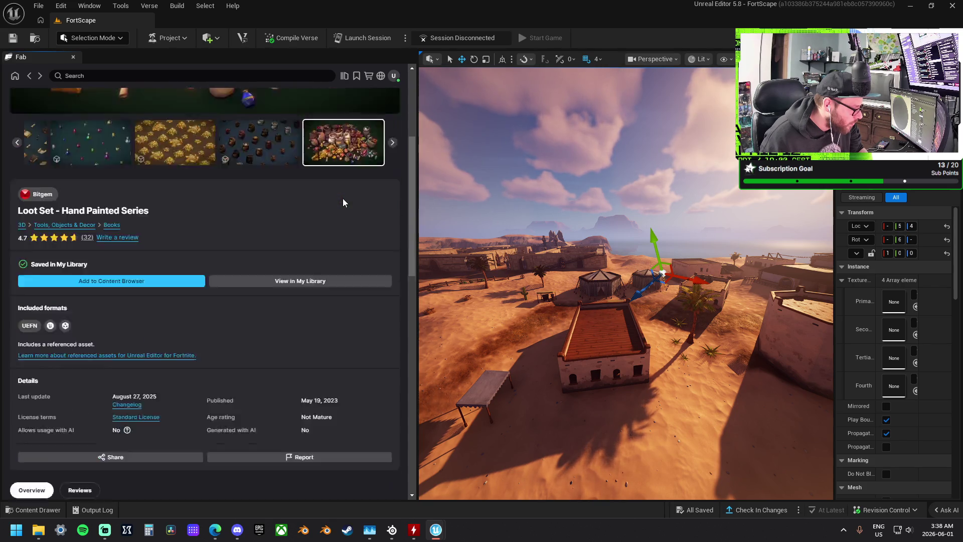
scroll(343, 202, up, 5)
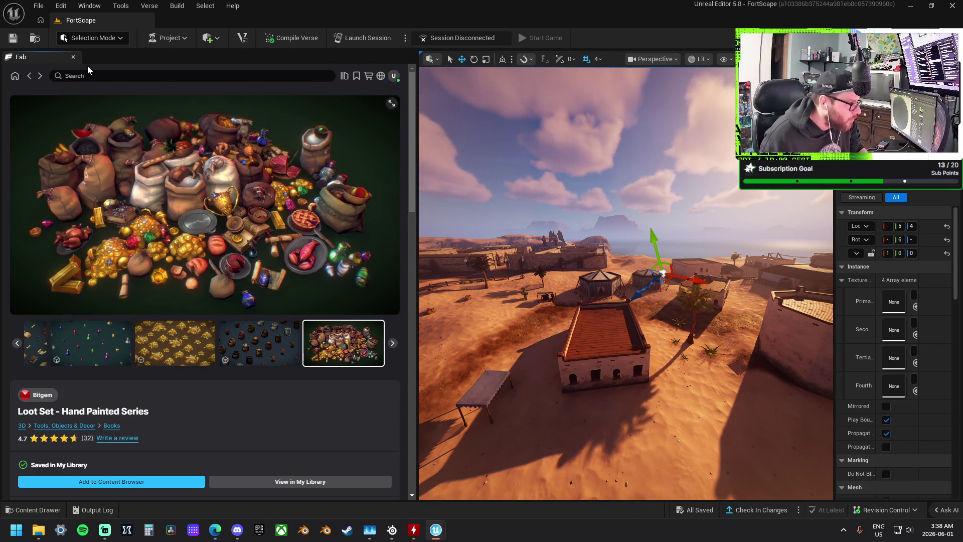
click(73, 57)
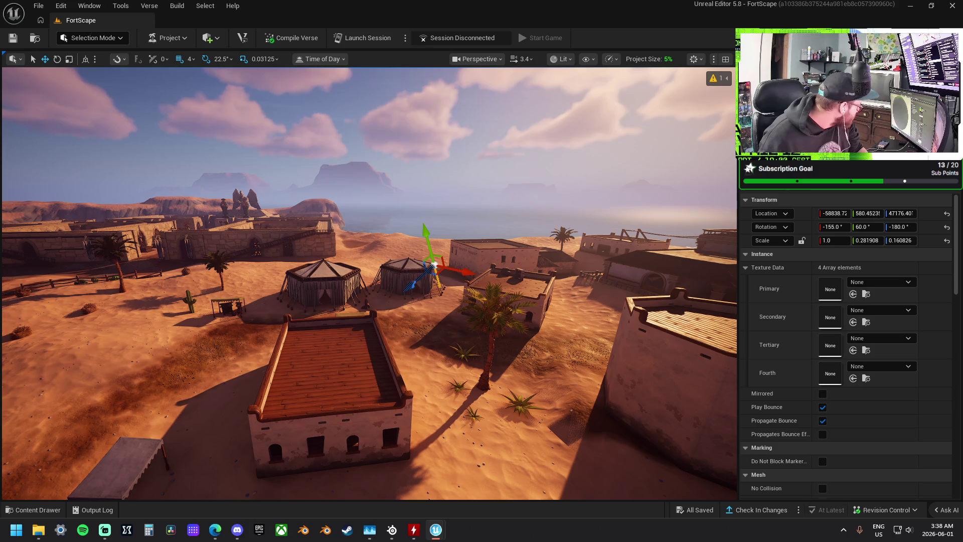
key(super+d)
click(435, 530)
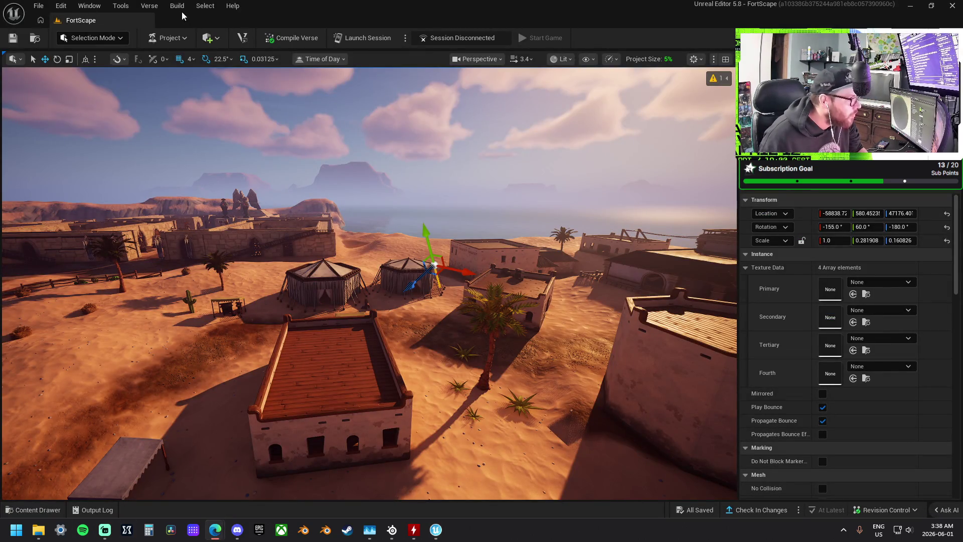
click(89, 5)
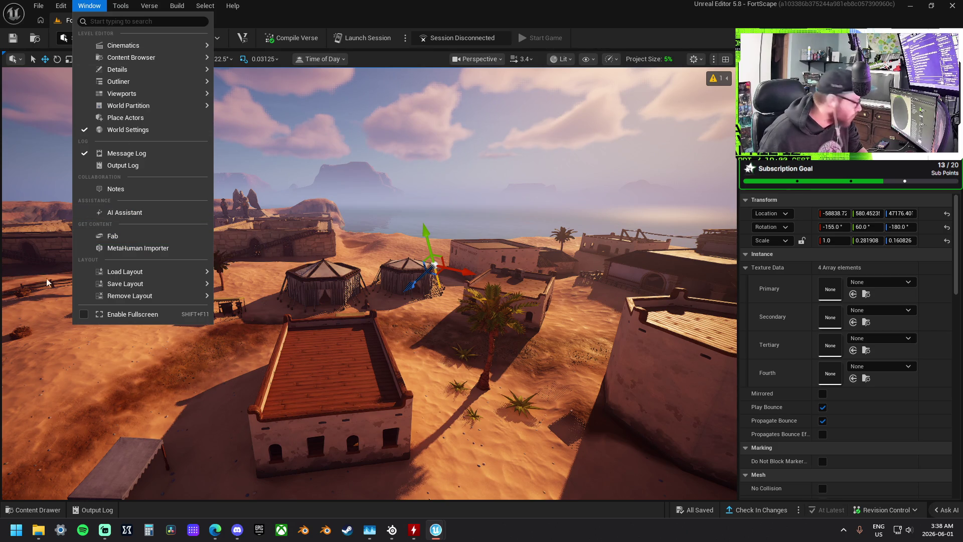
key(Escape)
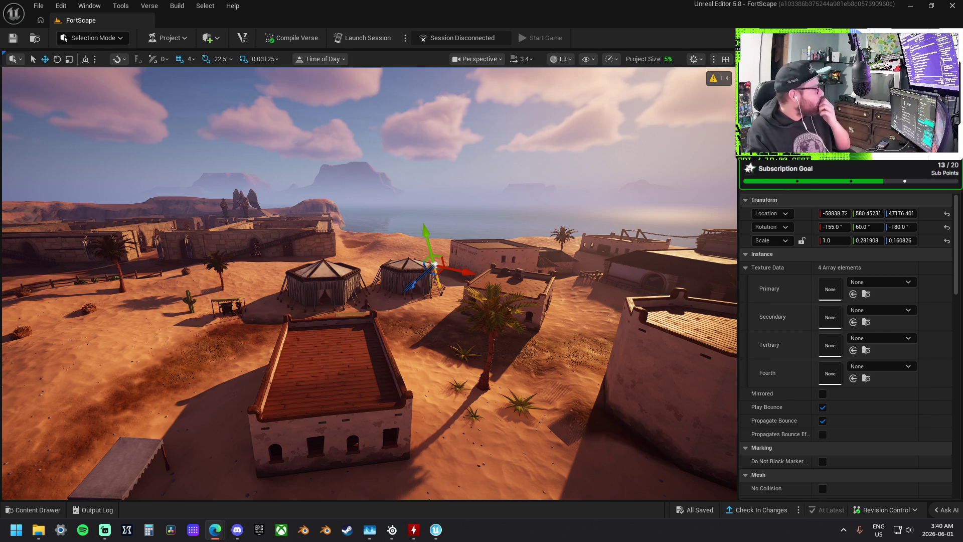
key(ctrl+alt+s)
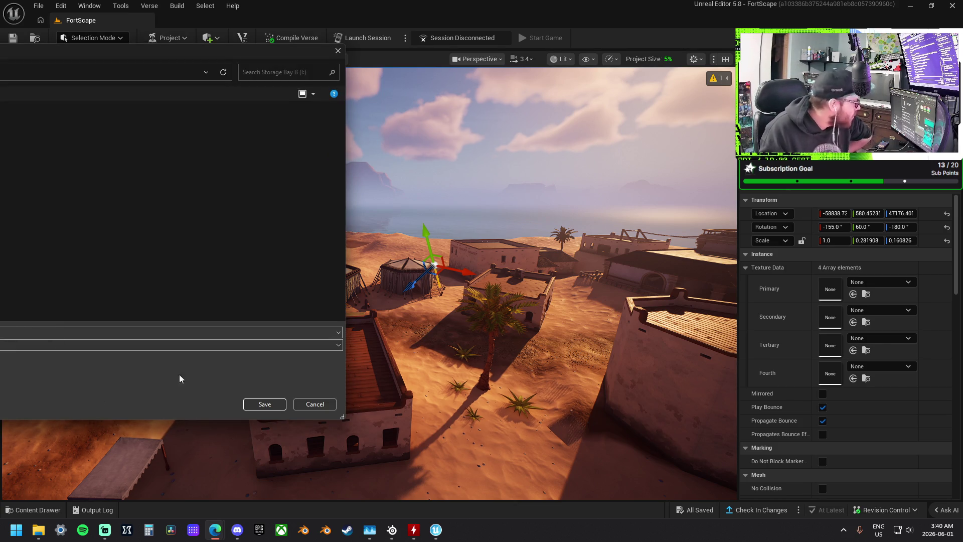
Confirm Save As to save the asset in the project, then switch to File Explorer
click(259, 404)
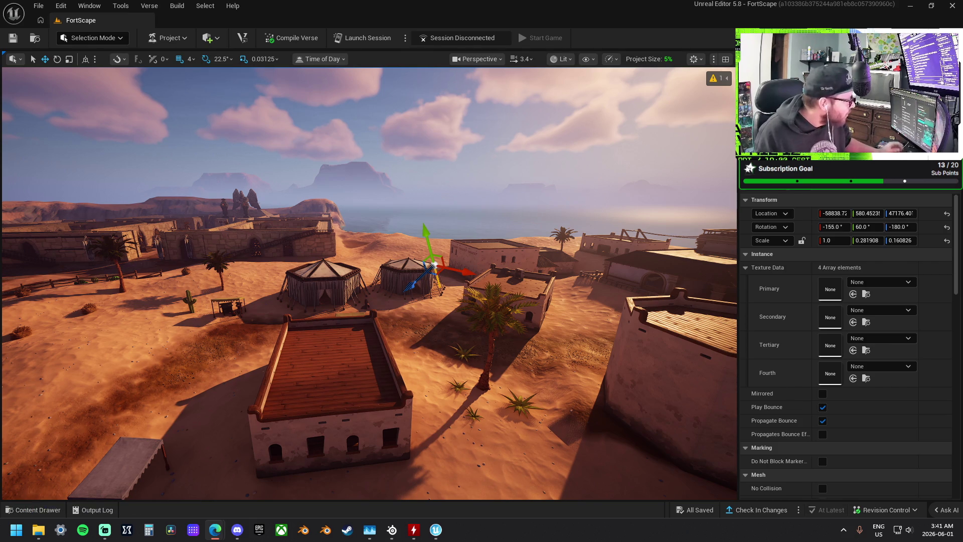
click(38, 530)
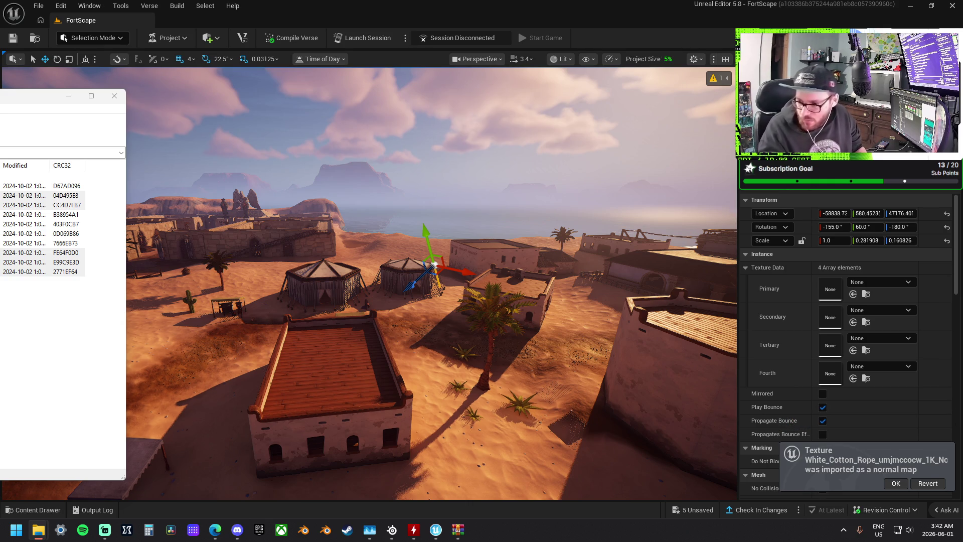
Leave the archive file list and return to the editor with the White_Cotton_Rope textures imported
key(alt+Tab)
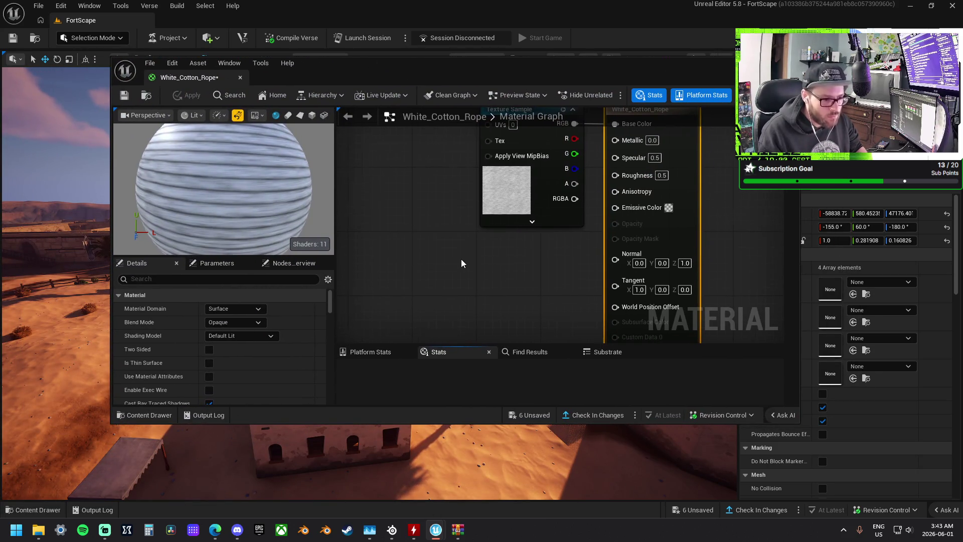
Add the rope texture files to the graph and replace the old Base Color texture with the new one
scroll(462, 261, down, 2)
scroll(461, 262, down, 1)
drag(504, 164, 437, 166)
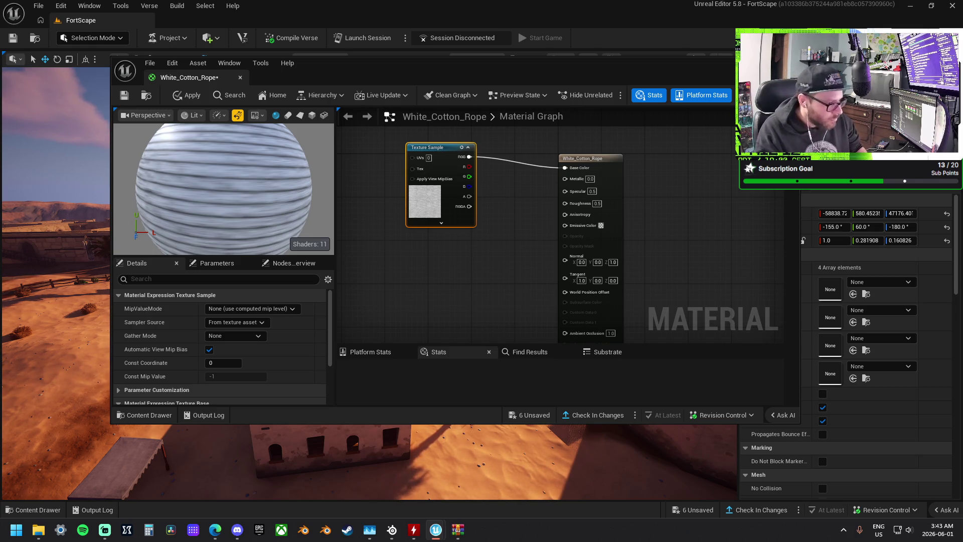
mouse_move(802, 353)
mouse_down()
mouse_move(590, 350)
mouse_move(414, 254)
mouse_move(467, 201)
mouse_move(471, 155)
mouse_up()
click(448, 153)
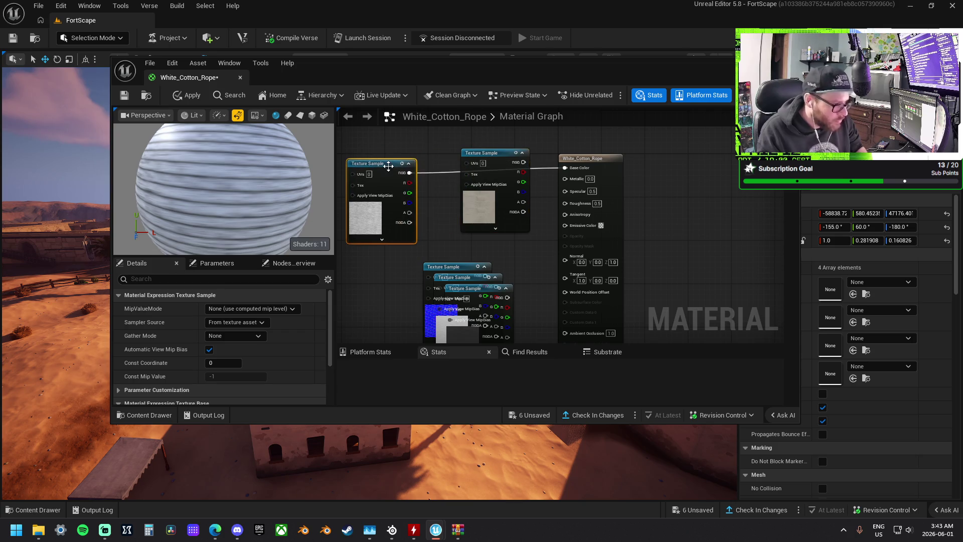
key(Delete)
mouse_move(452, 153)
mouse_down()
mouse_move(409, 153)
mouse_move(564, 168)
mouse_up()
Wire the roughness texture into Roughness and the specular texture into Specular
mouse_move(460, 267)
mouse_down()
mouse_move(438, 254)
mouse_move(437, 300)
mouse_move(378, 324)
mouse_up()
drag(471, 277, 444, 234)
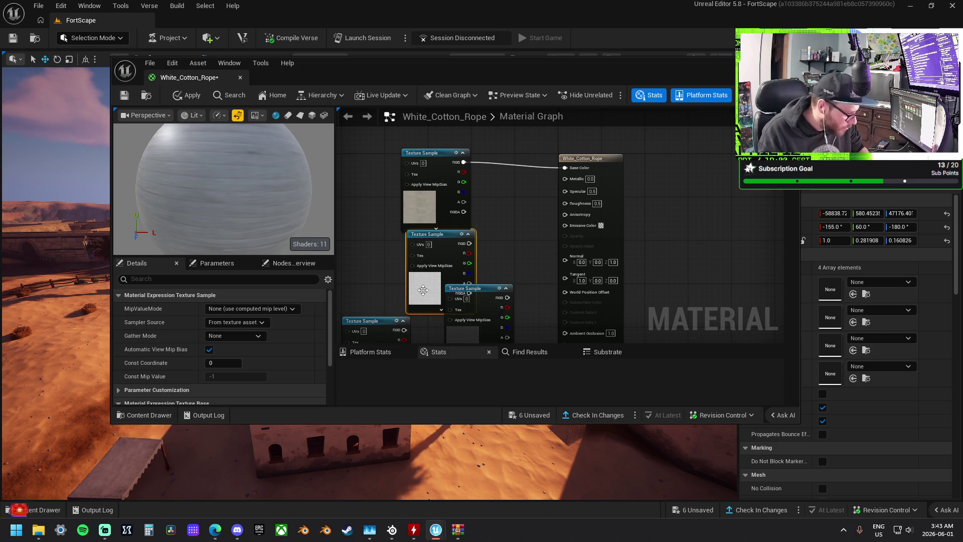
scroll(291, 321, down, 3)
mouse_move(462, 245)
mouse_down()
mouse_move(546, 225)
mouse_move(565, 202)
mouse_up()
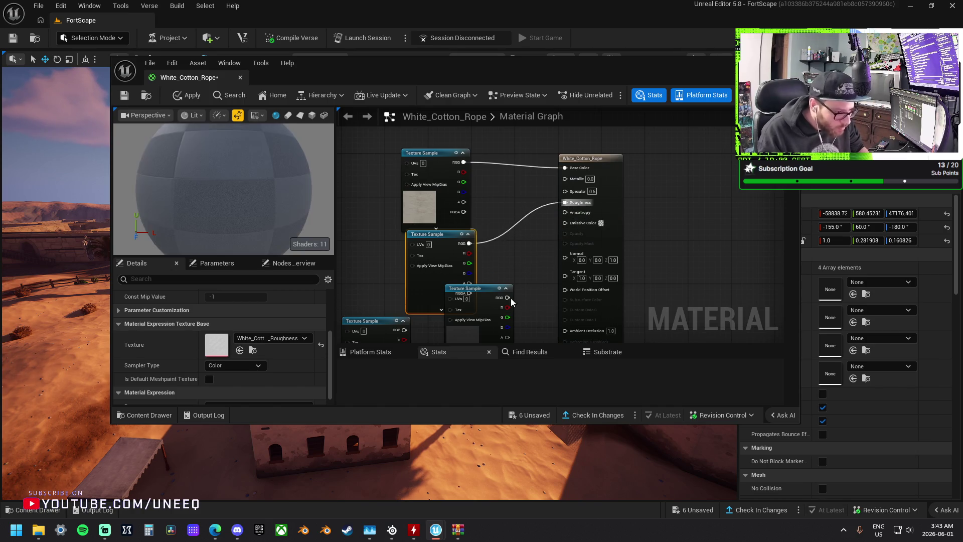
click(509, 299)
mouse_move(508, 298)
mouse_down()
mouse_move(576, 205)
mouse_move(565, 190)
mouse_up()
mouse_move(481, 296)
mouse_down()
mouse_move(446, 242)
mouse_move(434, 242)
mouse_up()
Tidy the texture node layout, briefly previewing one node's output and collapsing its advanced settings
click(441, 309)
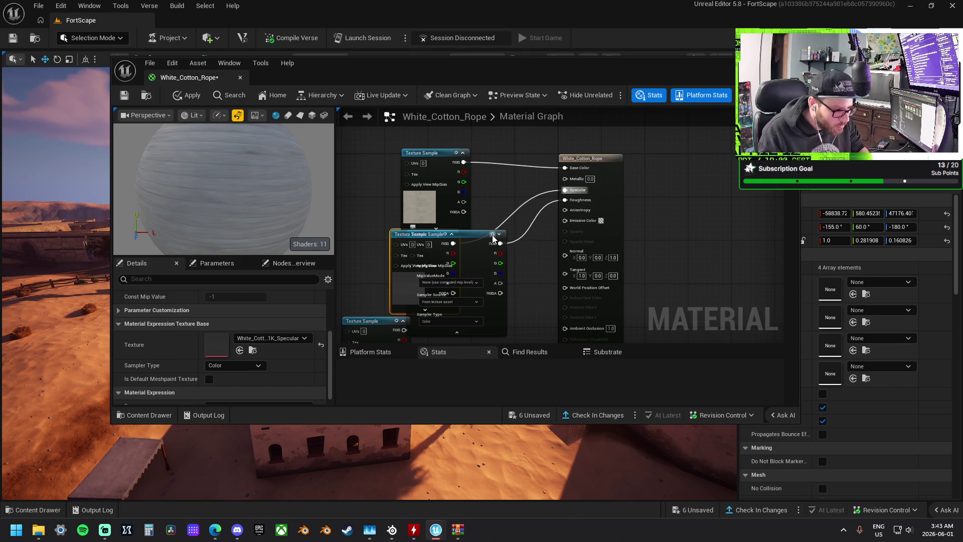
click(494, 240)
click(493, 243)
drag(477, 236, 479, 329)
scroll(491, 311, down, 5)
scroll(489, 328, up, 5)
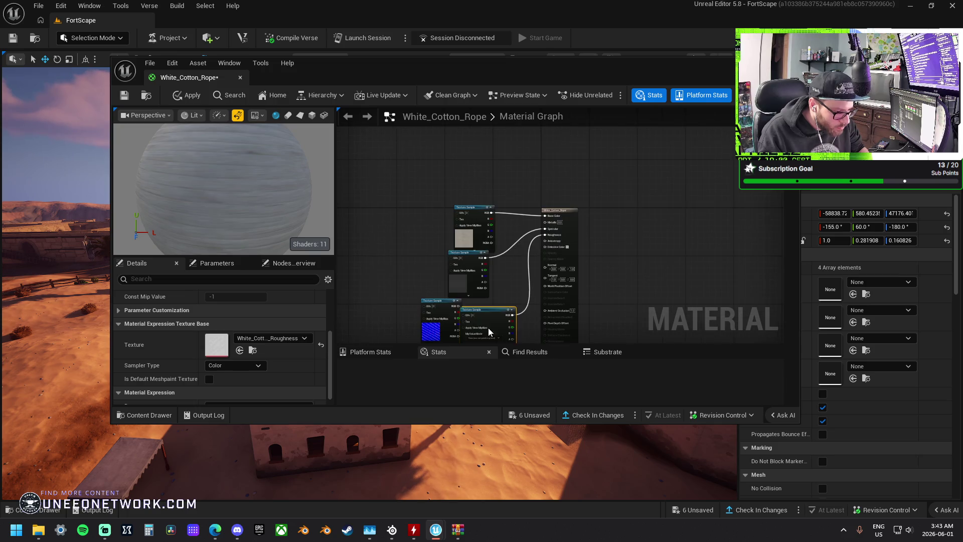
drag(536, 324, 536, 258)
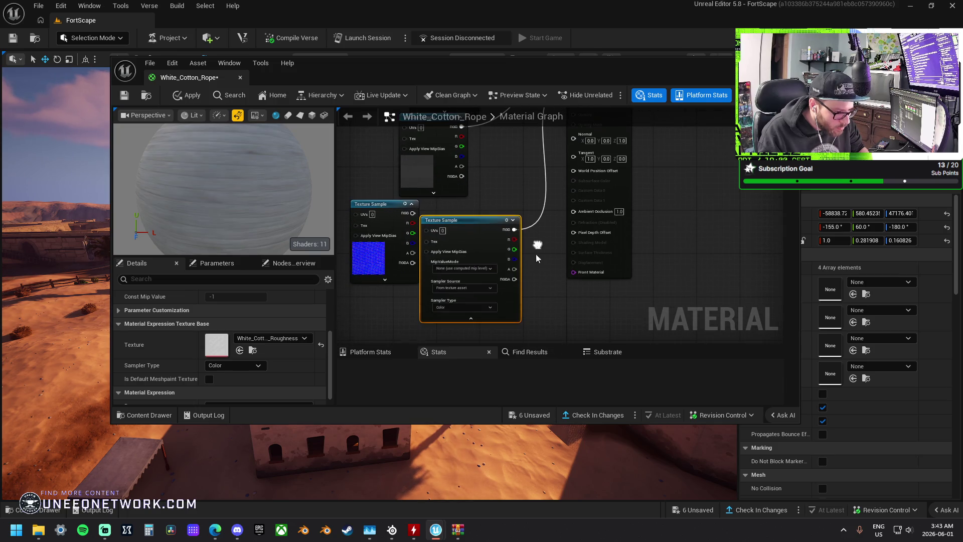
click(475, 319)
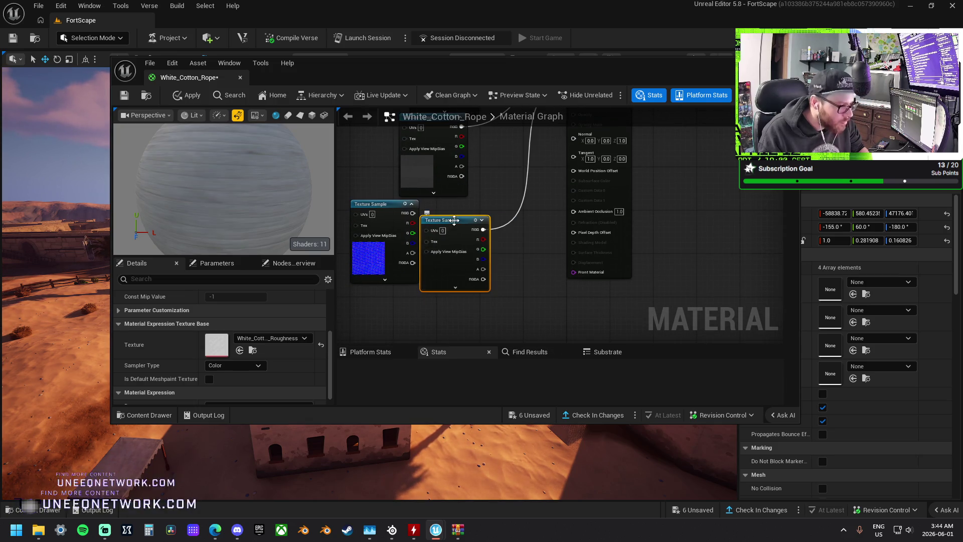
drag(461, 254, 446, 233)
Connect the normal texture's RGB to Normal, apply the material, and move the editor aside
mouse_move(384, 205)
mouse_down()
mouse_move(432, 275)
mouse_move(519, 301)
mouse_move(560, 213)
mouse_move(573, 135)
mouse_up()
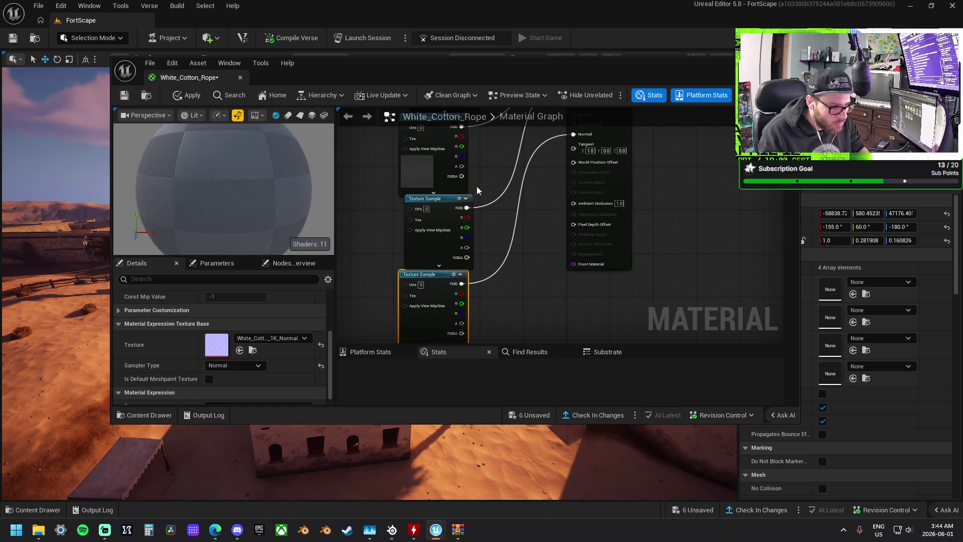
mouse_move(450, 205)
mouse_down()
mouse_move(439, 204)
mouse_move(456, 334)
mouse_up()
click(450, 168)
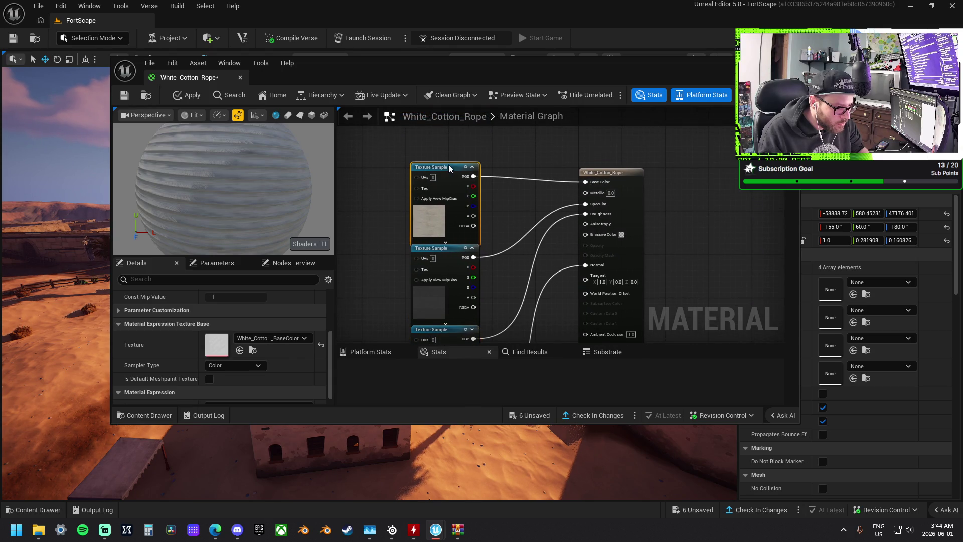
click(494, 191)
click(186, 95)
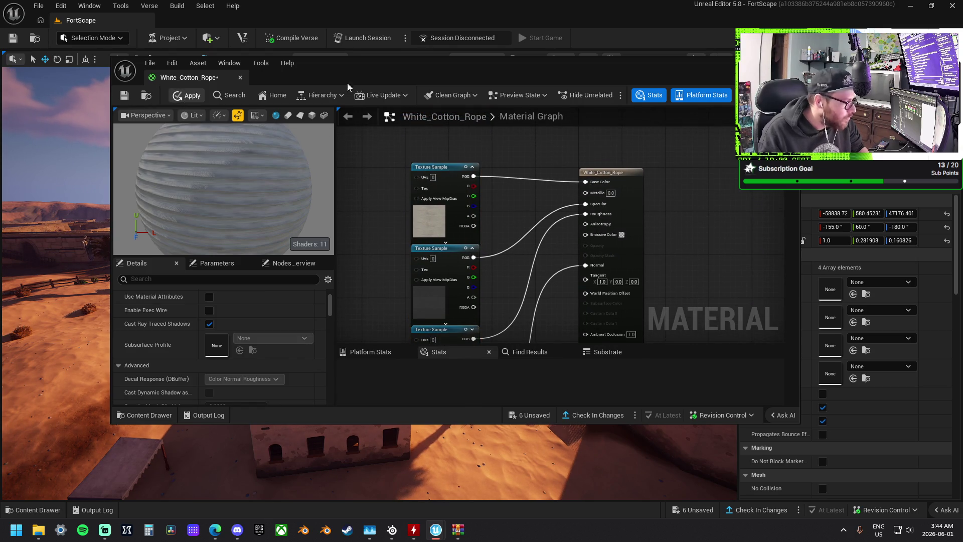
drag(520, 64, 0, 65)
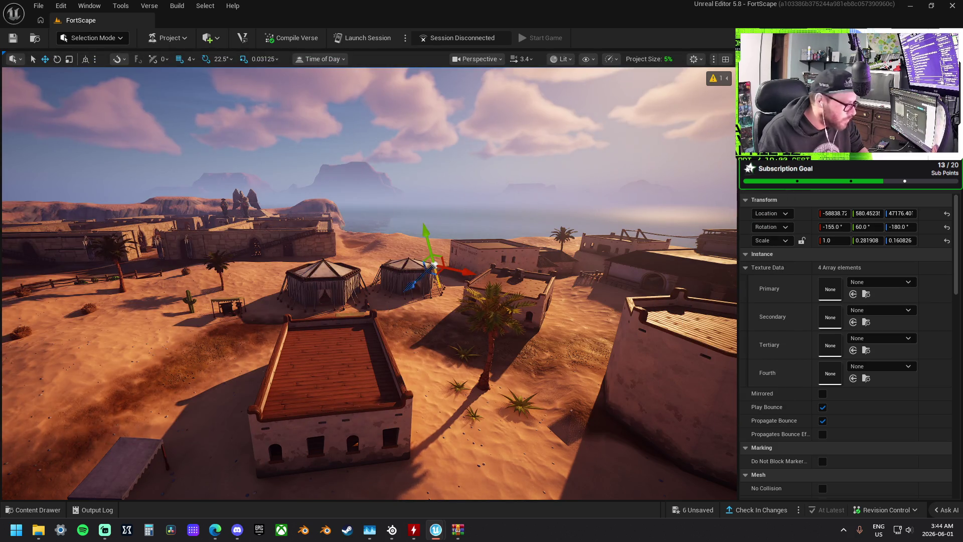
Switch to Modeling Mode and pick the Extrude Path tool
scroll(369, 284, up, 10)
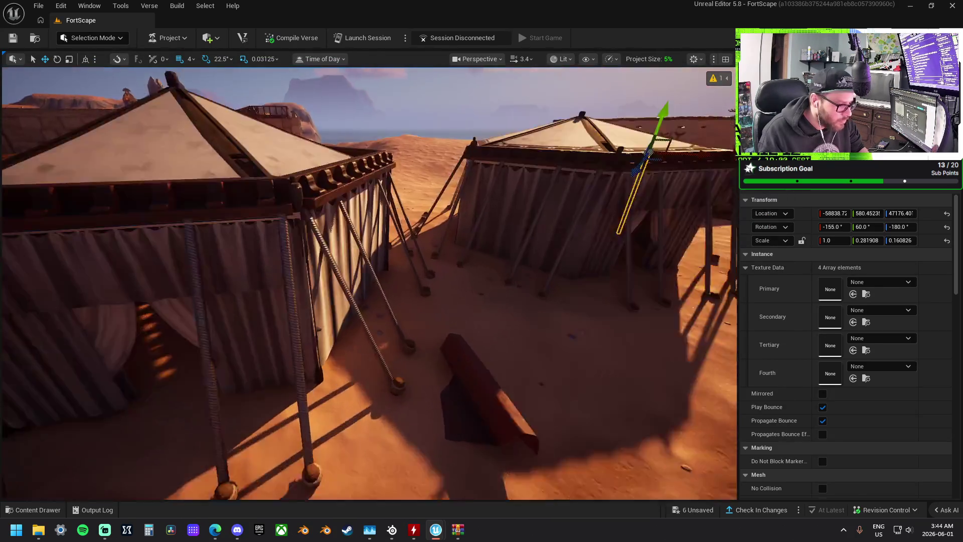
scroll(369, 283, up, 5)
scroll(369, 284, down, 4)
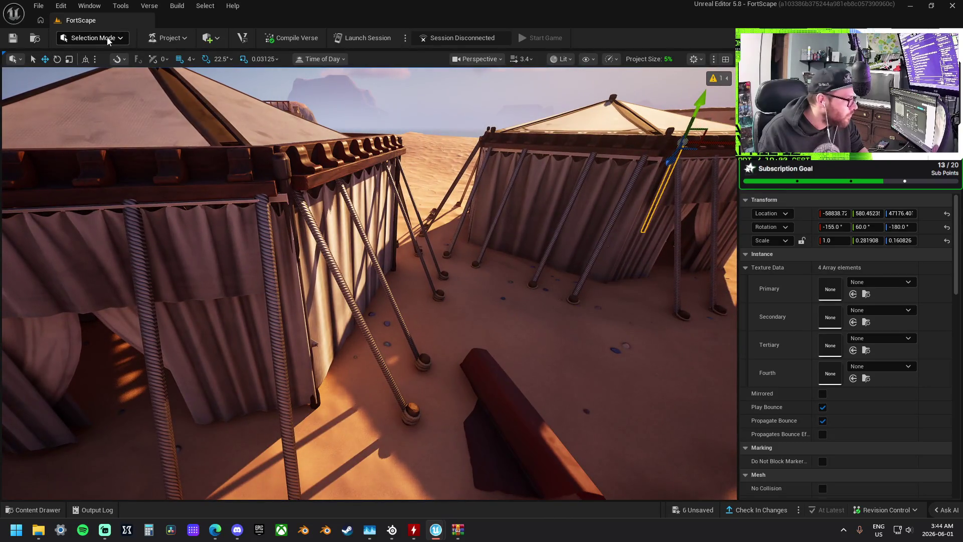
click(107, 38)
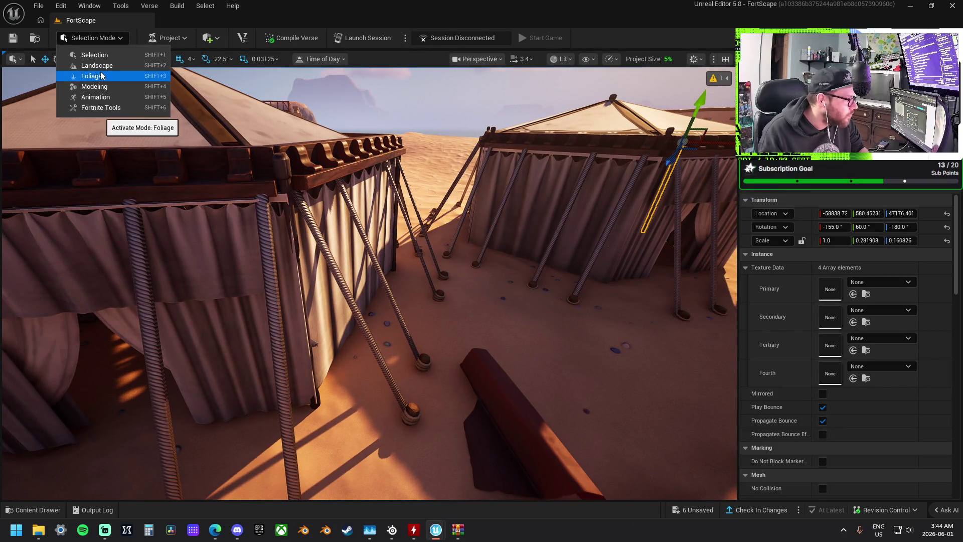
click(101, 87)
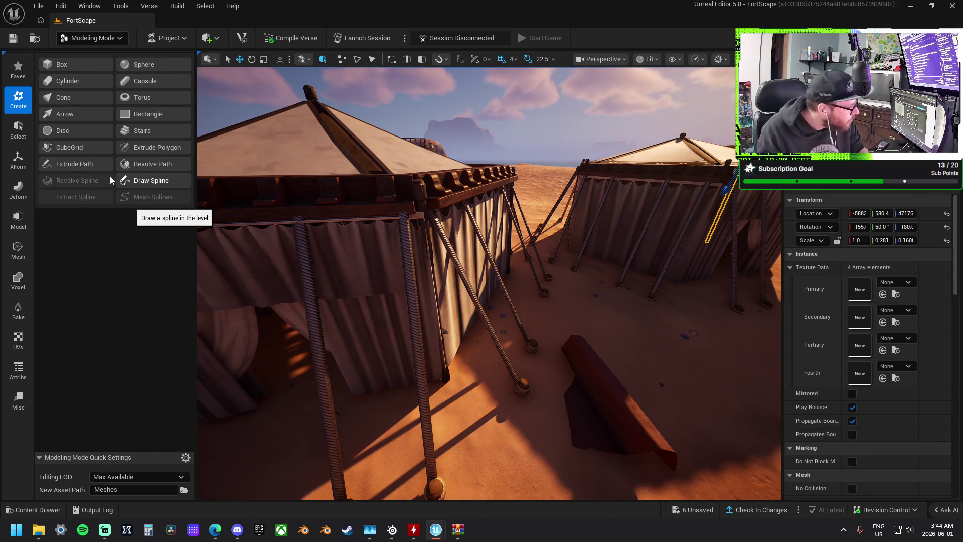
click(80, 163)
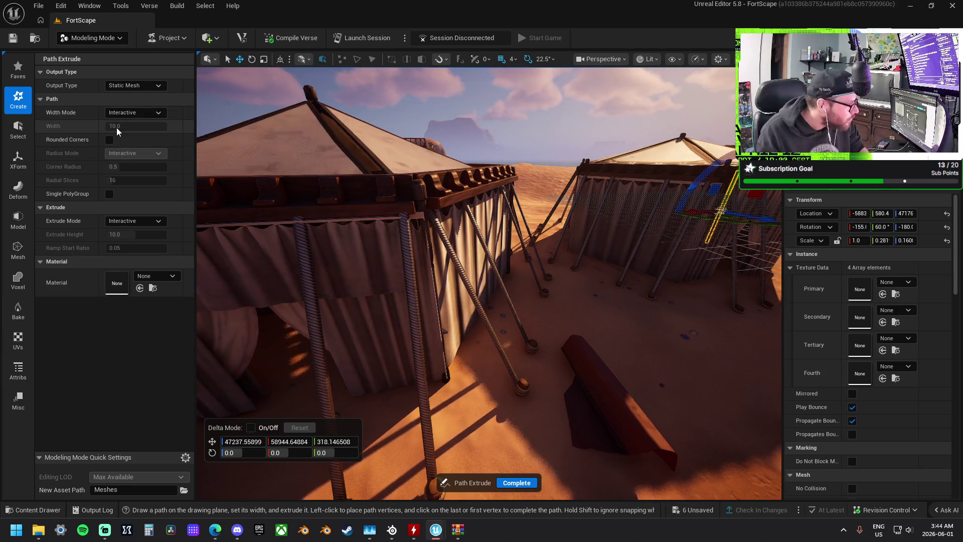
Enable Rounded Corners, keep Interactive radius and extrude modes, and assign the rope material
click(110, 143)
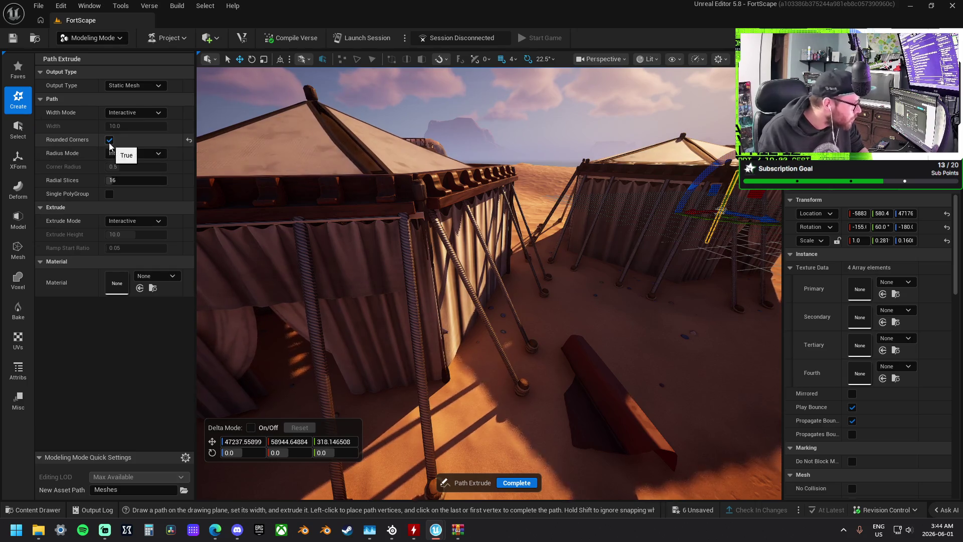
click(146, 151)
click(129, 172)
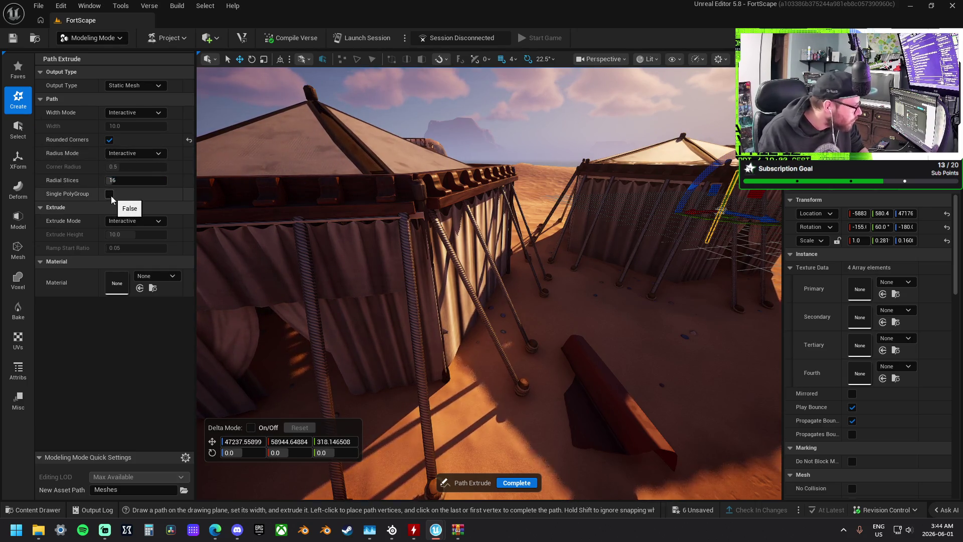
click(129, 224)
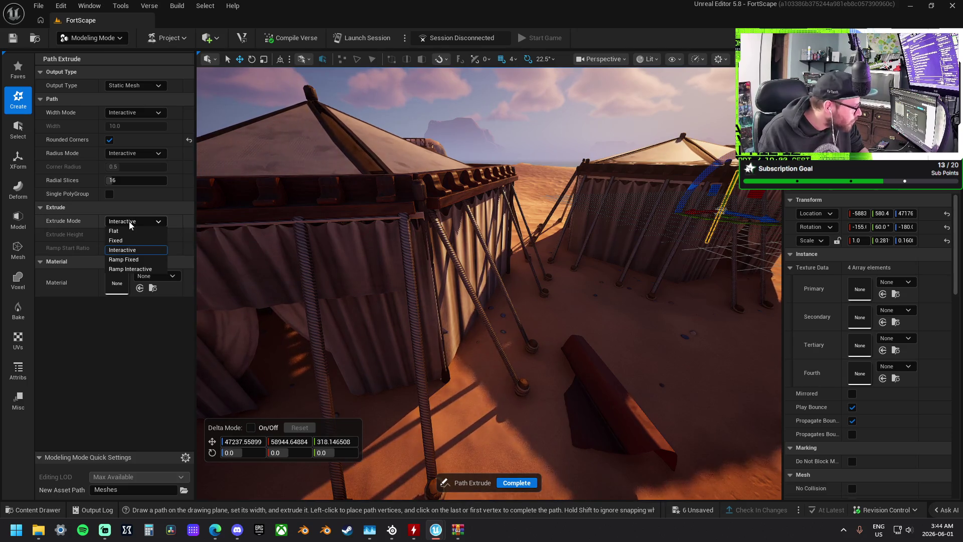
click(129, 242)
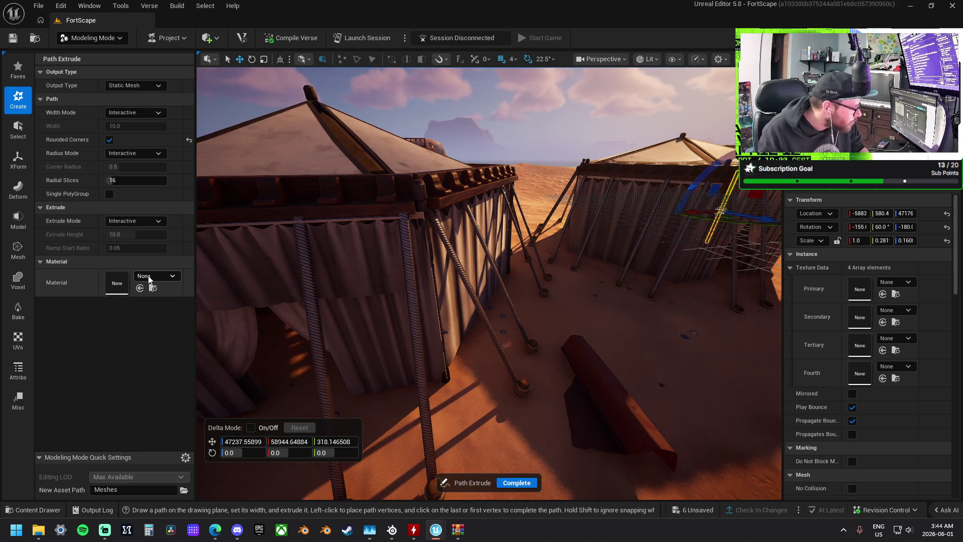
click(149, 279)
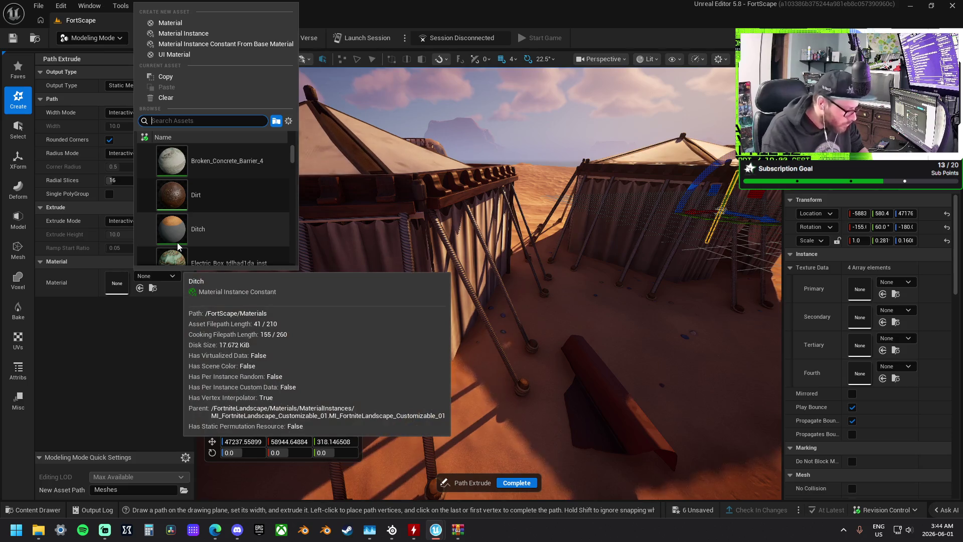
text(rope)
click(180, 167)
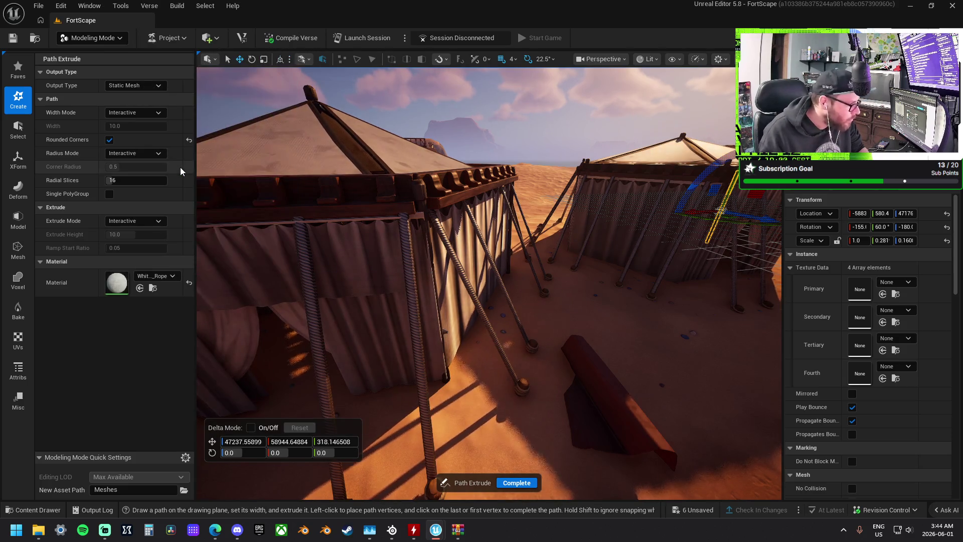
Fly to the tent pole, place the path's first point at its base, and complete the rope path
key(w)
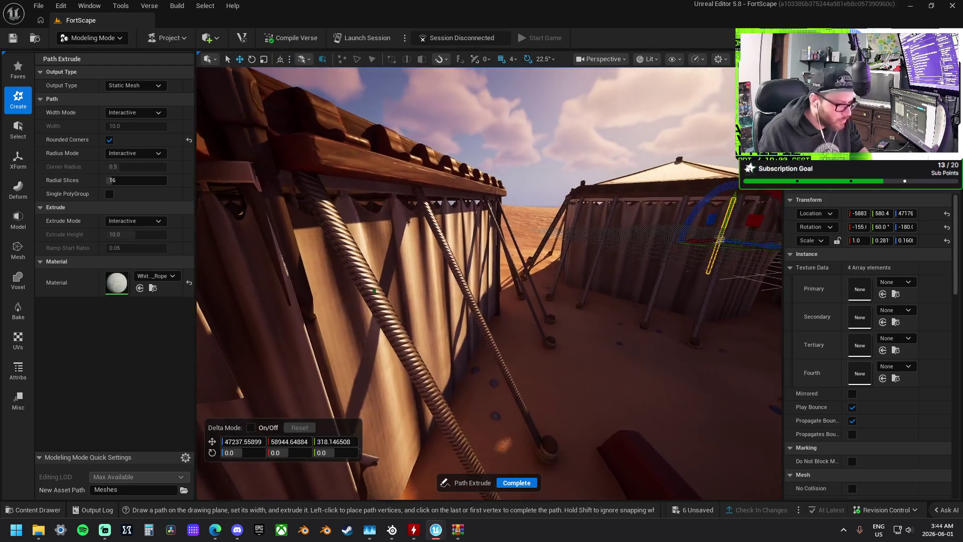
key(w)
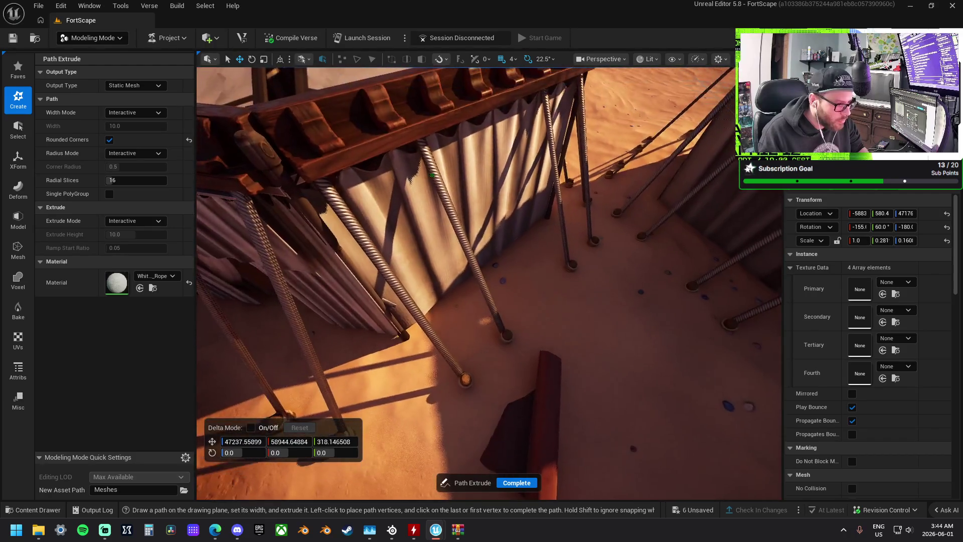
key(s)
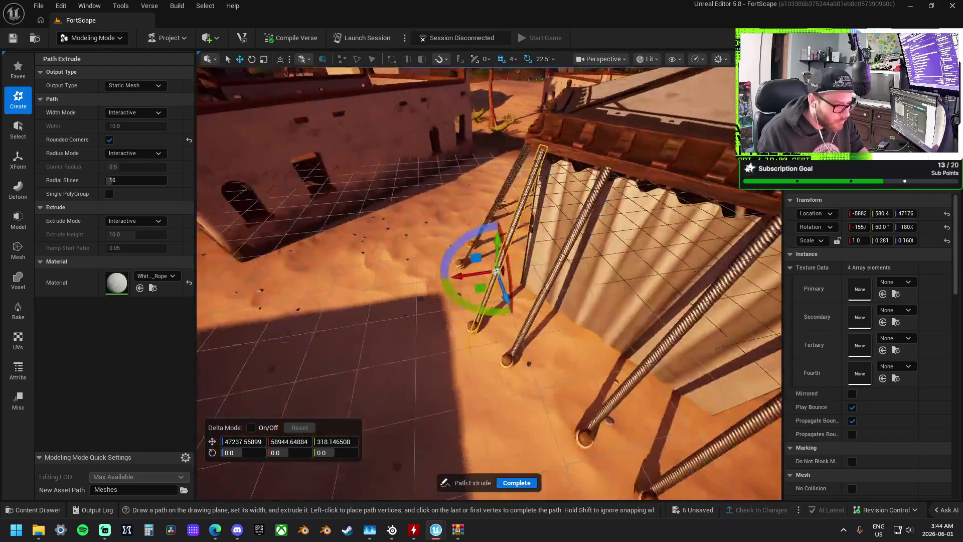
key(w)
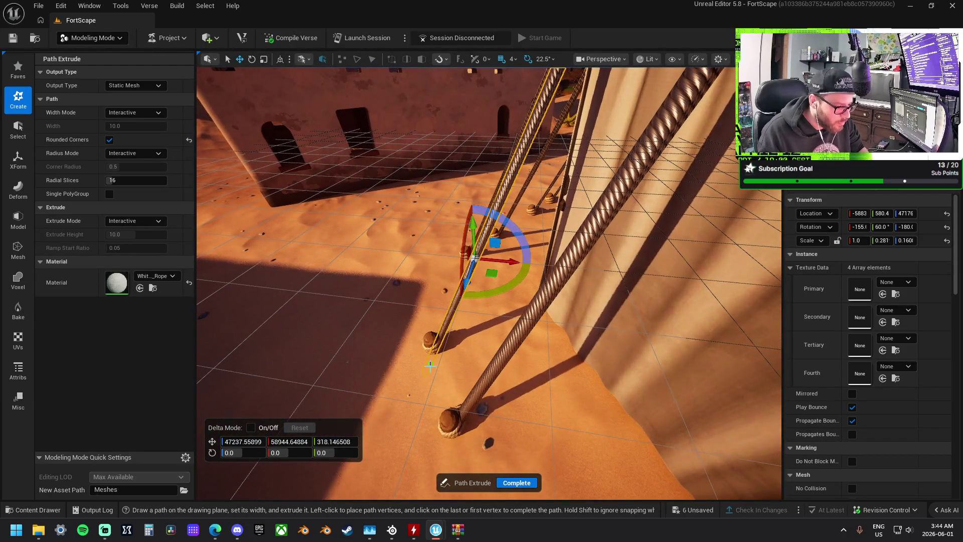
click(430, 365)
key(s)
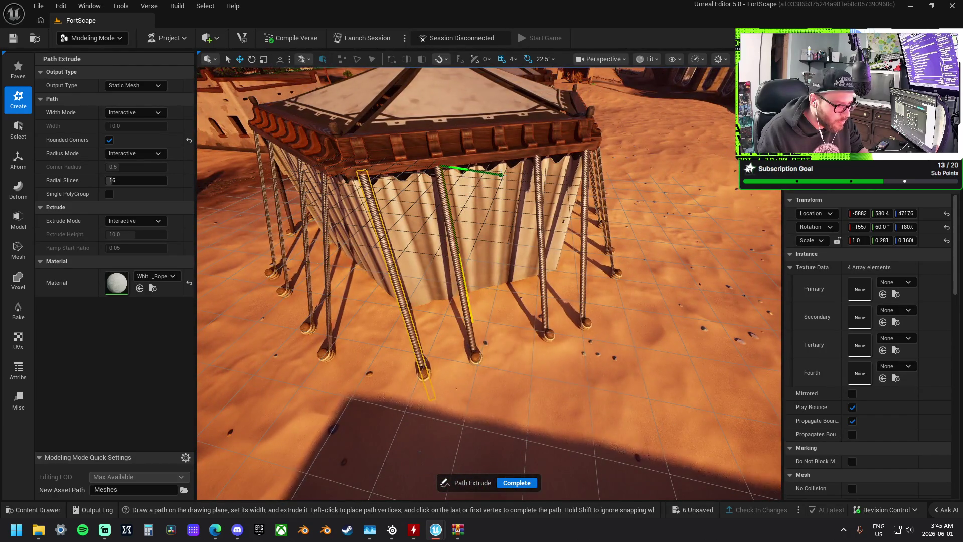
drag(502, 174, 500, 174)
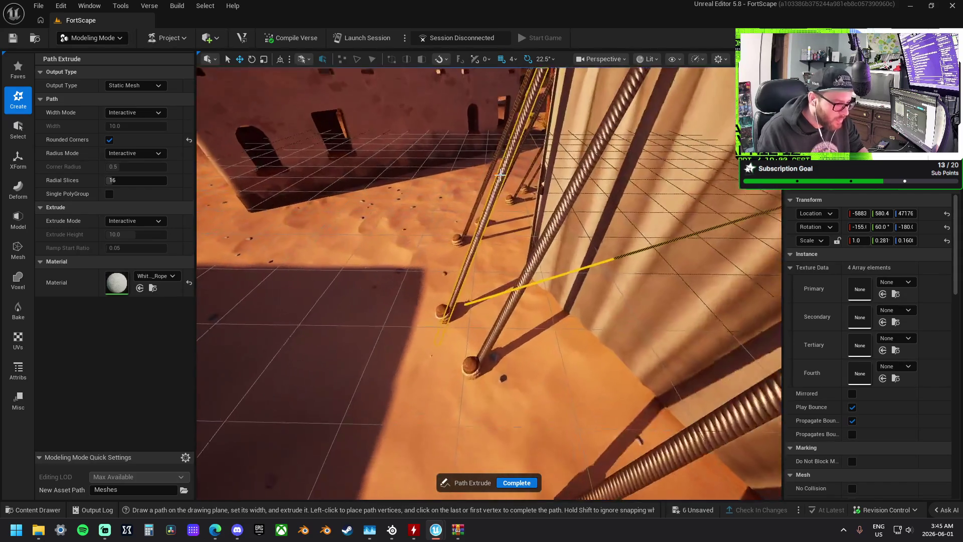
click(512, 483)
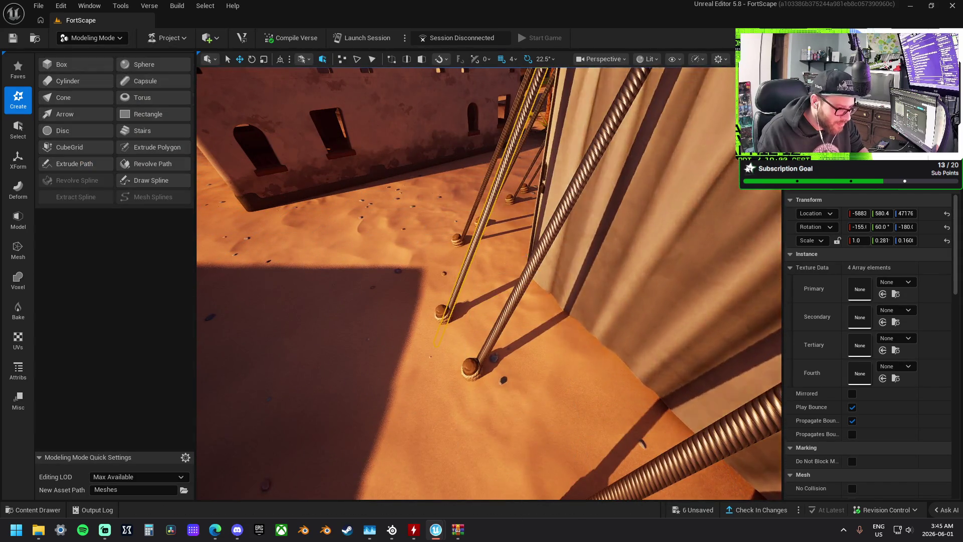
Undo the accidental tent-pole move and clear the pole selection
key(ctrl+z)
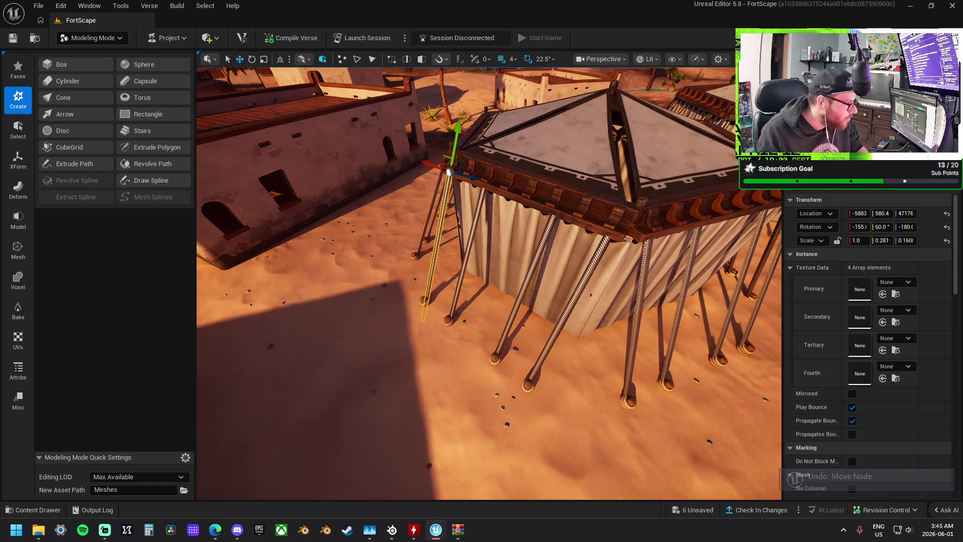
click(379, 291)
drag(380, 291, 381, 211)
Start a Revolve Path and place its first point on the sand beside the poles
click(148, 164)
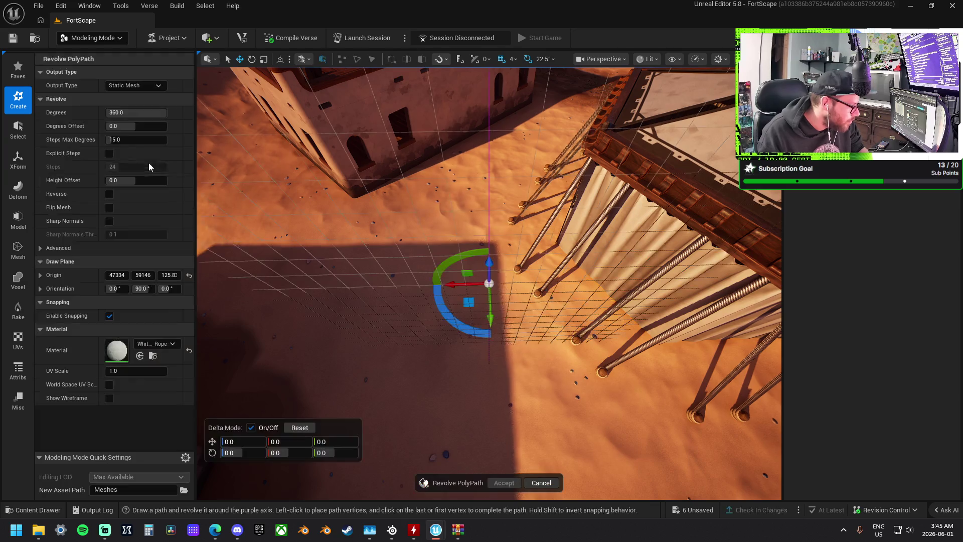
mouse_move(440, 308)
mouse_down()
mouse_move(442, 271)
mouse_move(462, 311)
mouse_move(462, 286)
mouse_up()
click(426, 304)
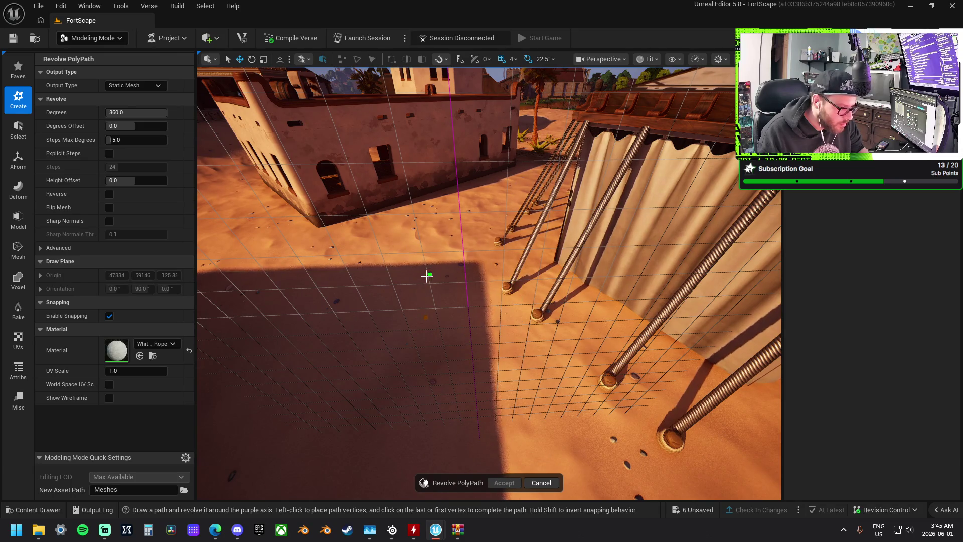
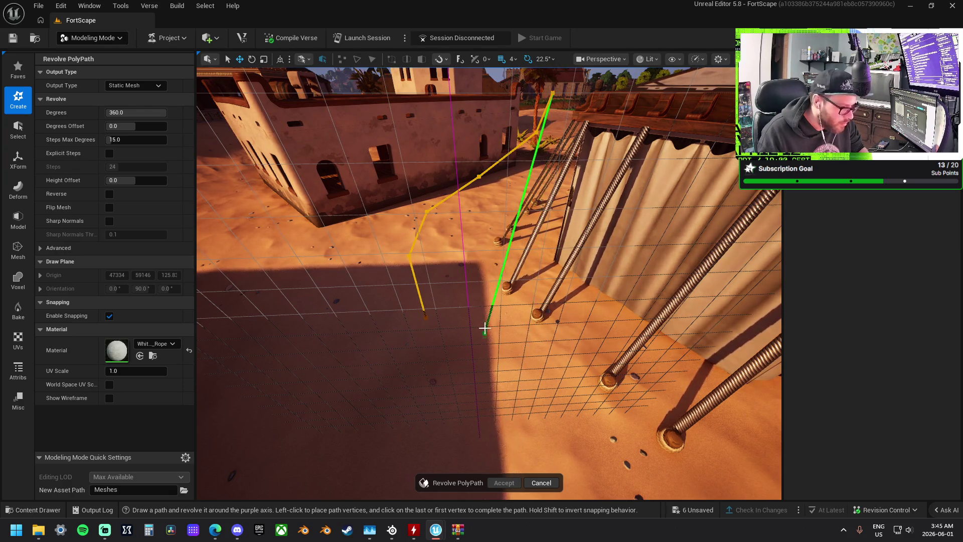
Close the Revolve PolyPath path to generate the revolved mesh and inspect it
click(431, 313)
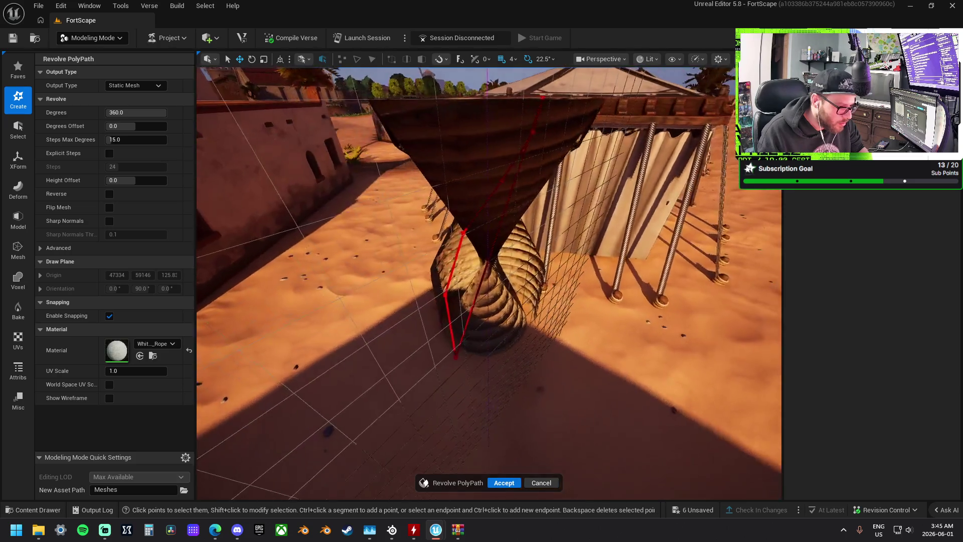
mouse_move(489, 281)
mouse_down()
mouse_move(489, 250)
mouse_move(522, 251)
mouse_move(497, 276)
mouse_move(516, 271)
mouse_move(494, 298)
mouse_move(474, 283)
mouse_up()
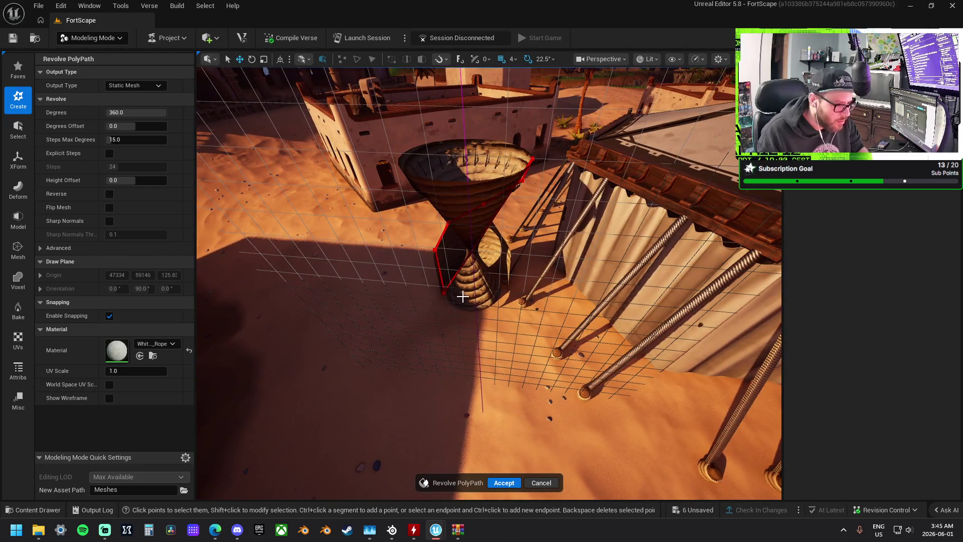
right_click(430, 275)
click(426, 280)
Undo the revolve and the path's last point, then cancel Revolve PolyPath
key(ctrl+z)
key(ctrl+z)
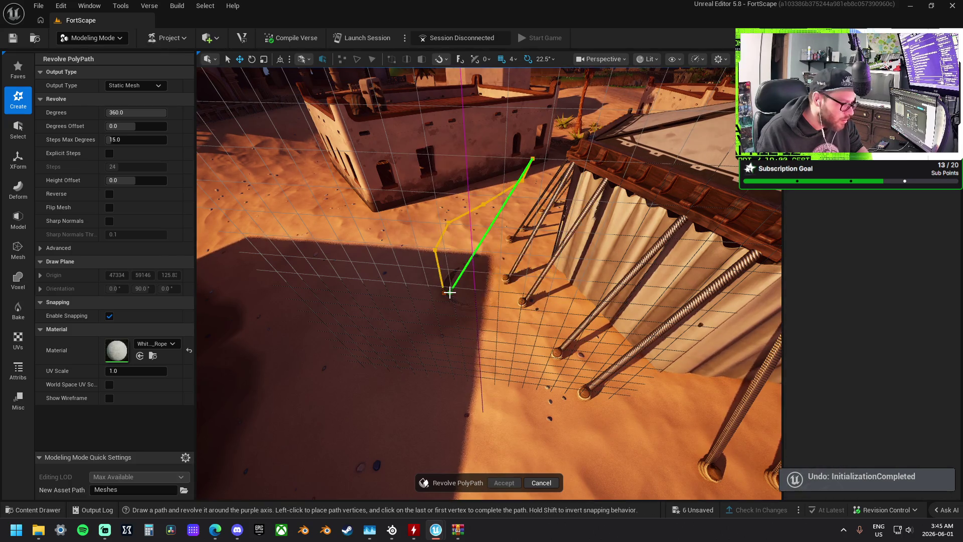
key(ctrl+z)
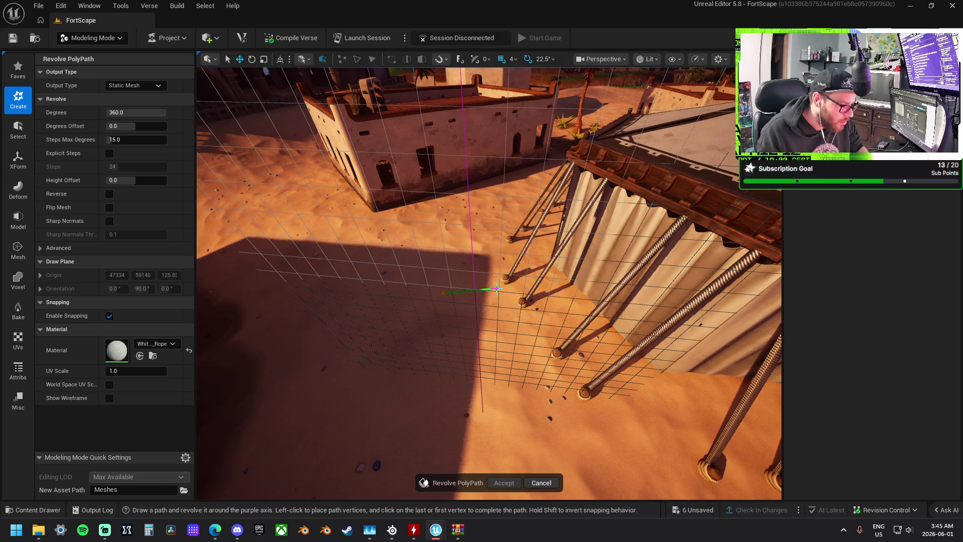
key(ctrl+z)
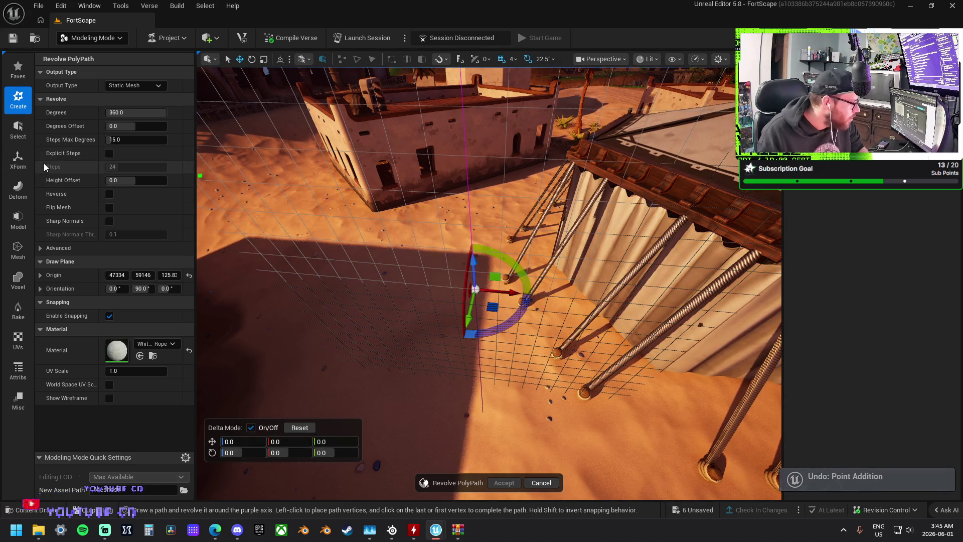
key(Escape)
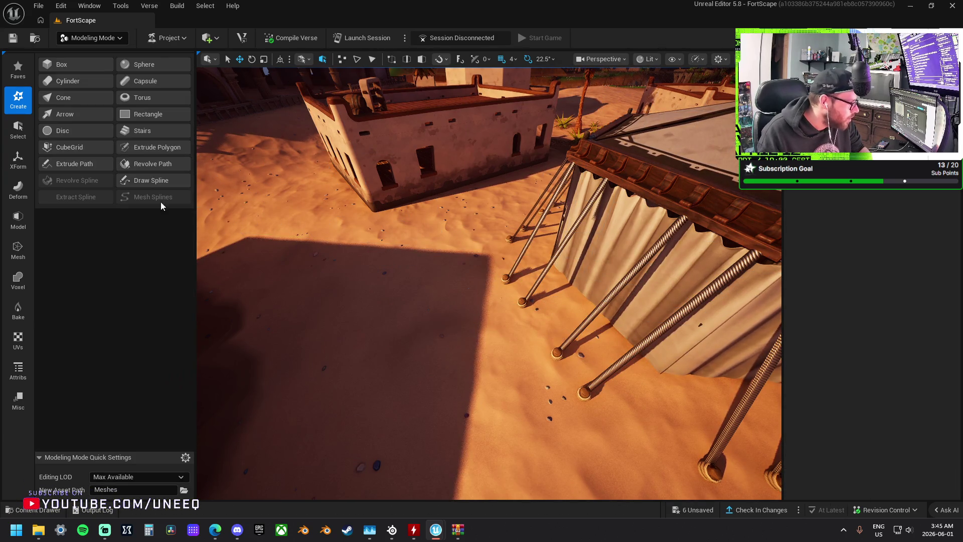
Draw a spline up the leaning tent pole, accept it, and shift it down-left
click(166, 181)
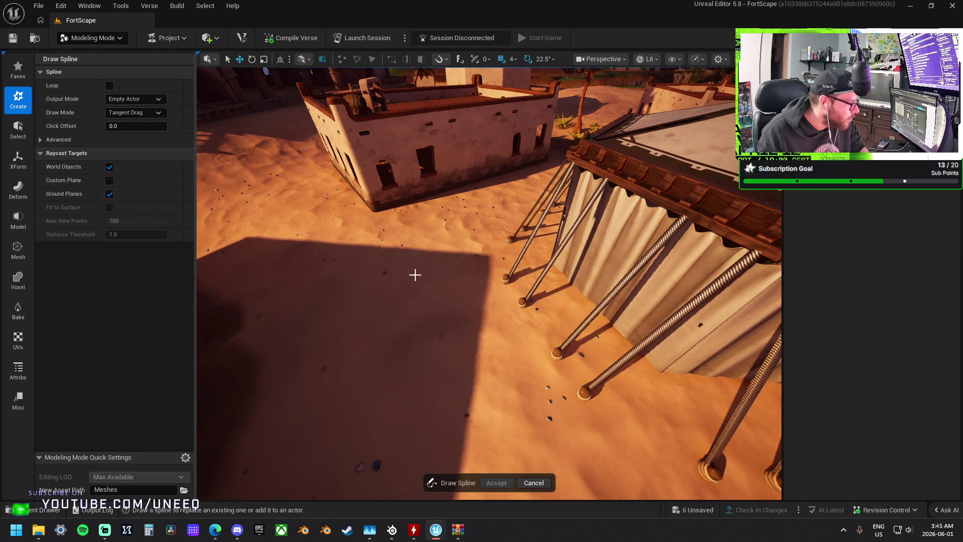
click(490, 289)
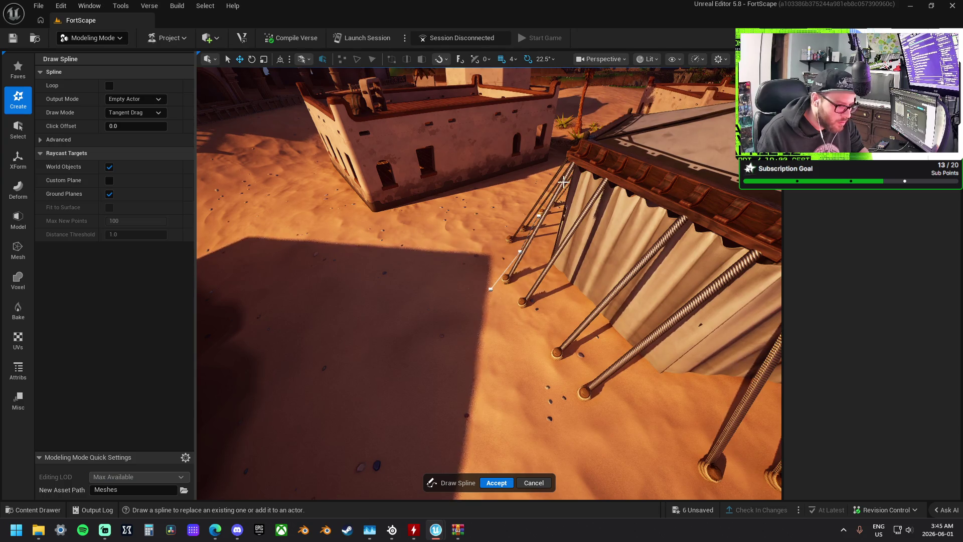
click(496, 482)
mouse_move(328, 328)
mouse_down()
mouse_move(371, 316)
mouse_move(351, 352)
mouse_move(508, 286)
mouse_up()
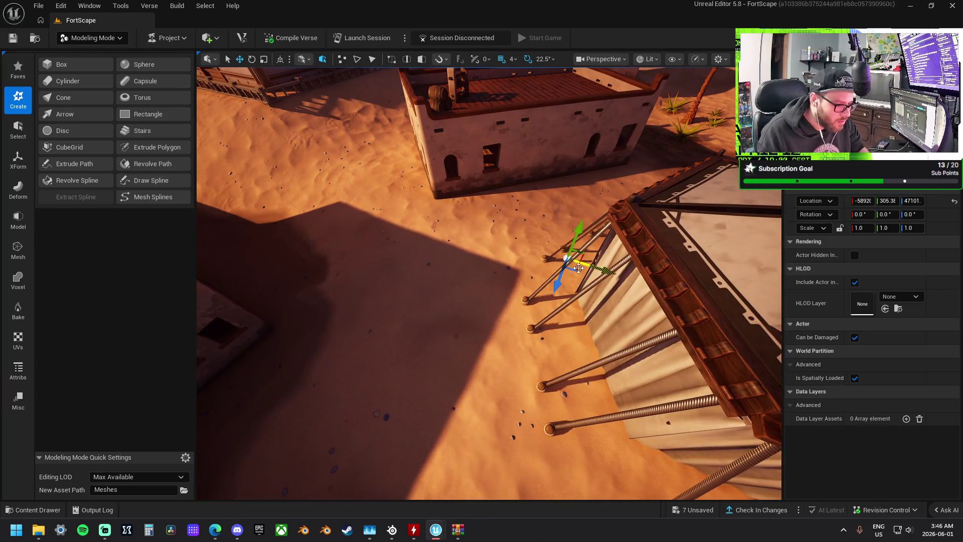
drag(569, 280, 451, 319)
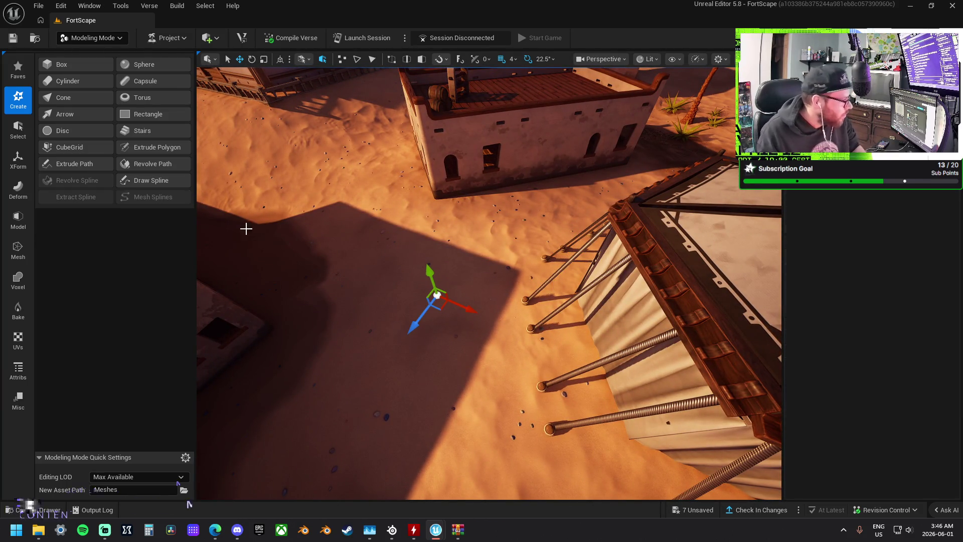
Delete and restore the spline, then try Revolve Spline and undo it
key(Delete)
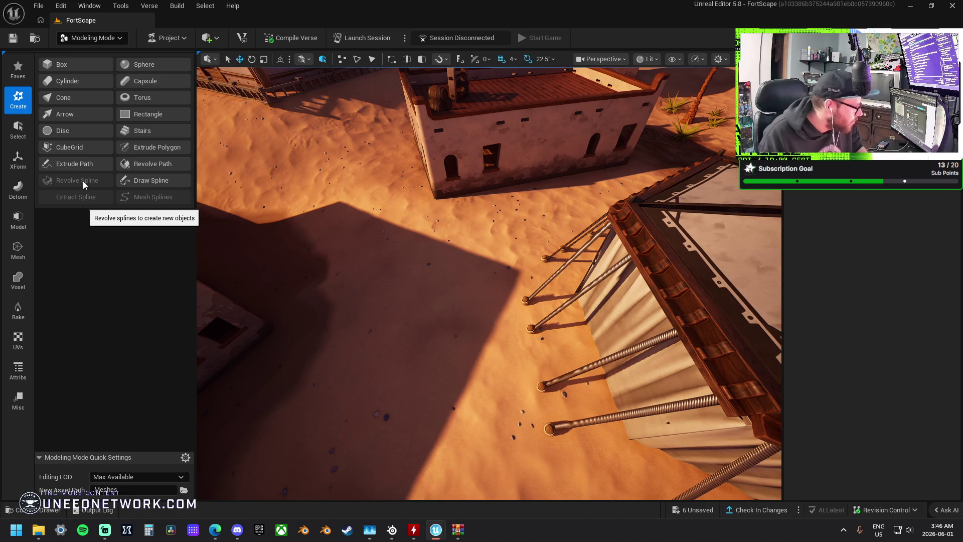
key(ctrl+z)
click(83, 184)
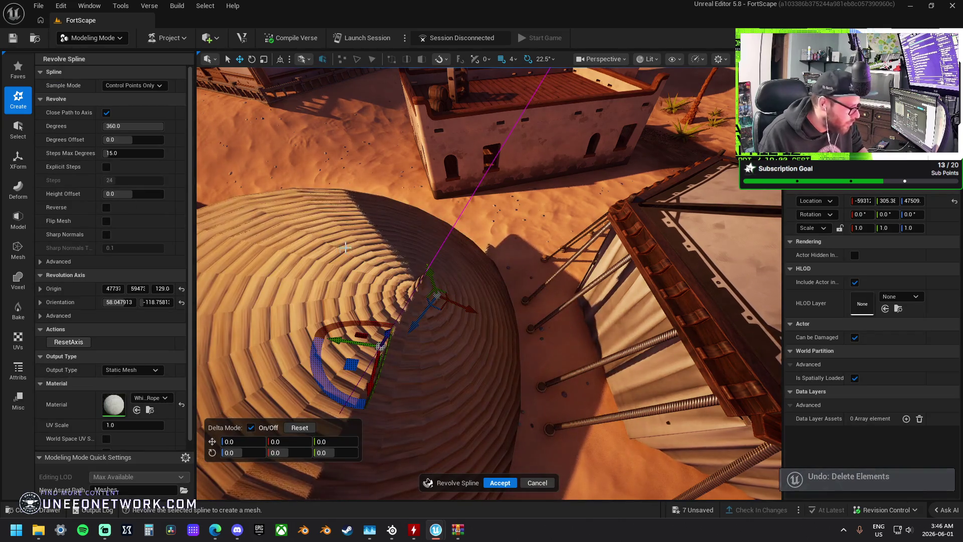
key(f)
mouse_move(146, 126)
mouse_down()
mouse_move(103, 126)
mouse_move(151, 138)
mouse_move(103, 149)
mouse_up()
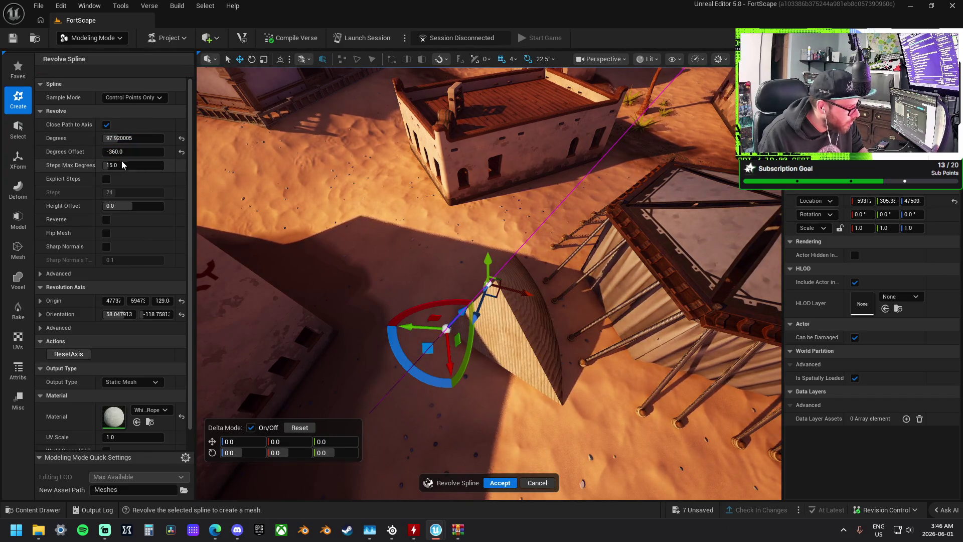
key(ctrl+z)
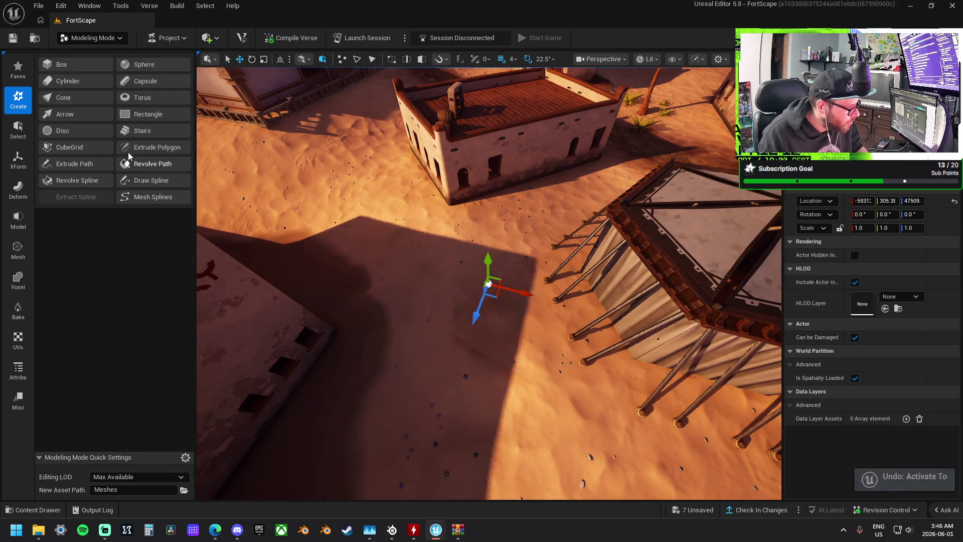
Reopen Revolve Spline, set Degrees to 0 then back to 360, with Steps Max Degrees 1
click(77, 179)
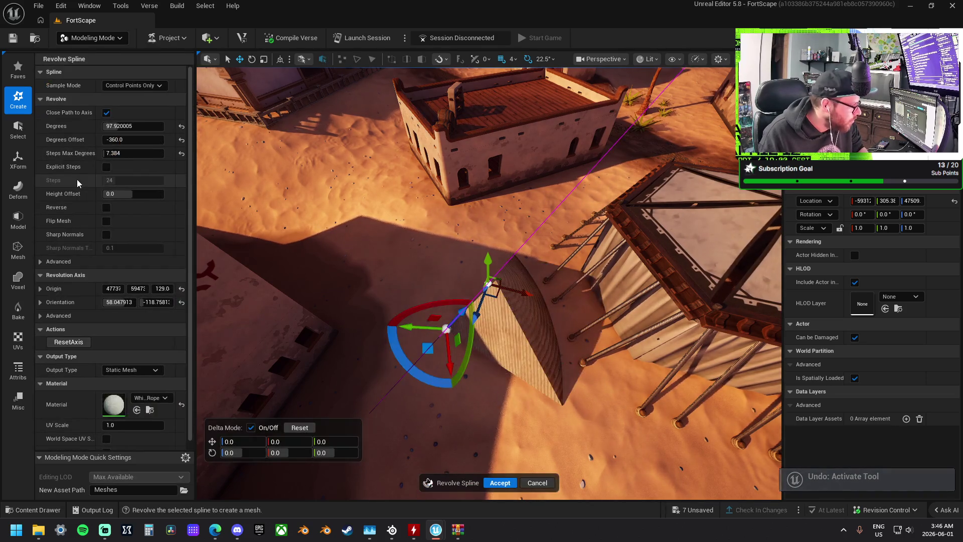
mouse_move(301, 241)
mouse_down()
mouse_move(490, 306)
mouse_move(484, 269)
mouse_move(499, 157)
mouse_up()
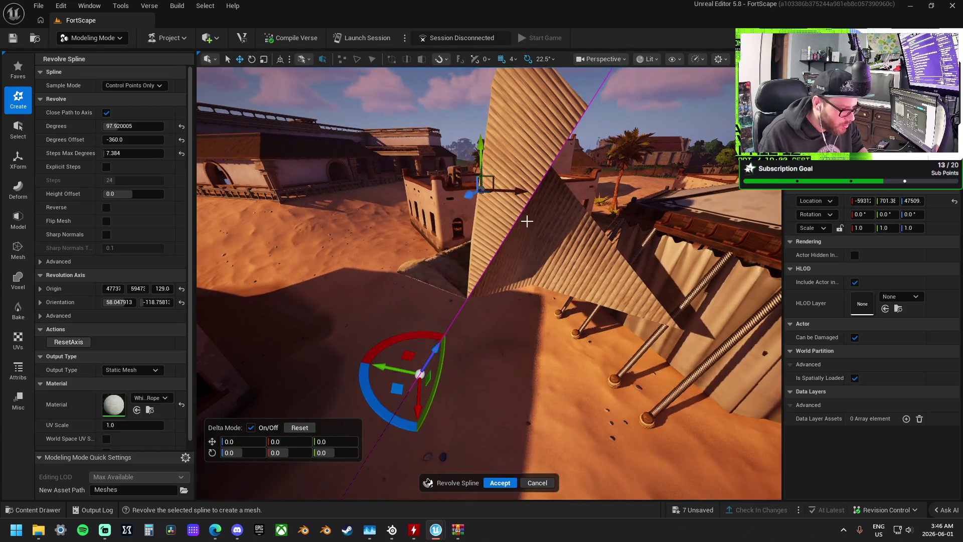
drag(527, 217, 551, 250)
mouse_move(383, 186)
mouse_down()
mouse_move(361, 191)
mouse_move(351, 175)
mouse_move(382, 185)
mouse_up()
click(133, 126)
text(0)
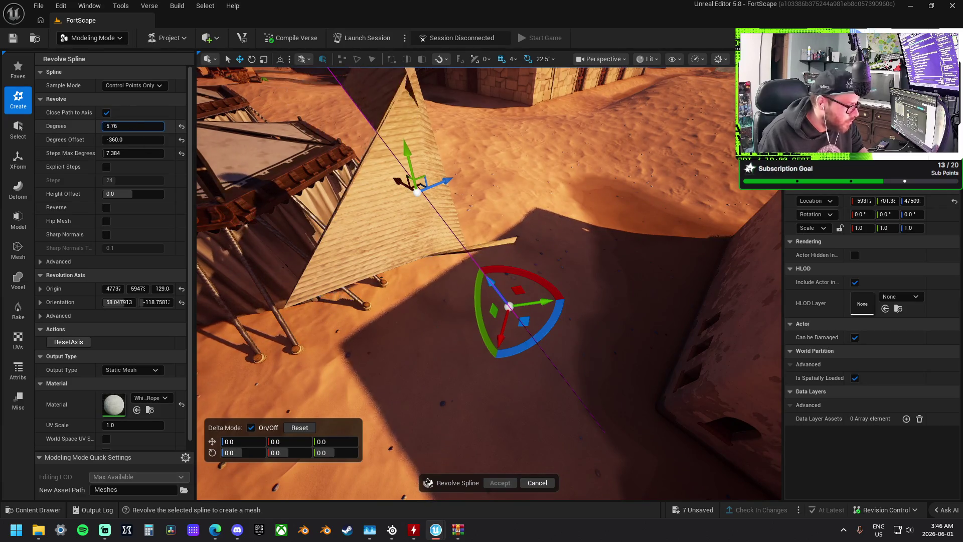
key(Return)
mouse_move(133, 138)
mouse_down()
mouse_move(164, 138)
mouse_move(103, 138)
mouse_move(150, 138)
mouse_move(146, 164)
mouse_move(165, 165)
mouse_up()
text(1)
key(Return)
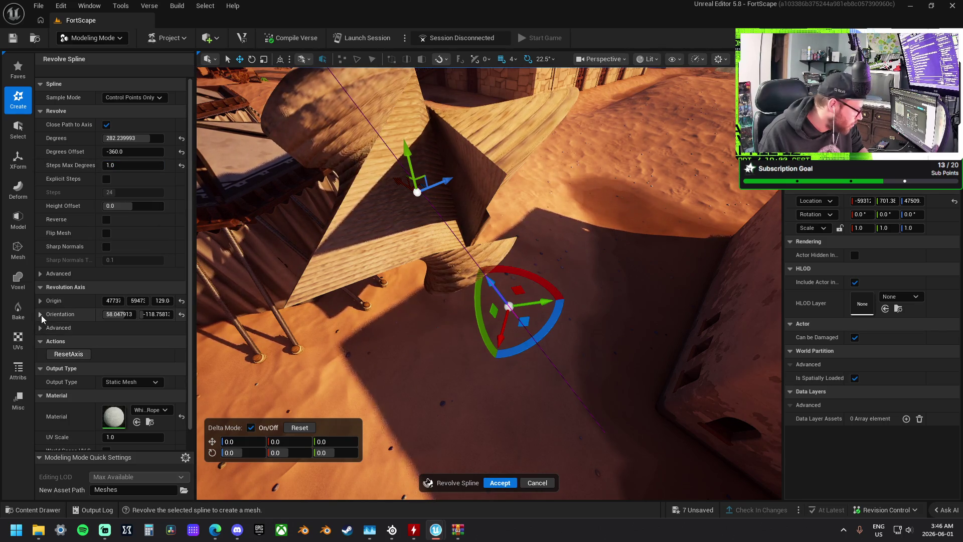
Expand the Advanced revolve options, then cancel the revolve without creating a mesh
click(41, 274)
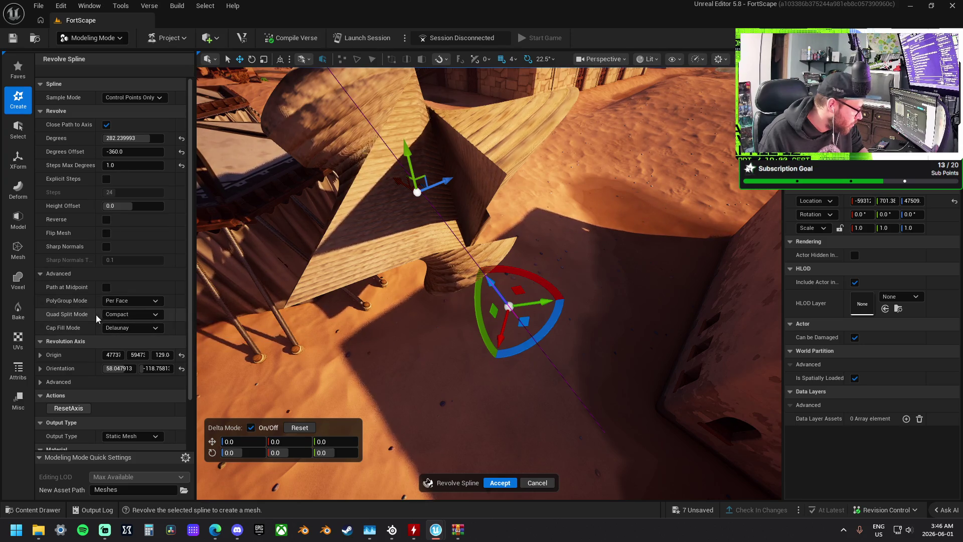
drag(301, 251, 301, 341)
drag(389, 301, 389, 261)
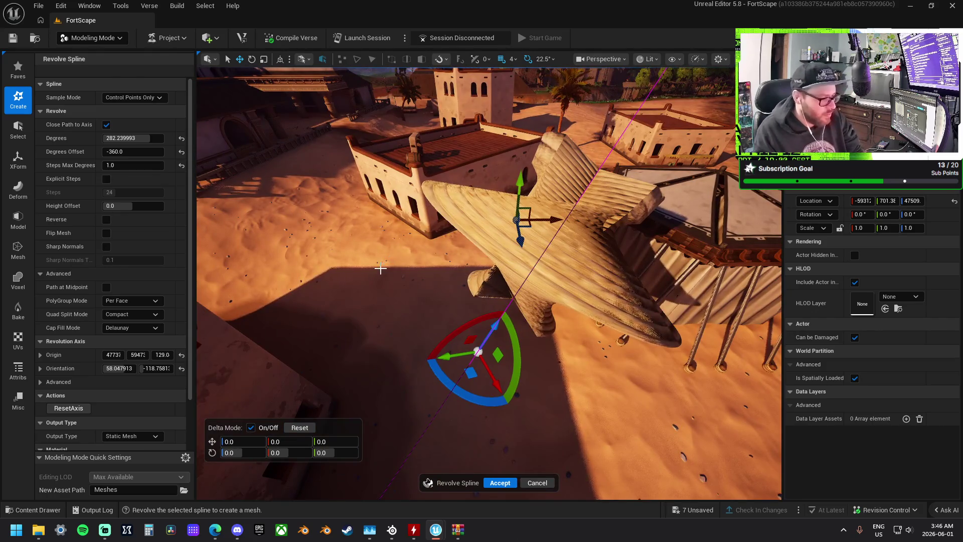
click(537, 481)
drag(537, 481, 522, 328)
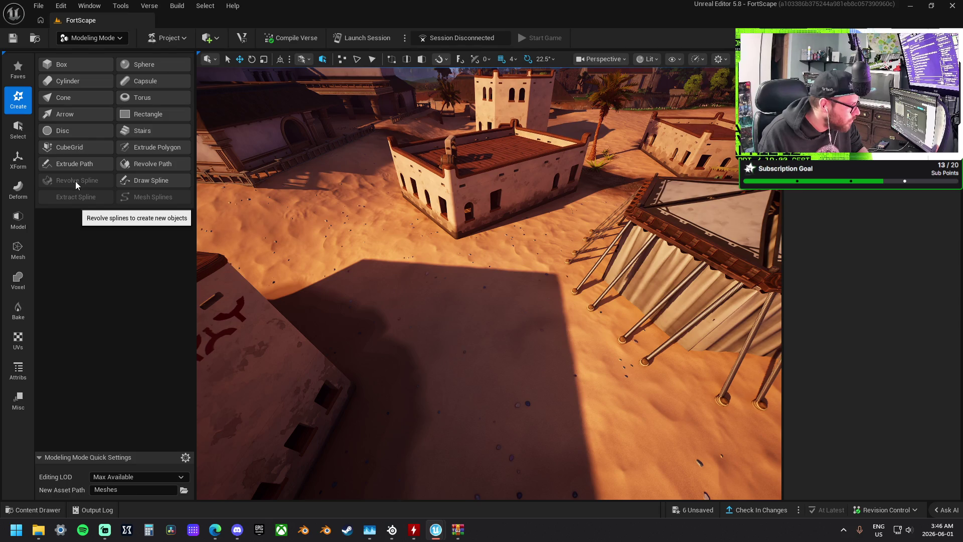
Start Draw Spline and split the editor into two stacked viewports
click(143, 180)
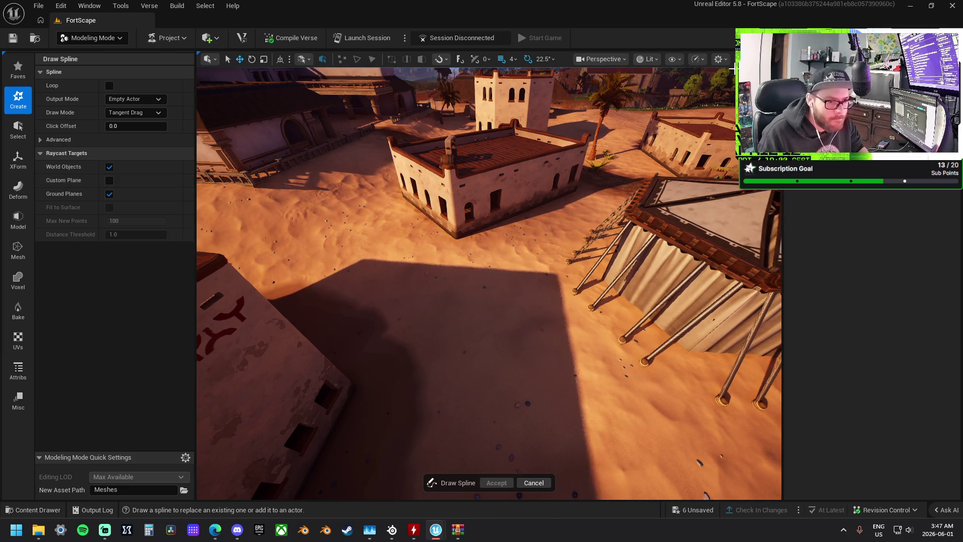
key(F11)
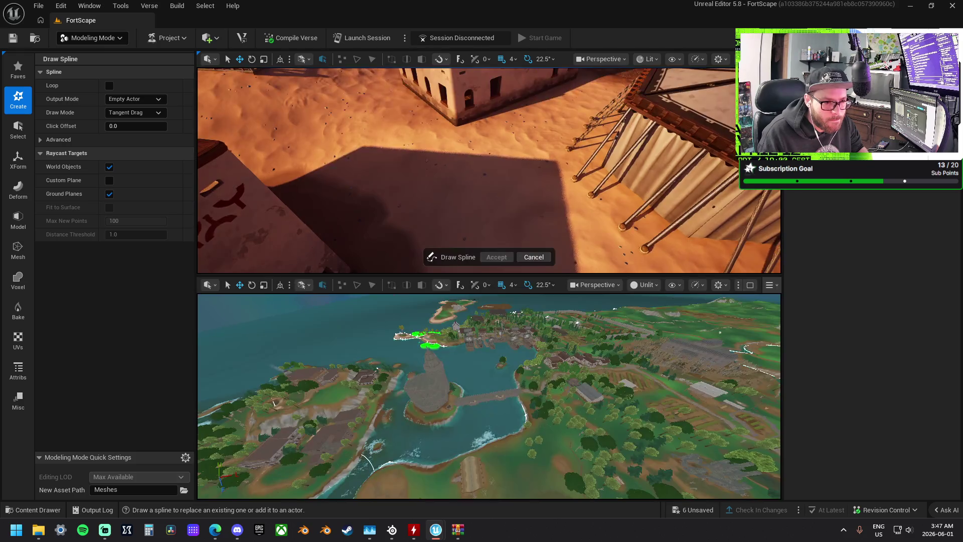
click(737, 286)
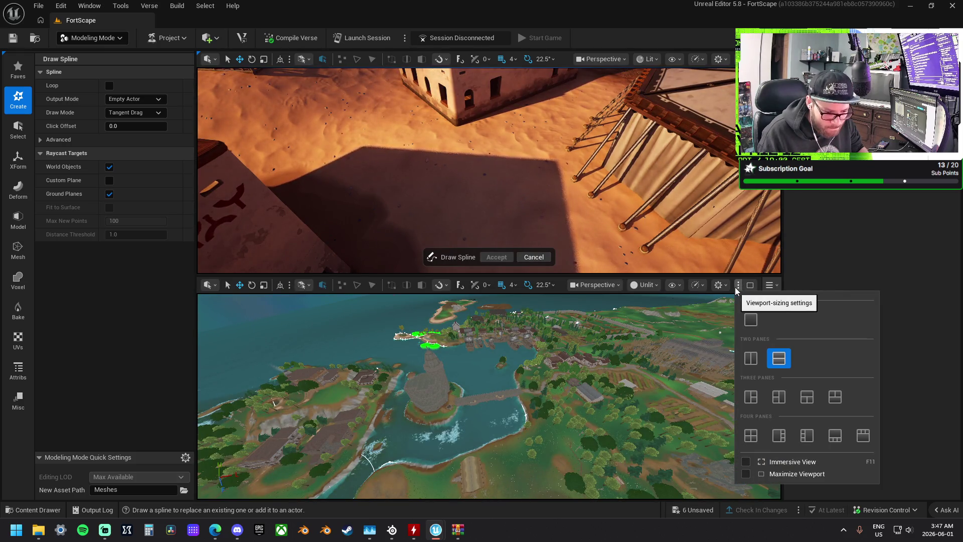
click(825, 243)
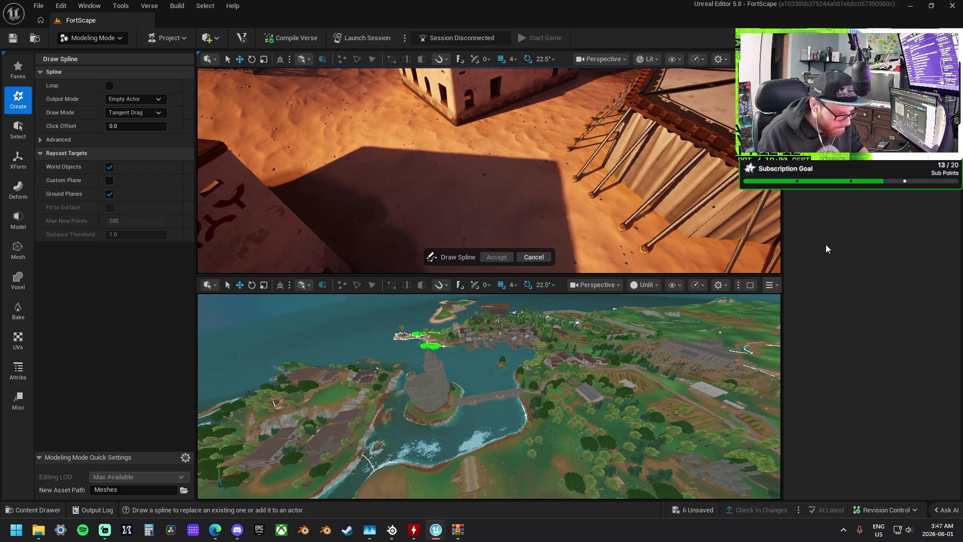
drag(609, 357, 599, 354)
Check the lower viewport's settings and layout, then choose the Top view type
click(724, 284)
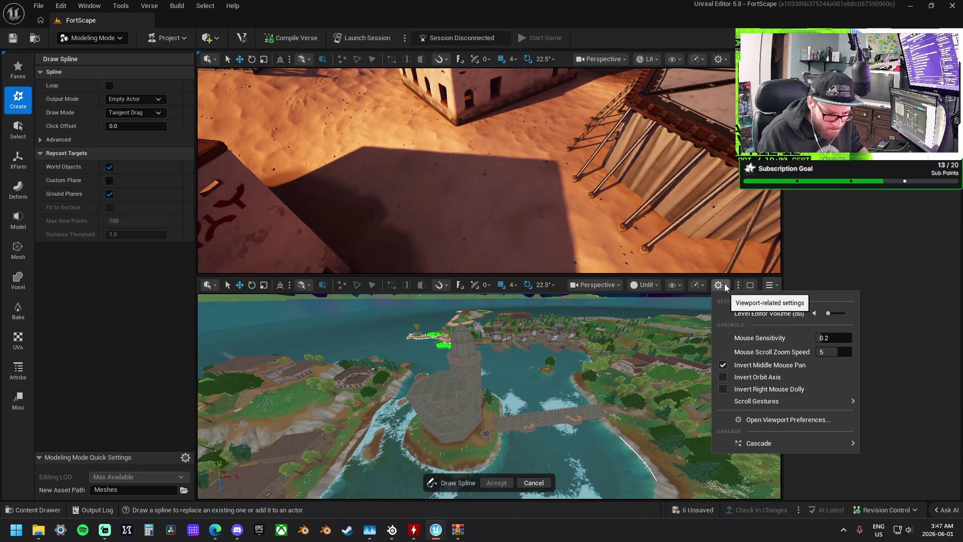
click(724, 284)
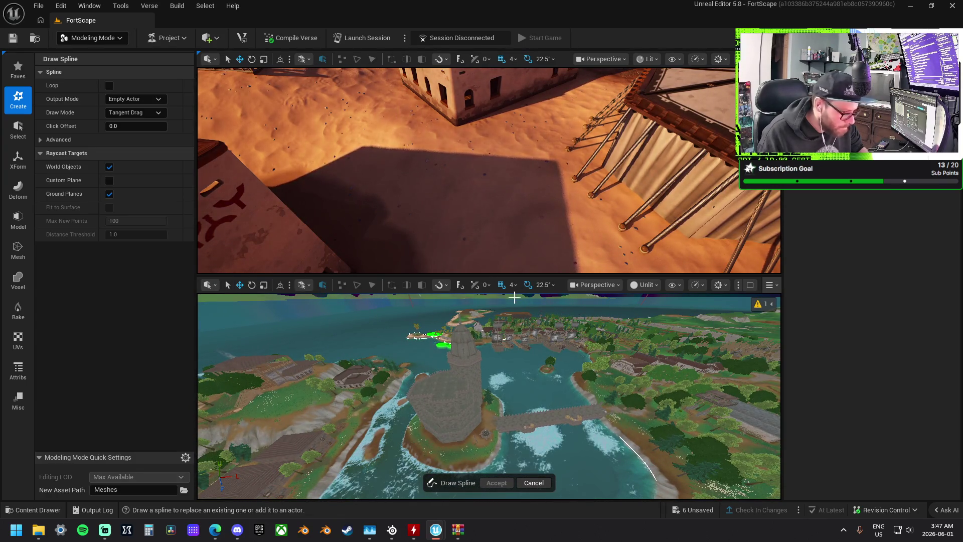
click(751, 284)
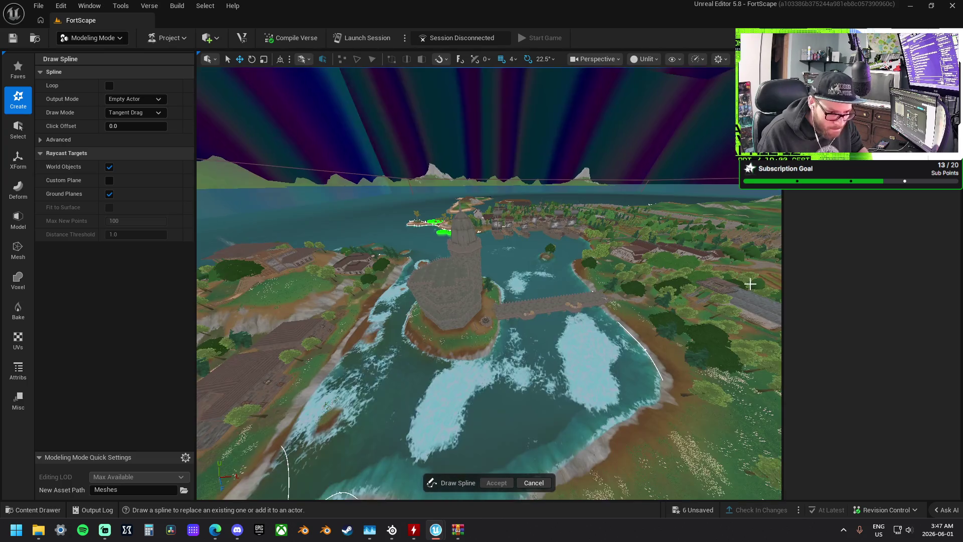
click(751, 58)
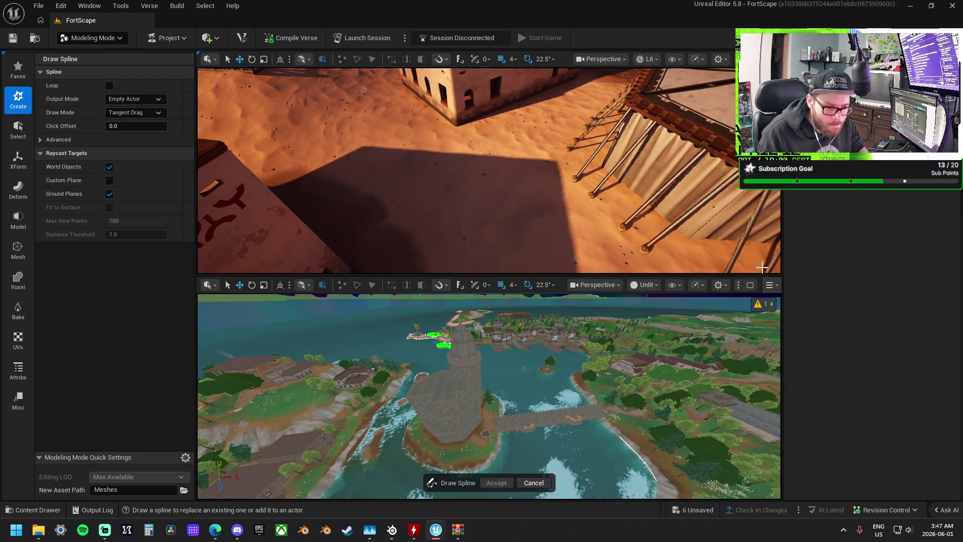
click(738, 284)
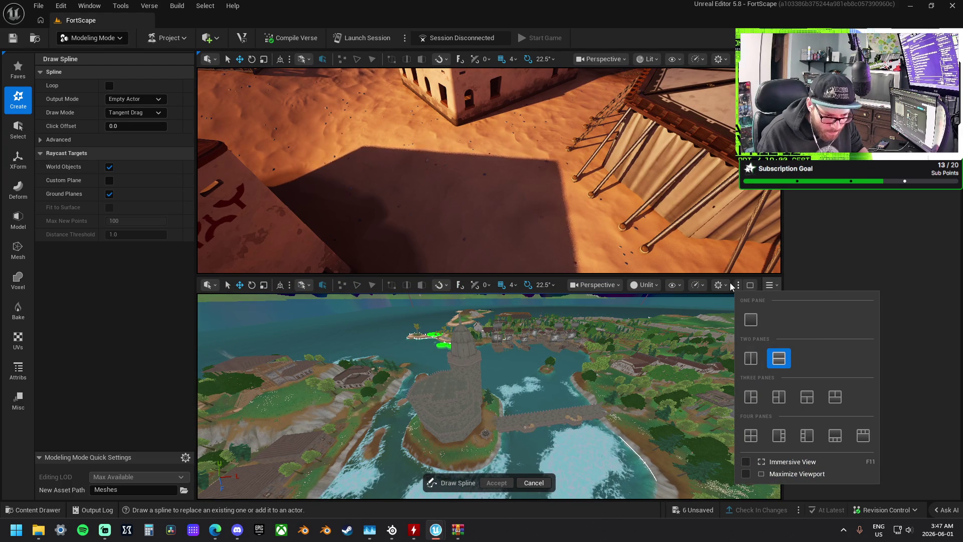
click(777, 284)
click(777, 284)
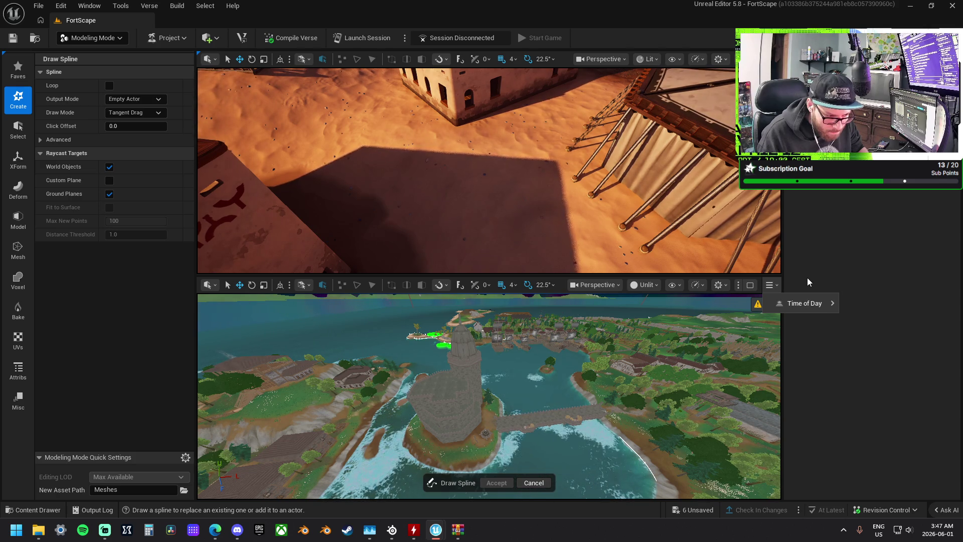
click(618, 285)
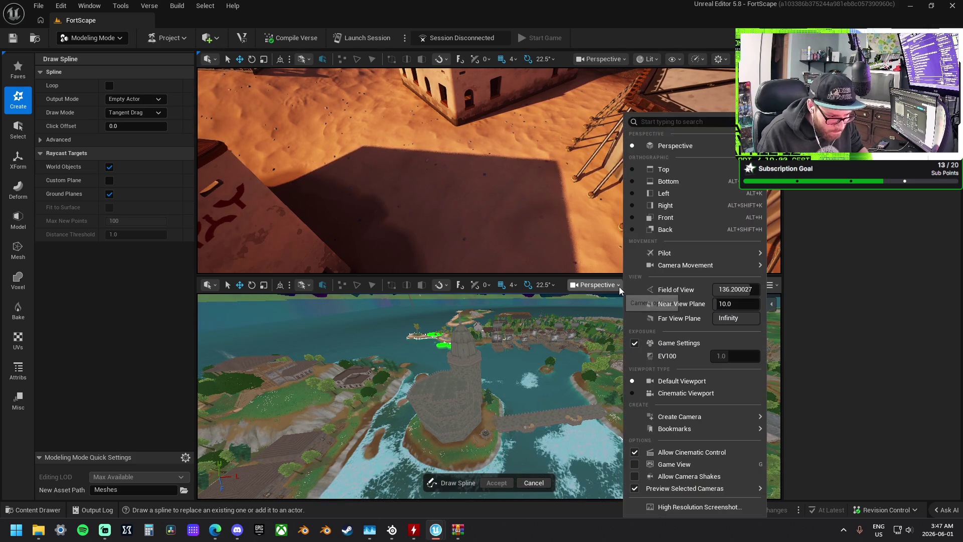
click(663, 170)
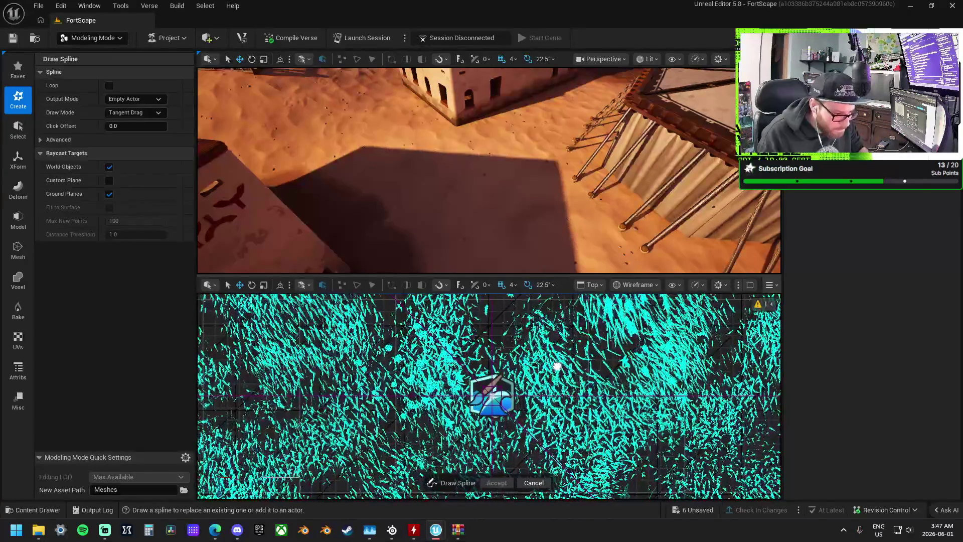
Zoom and pan the top-down wireframe view onto the magenta map area
scroll(521, 355, down, 5)
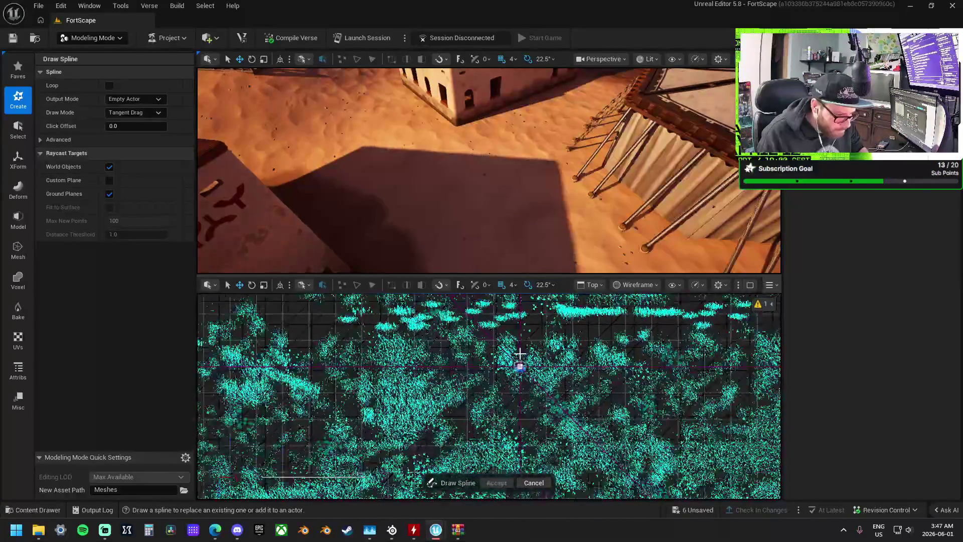
scroll(521, 354, down, 5)
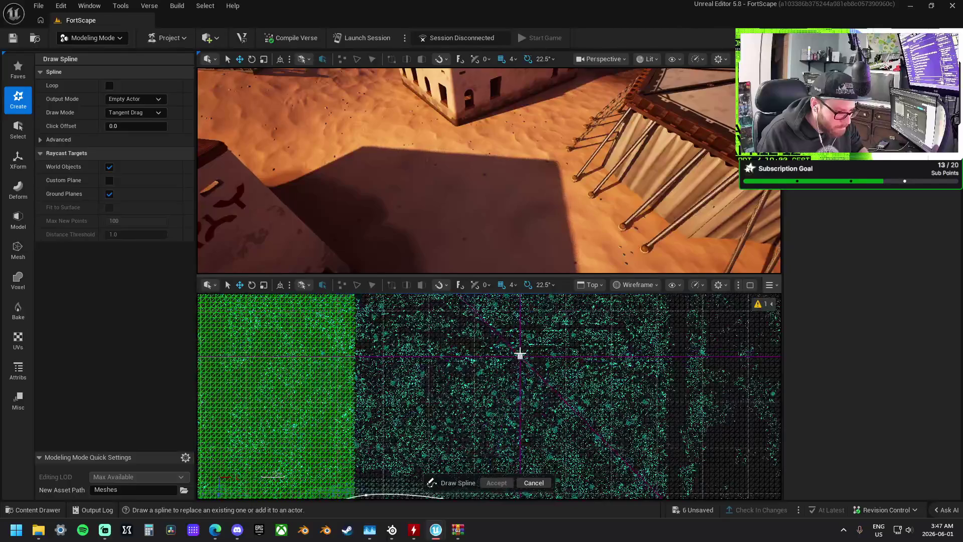
scroll(509, 352, down, 6)
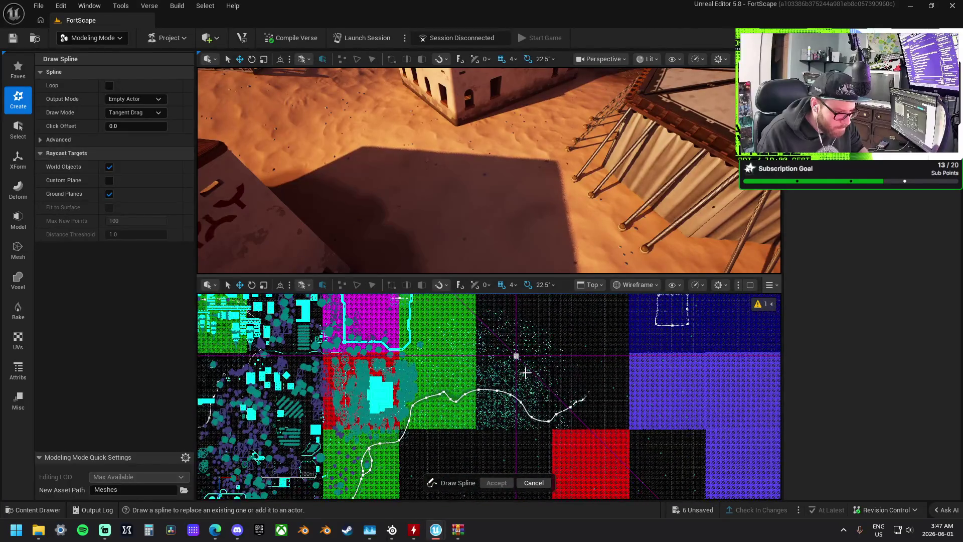
scroll(515, 362, down, 8)
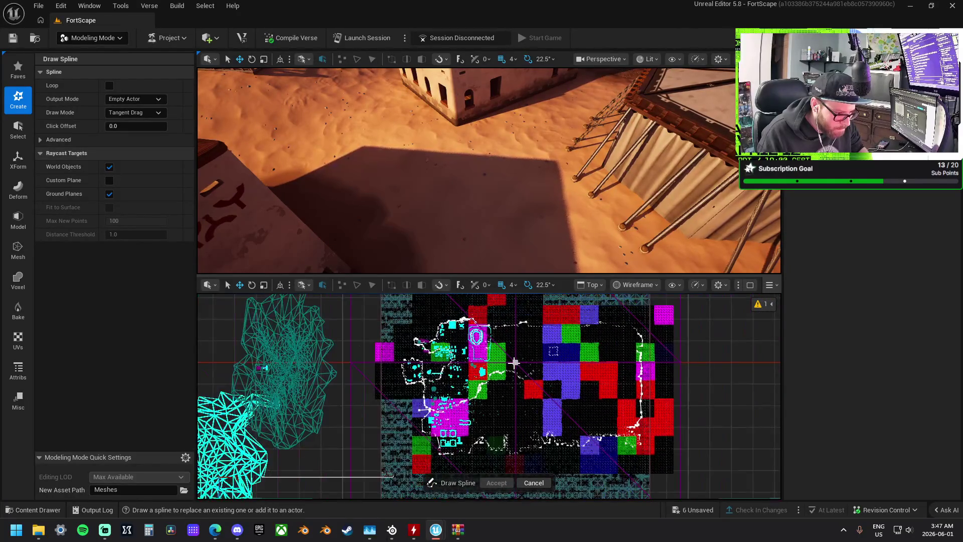
scroll(515, 362, down, 3)
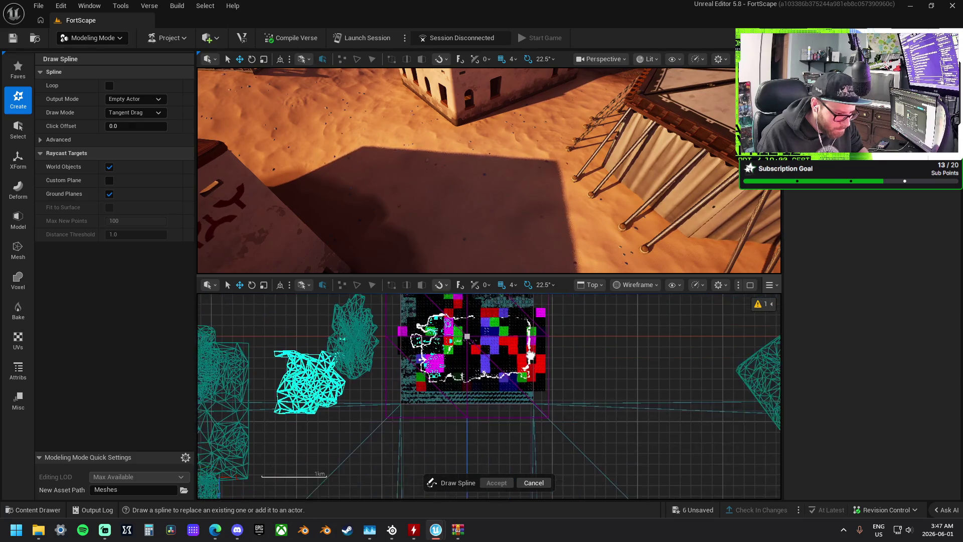
scroll(506, 351, up, 5)
scroll(506, 351, up, 4)
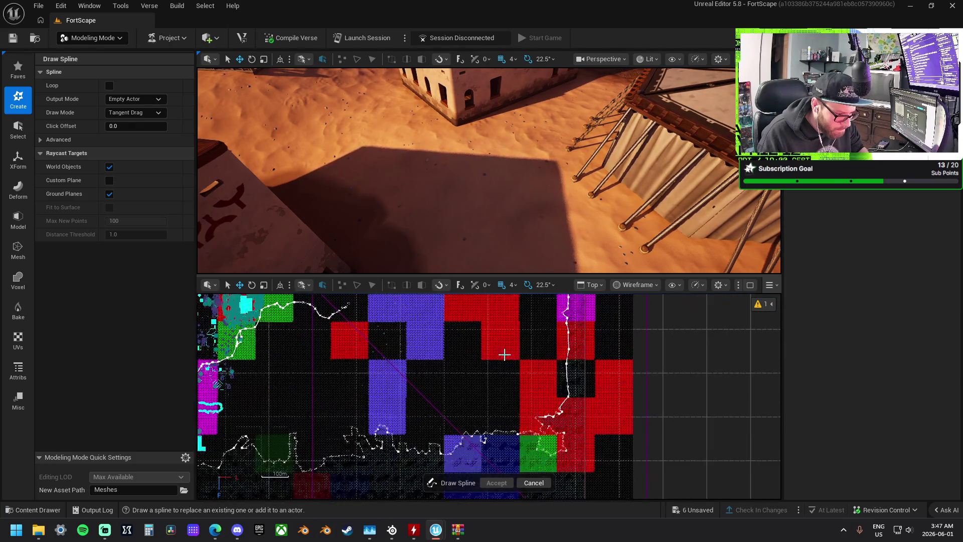
drag(628, 302, 772, 301)
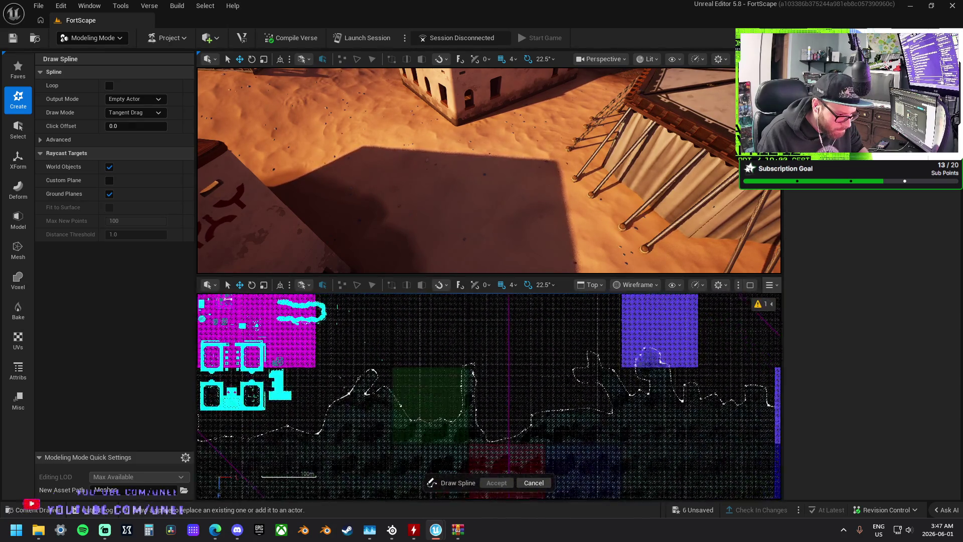
scroll(502, 381, up, 3)
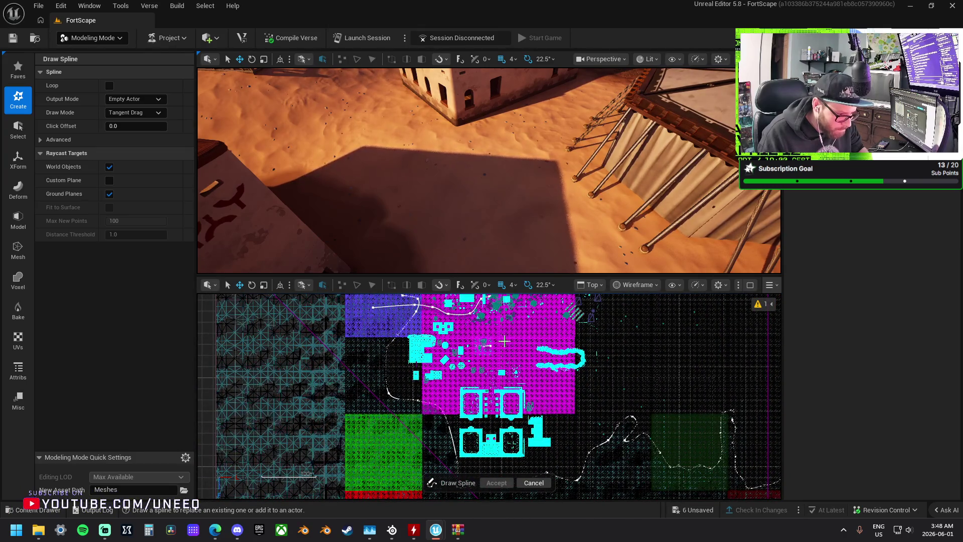
mouse_move(627, 427)
mouse_down()
mouse_move(645, 434)
mouse_move(679, 383)
mouse_move(636, 451)
mouse_move(652, 389)
mouse_up()
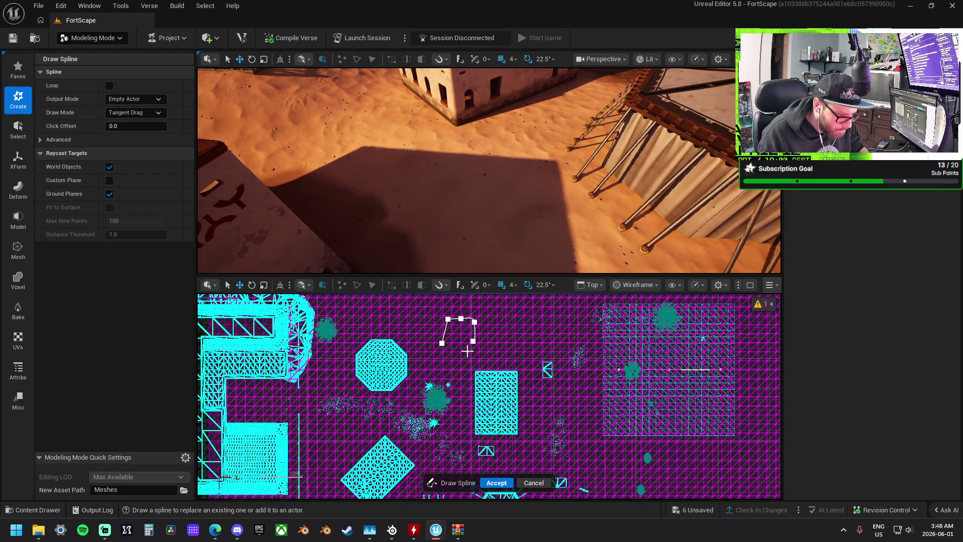
Accept the curved spline drawn in Top view and fly the camera to ground level
click(486, 483)
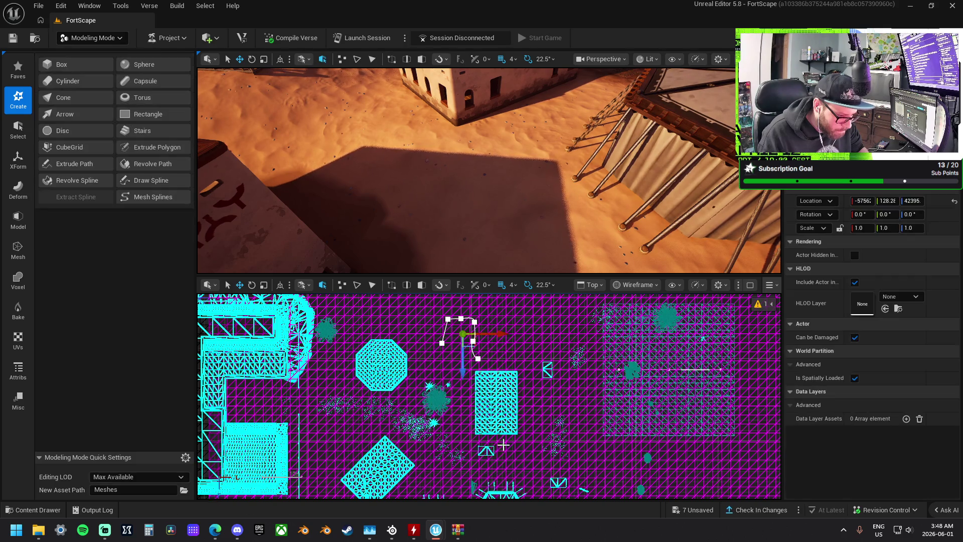
mouse_move(509, 197)
mouse_down()
mouse_move(494, 178)
mouse_move(494, 190)
mouse_move(502, 166)
mouse_move(497, 199)
mouse_move(566, 199)
mouse_up()
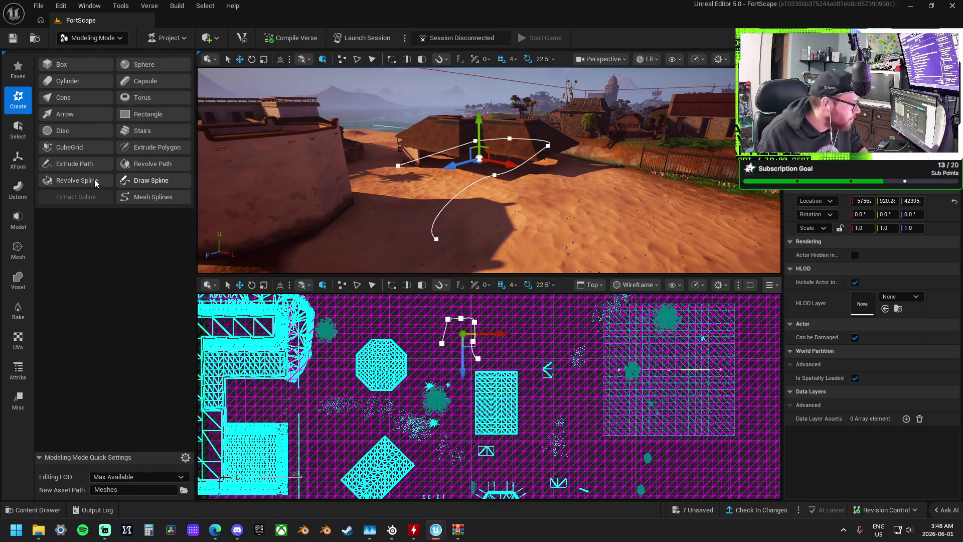
Try an Extrude Path extrusion, undo the spline's Move Elements, and open Triangulate Splines
click(72, 163)
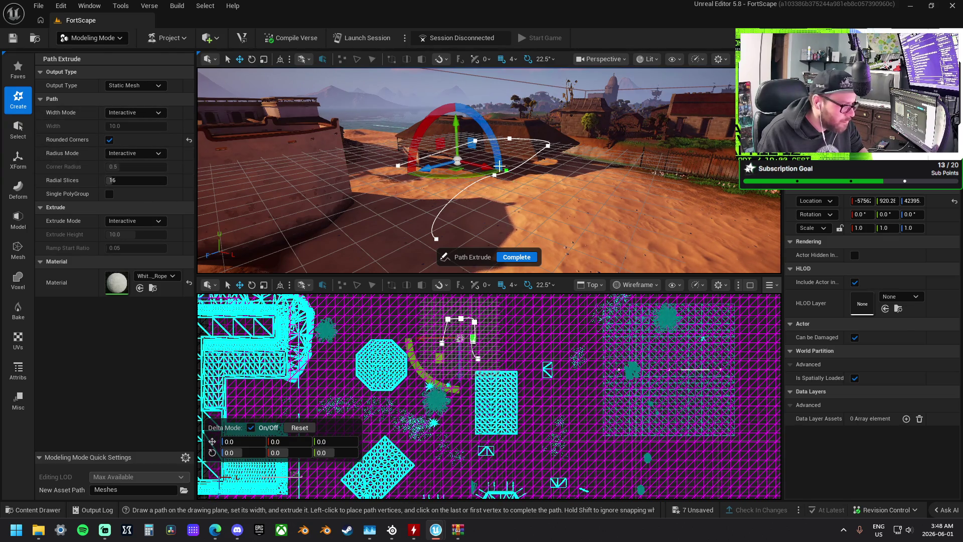
click(479, 202)
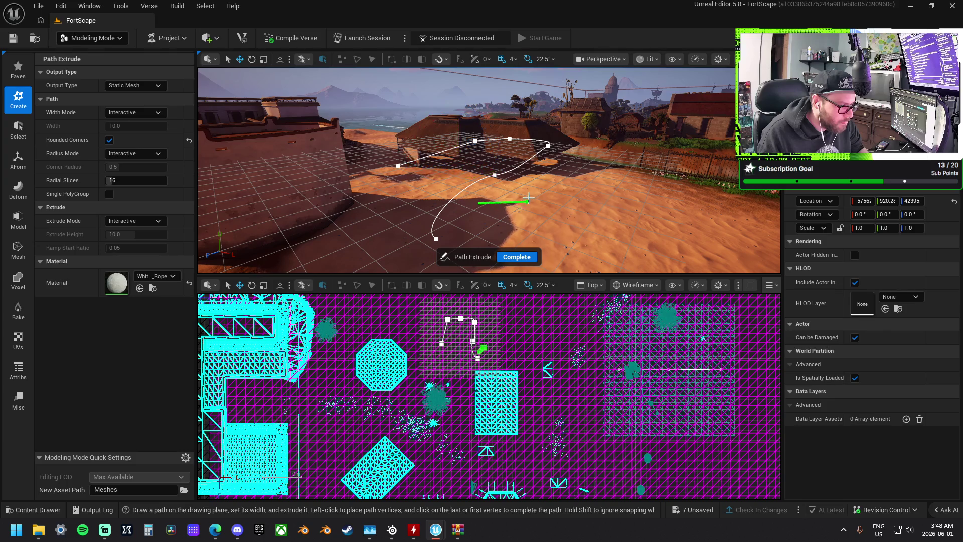
click(522, 258)
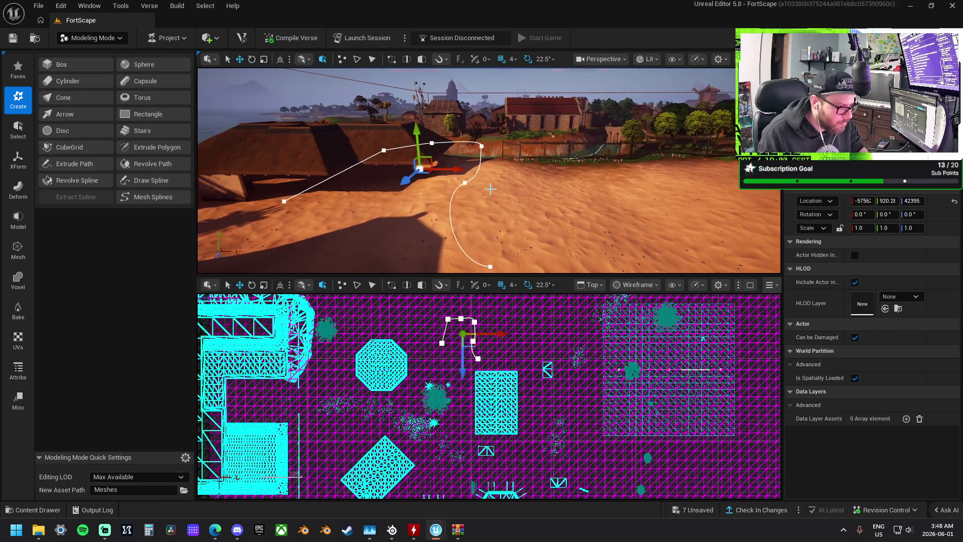
key(ctrl+z)
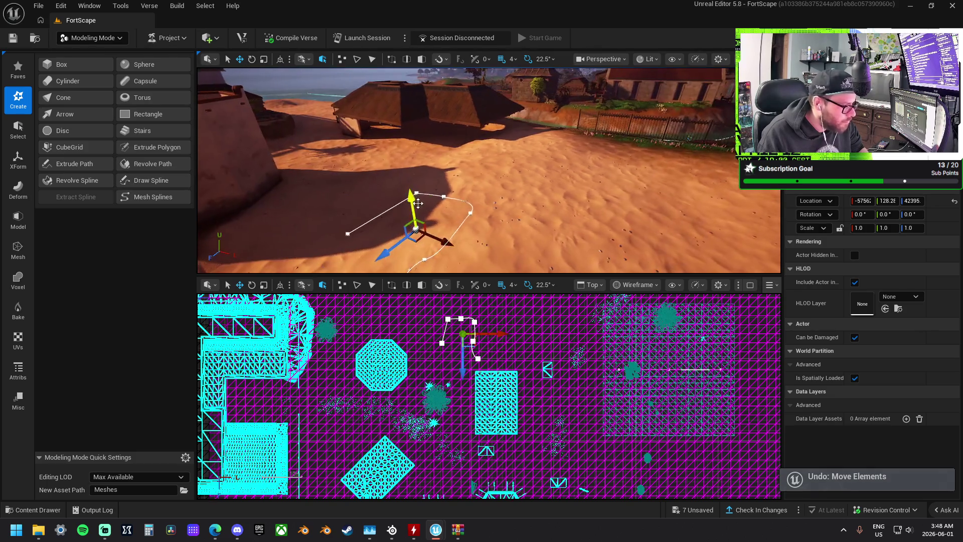
click(149, 197)
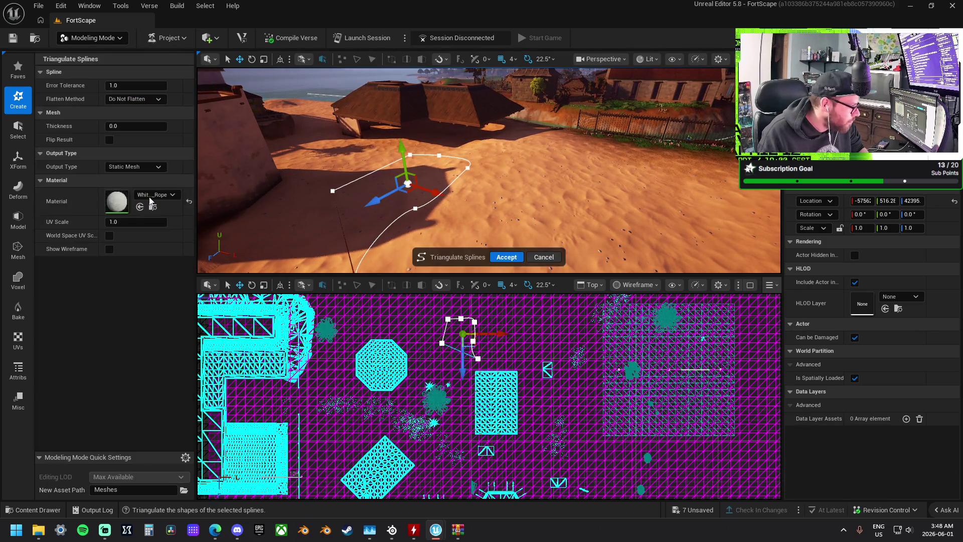
drag(114, 127, 143, 127)
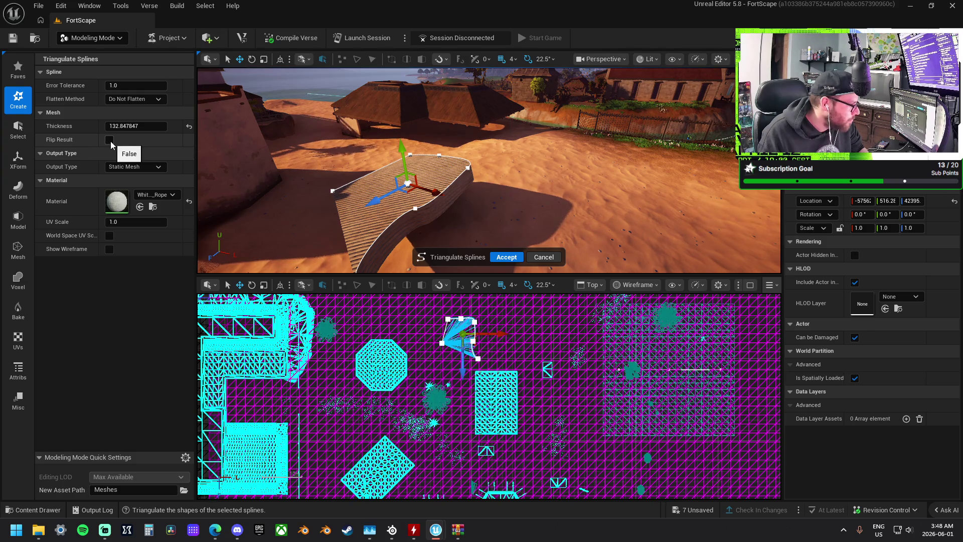
click(140, 99)
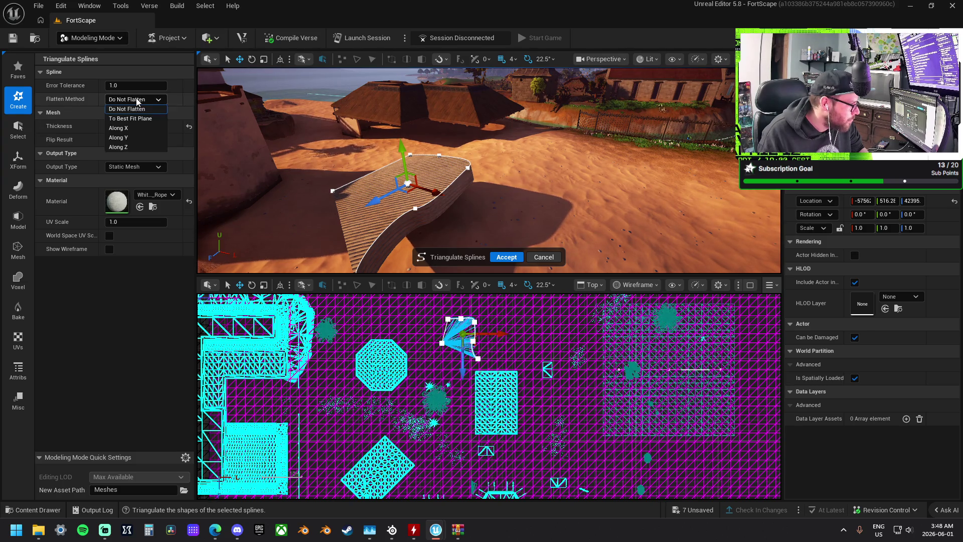
click(149, 120)
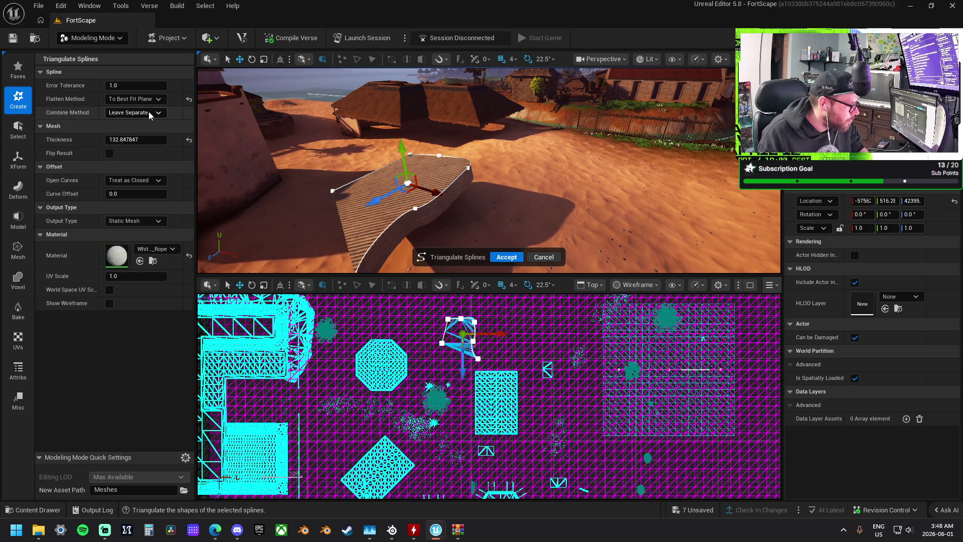
click(146, 100)
click(146, 128)
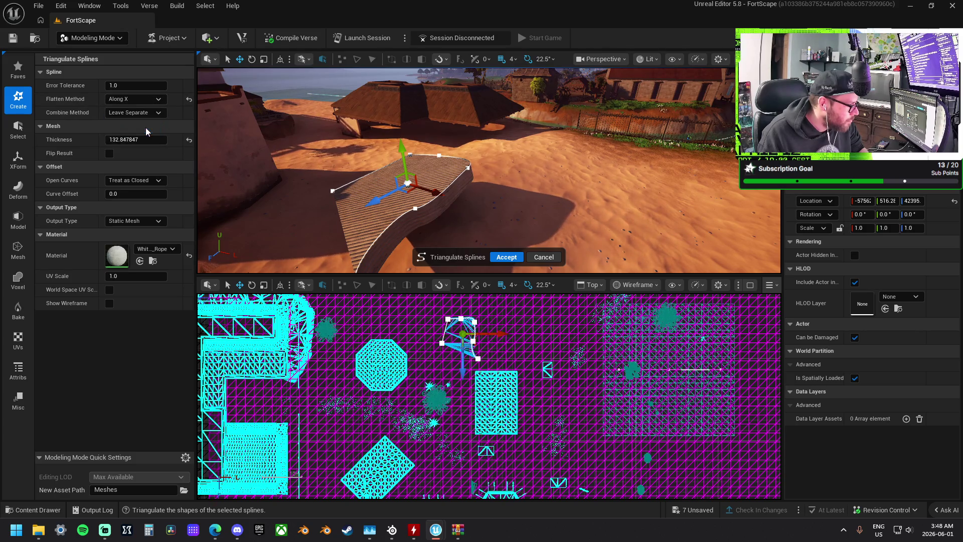
click(146, 99)
click(142, 101)
click(139, 150)
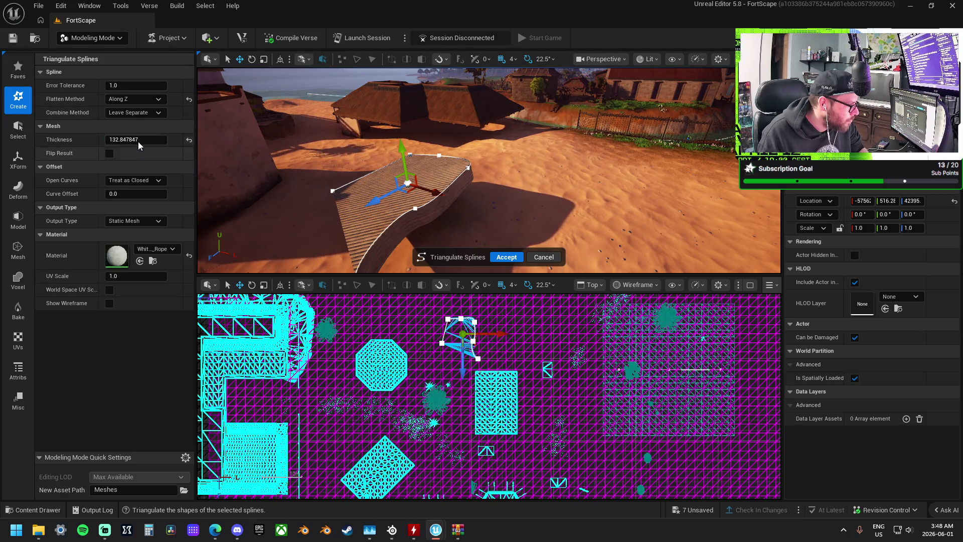
click(132, 100)
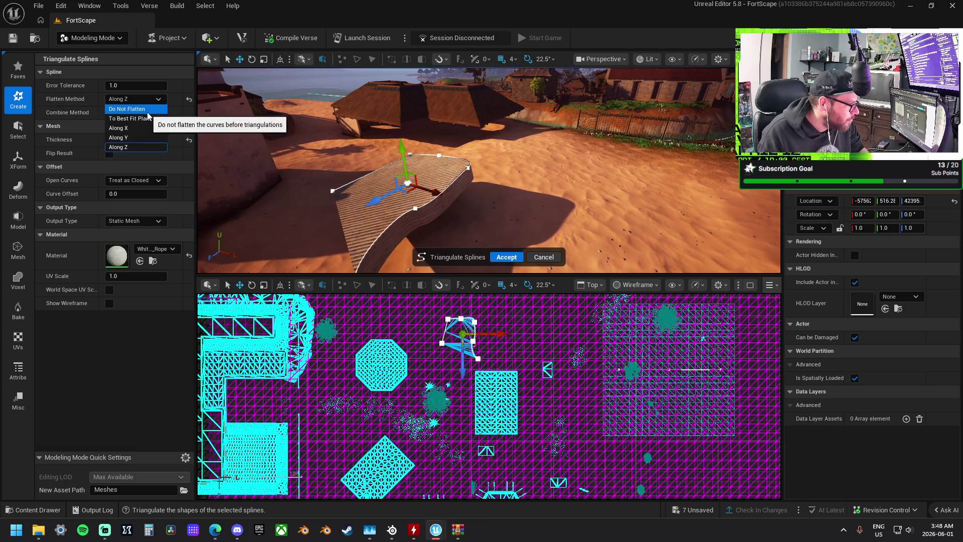
click(123, 109)
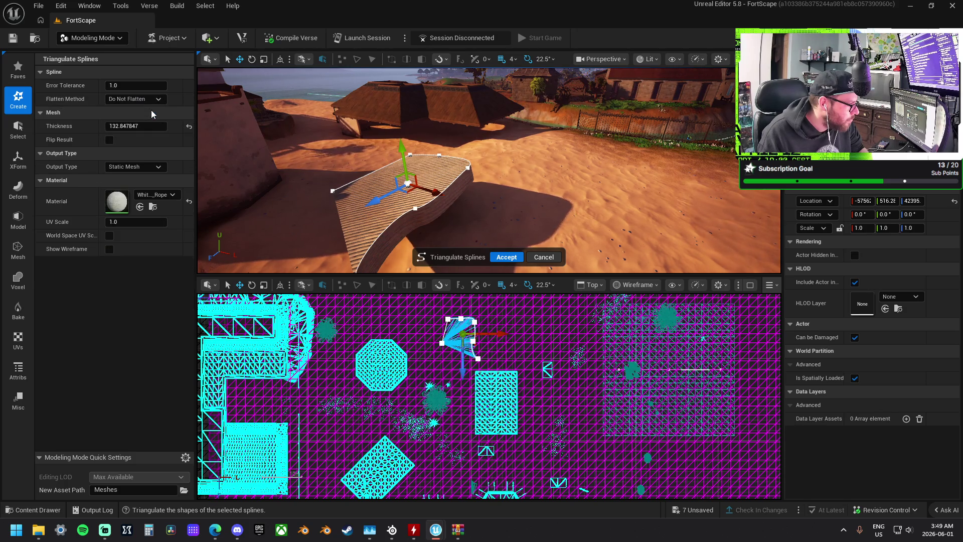
click(109, 140)
click(109, 140)
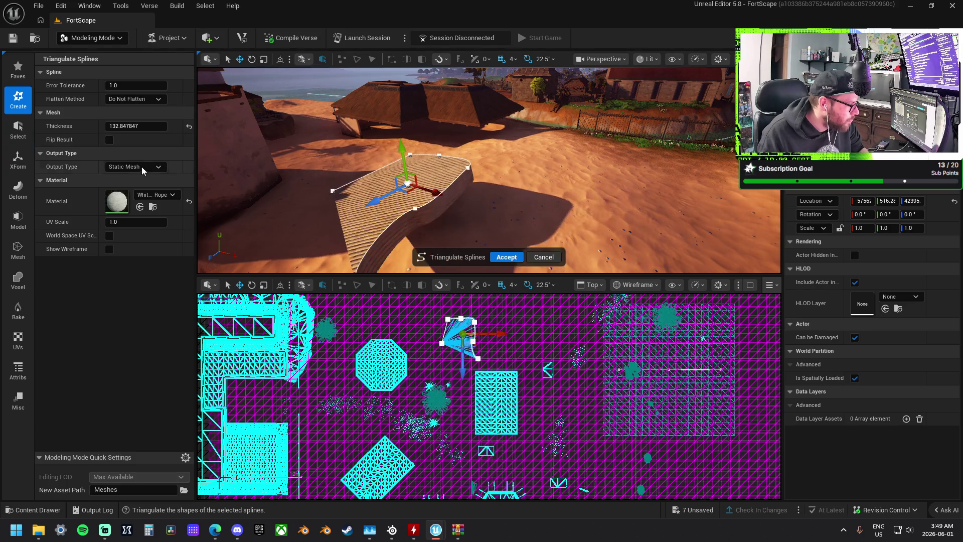
click(142, 166)
click(149, 177)
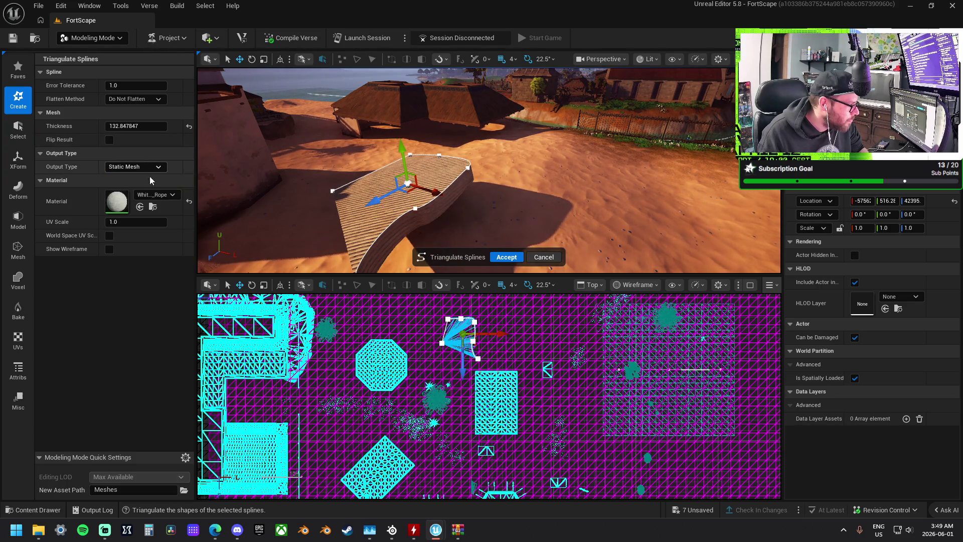
click(109, 250)
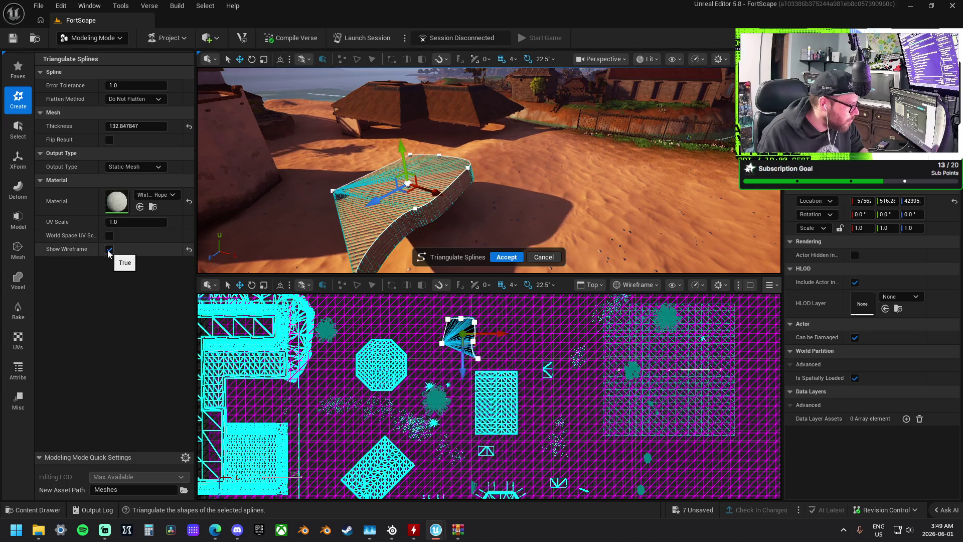
mouse_move(352, 210)
mouse_down()
mouse_move(341, 176)
mouse_move(301, 156)
mouse_up()
key(Escape)
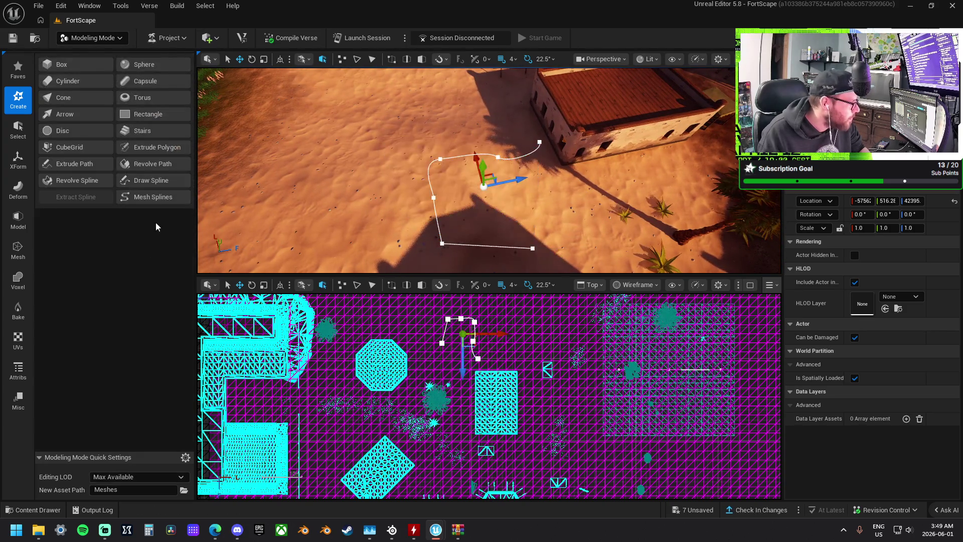
Start Revolve Spline, keep the mesh ends open, and turn Path at Midpoint off
click(81, 180)
drag(562, 183, 511, 183)
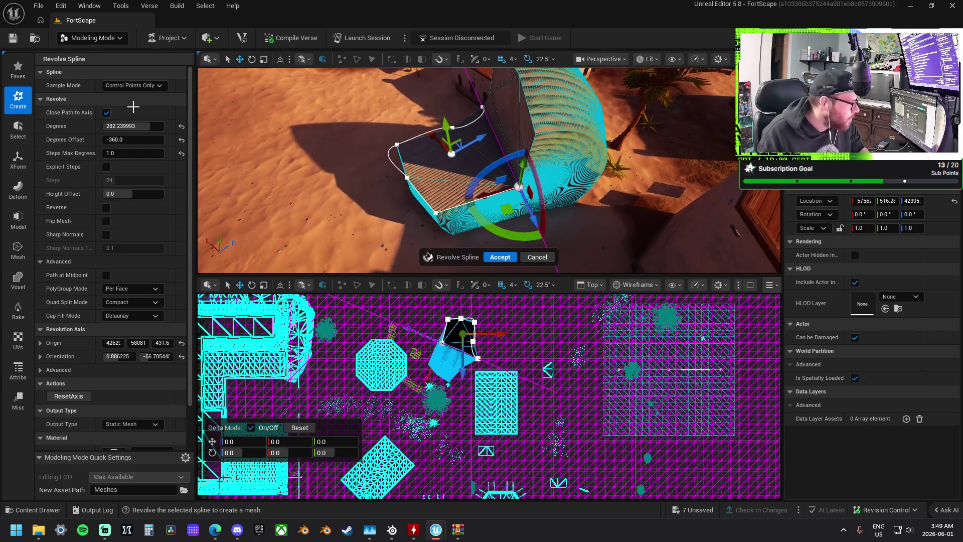
click(106, 113)
click(105, 113)
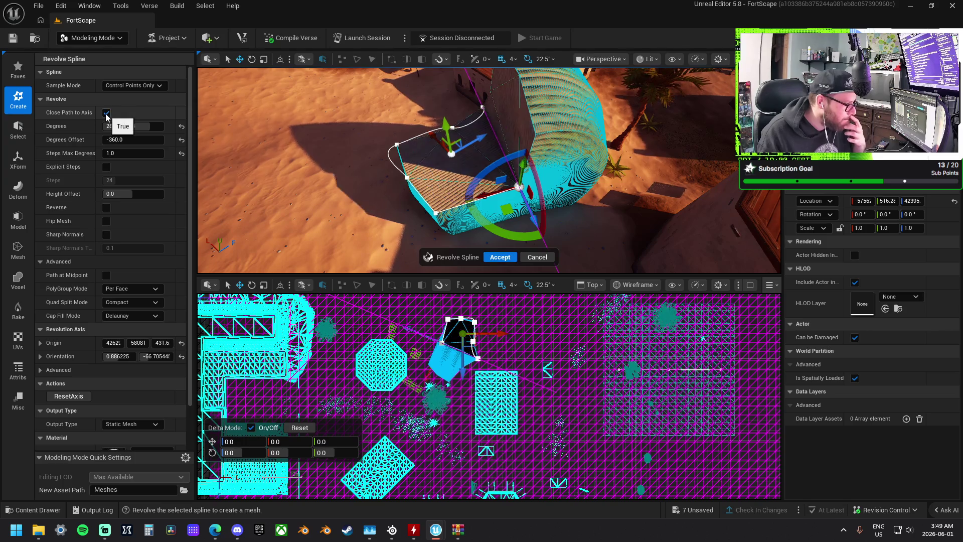
click(105, 113)
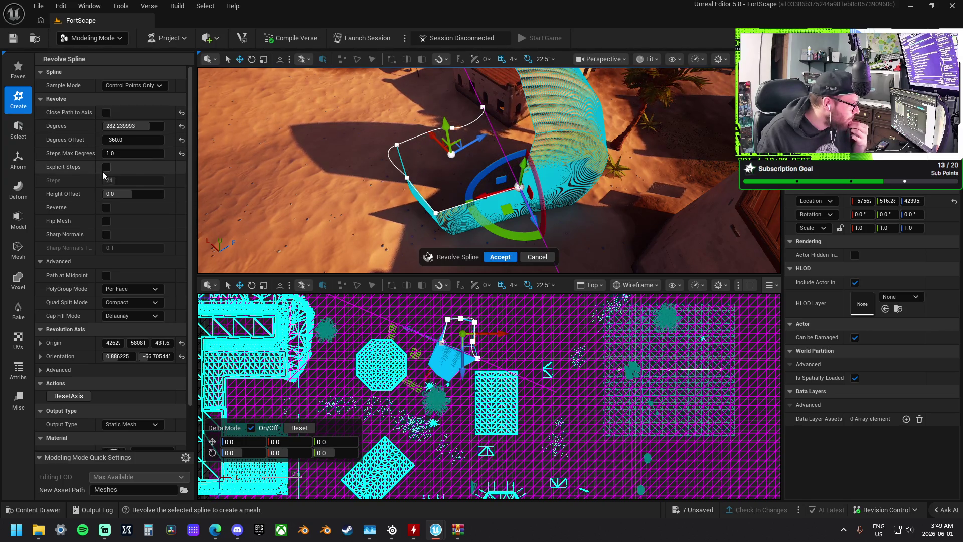
click(107, 275)
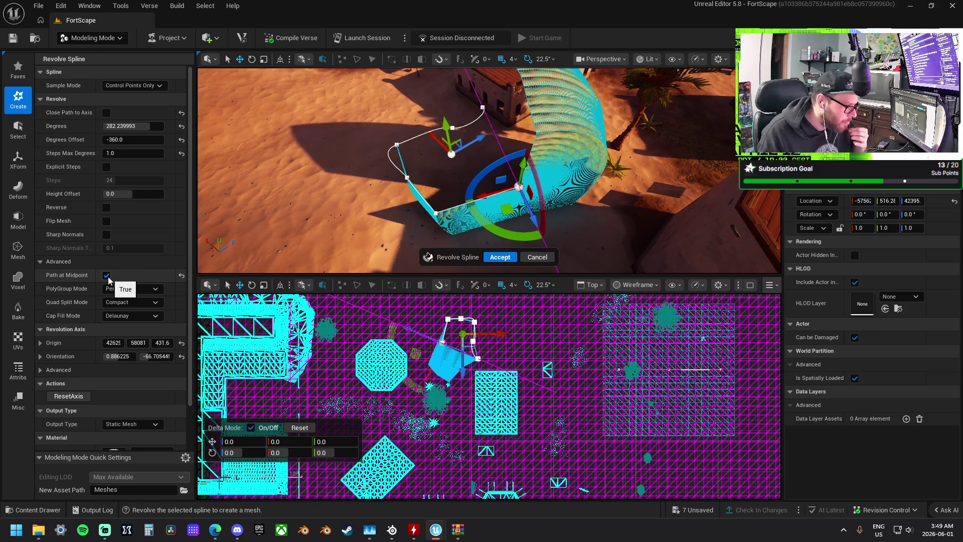
click(107, 276)
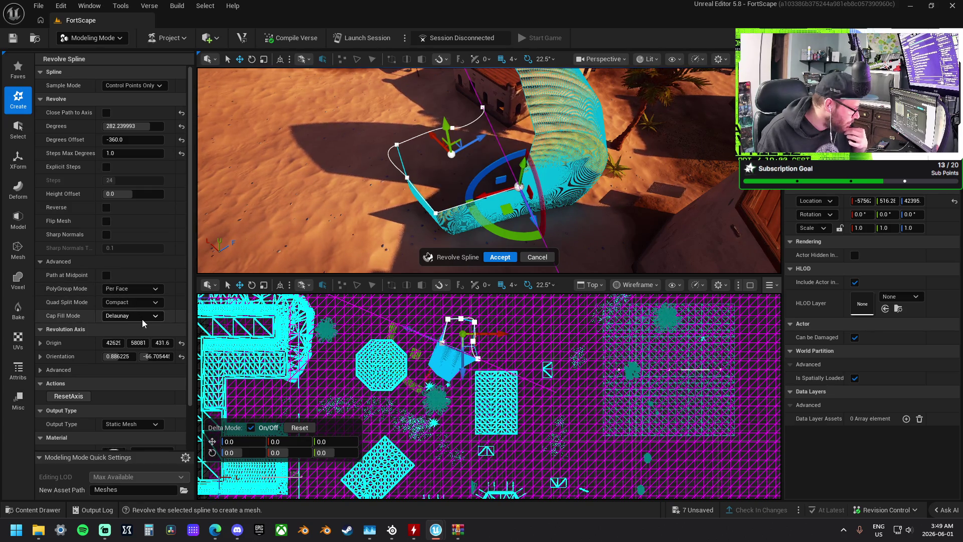
Keep Static Mesh output, expand Revolution Axis Advanced, and enable Explicit Steps (24)
scroll(142, 316, down, 3)
scroll(119, 327, down, 1)
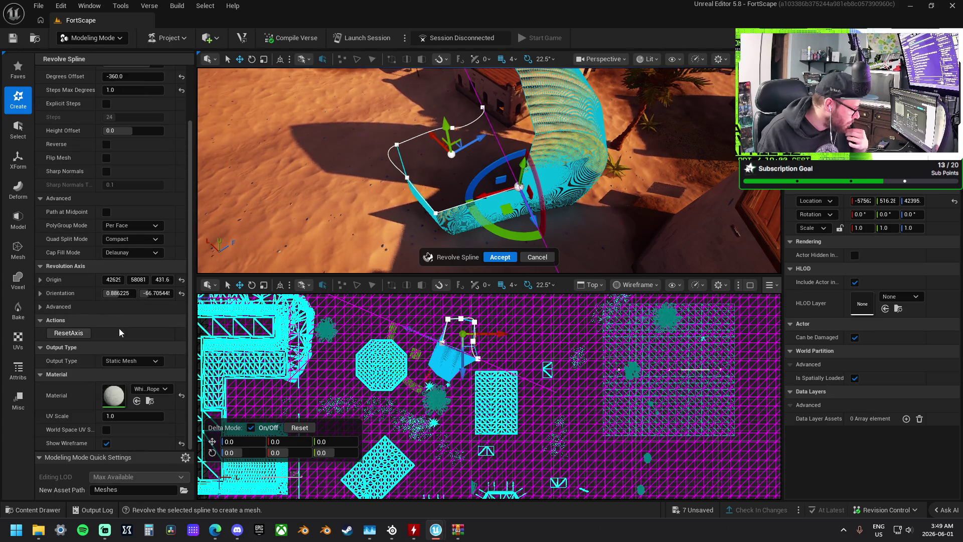
click(142, 361)
click(141, 361)
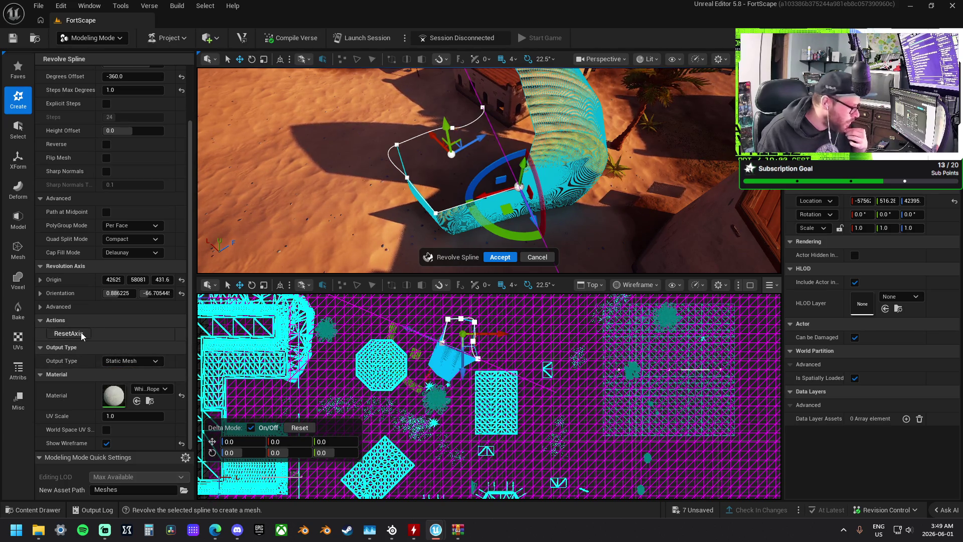
click(41, 307)
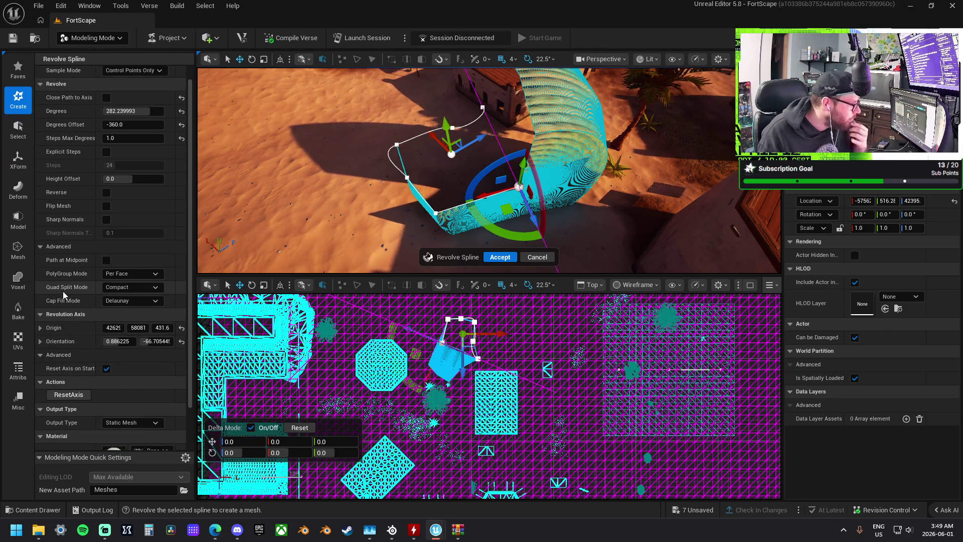
scroll(62, 291, up, 3)
click(106, 167)
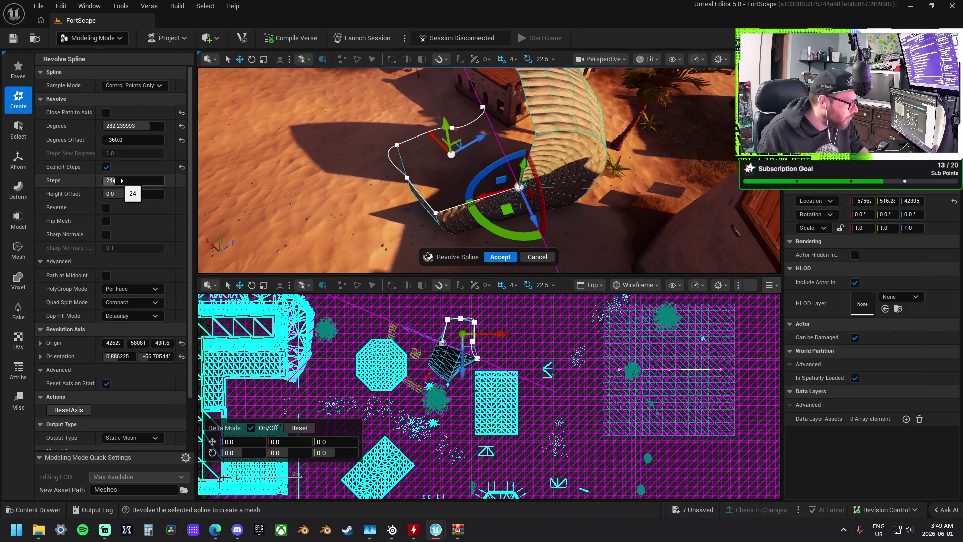
drag(115, 194, 138, 194)
key(Home)
text(-)
key(Return)
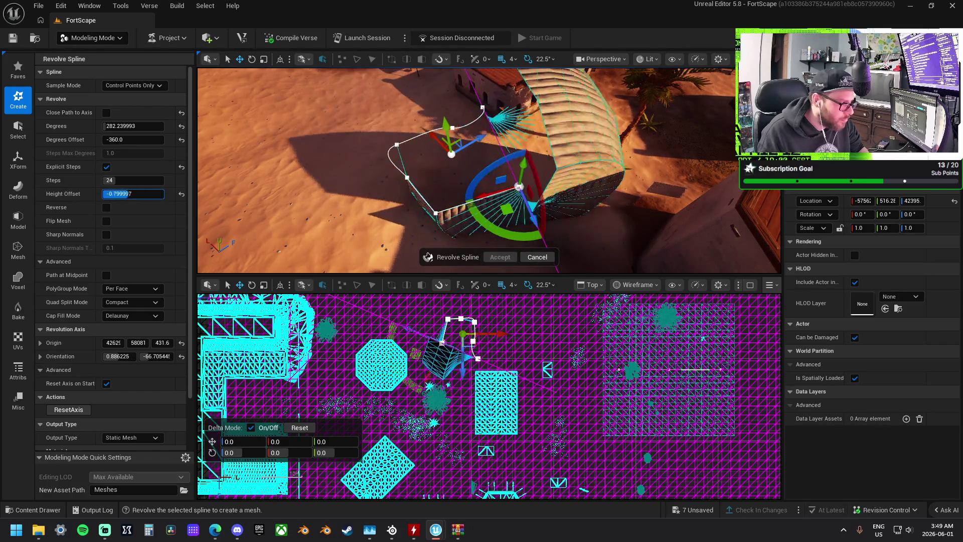
click(182, 194)
click(107, 208)
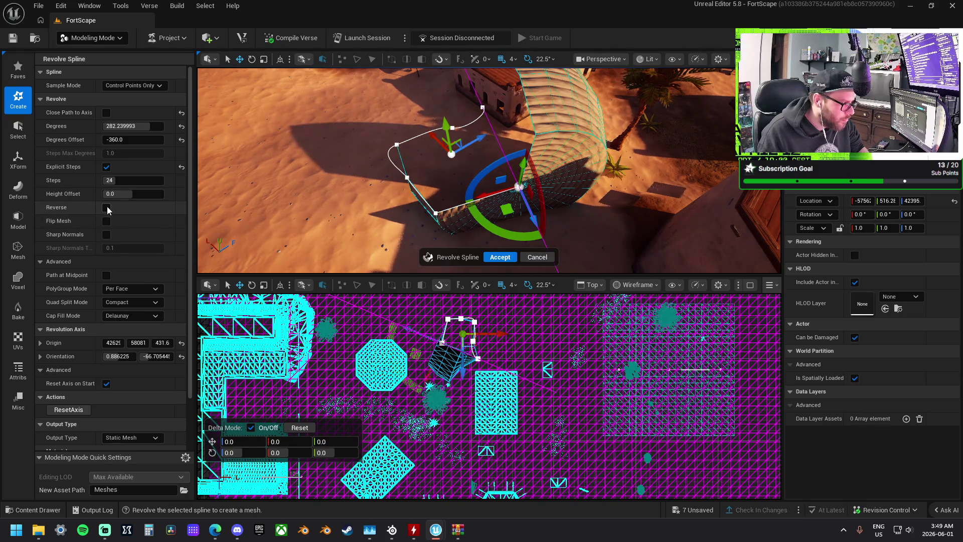
click(106, 208)
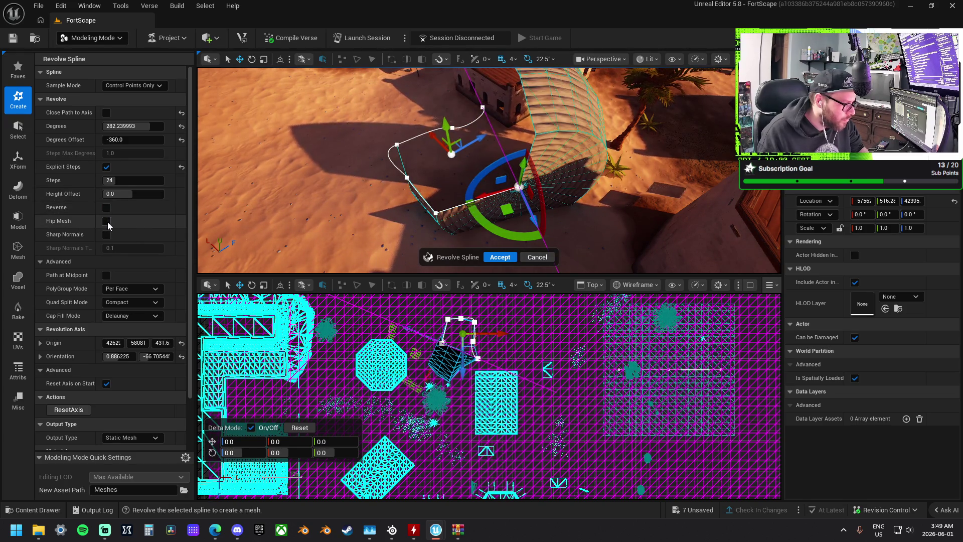
click(106, 221)
click(107, 221)
click(107, 235)
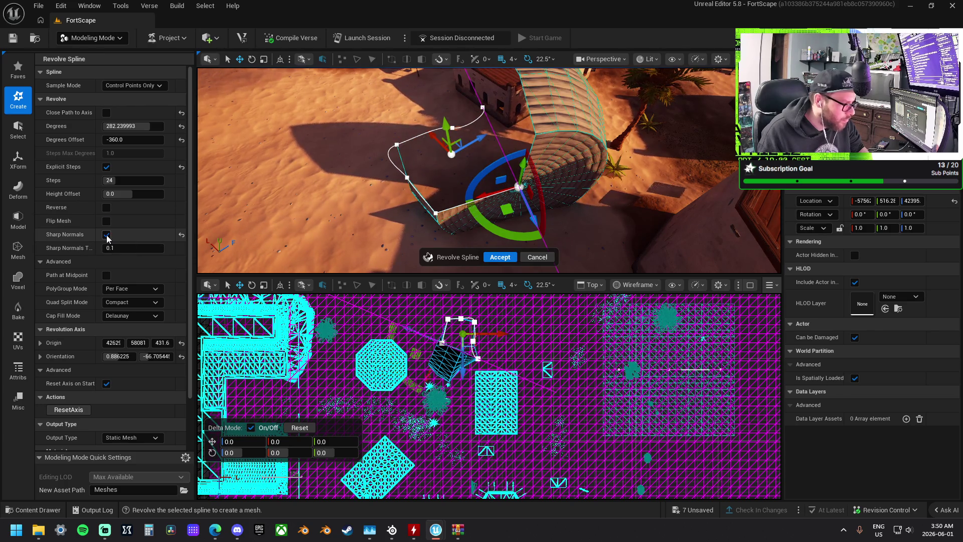
click(106, 235)
click(122, 86)
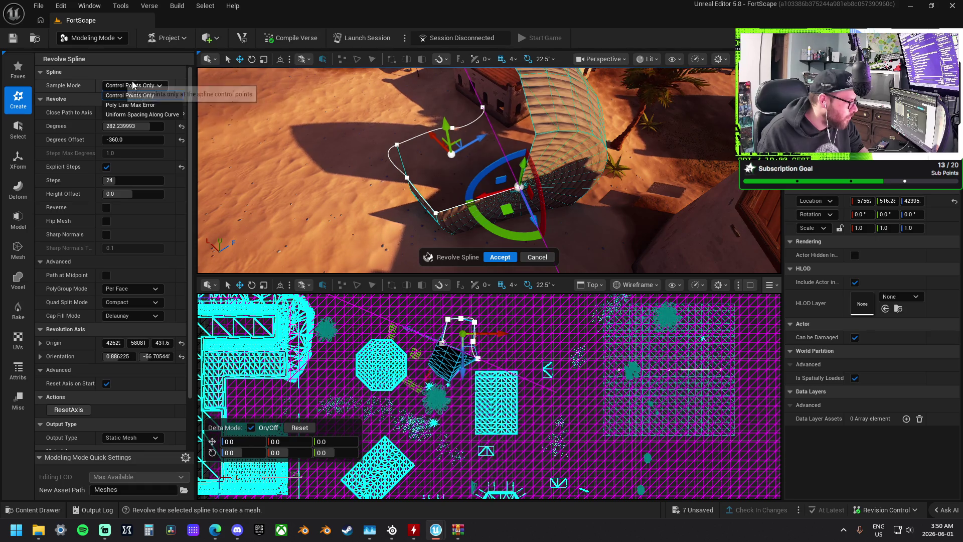
Set the spline Sample Mode to Uniform Spacing Along Curve
click(158, 106)
click(146, 86)
click(144, 115)
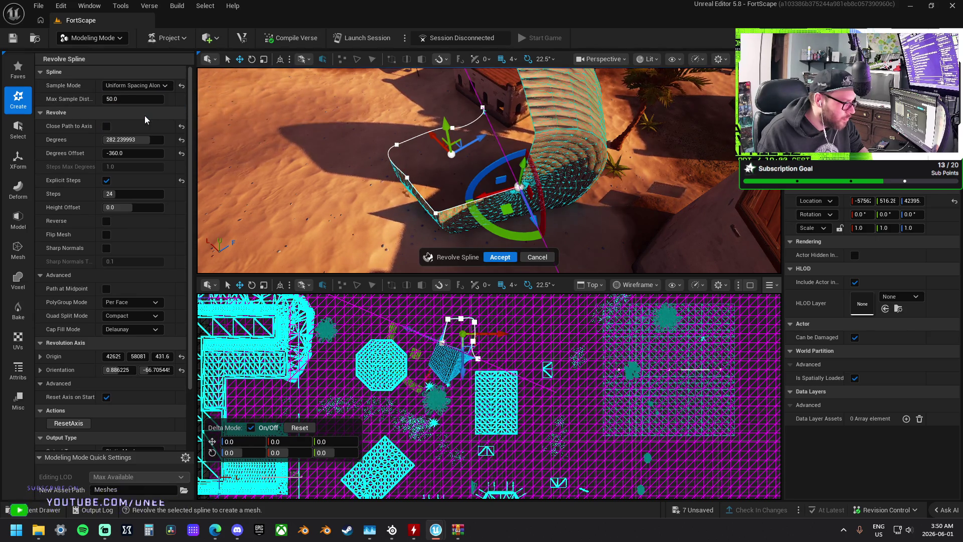
click(137, 86)
click(133, 114)
click(137, 87)
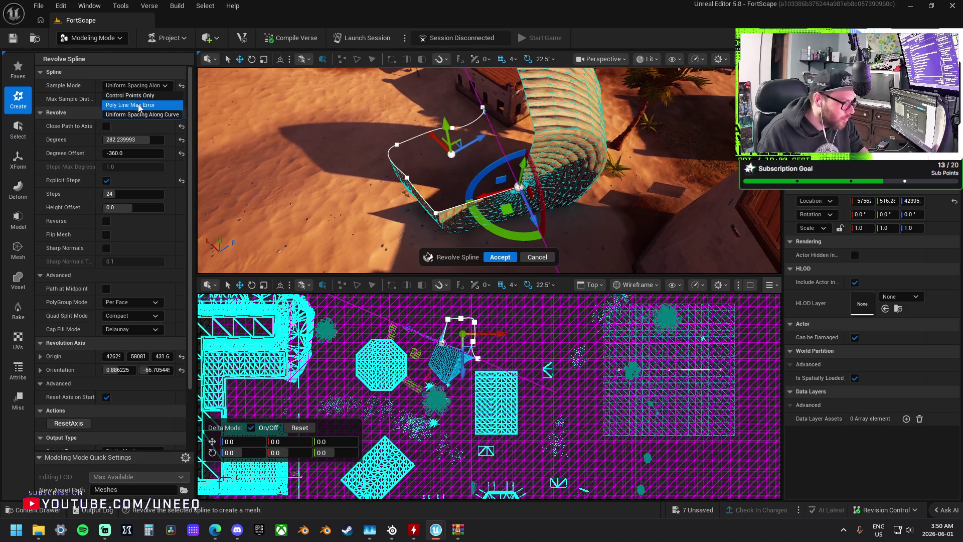
click(138, 104)
click(136, 89)
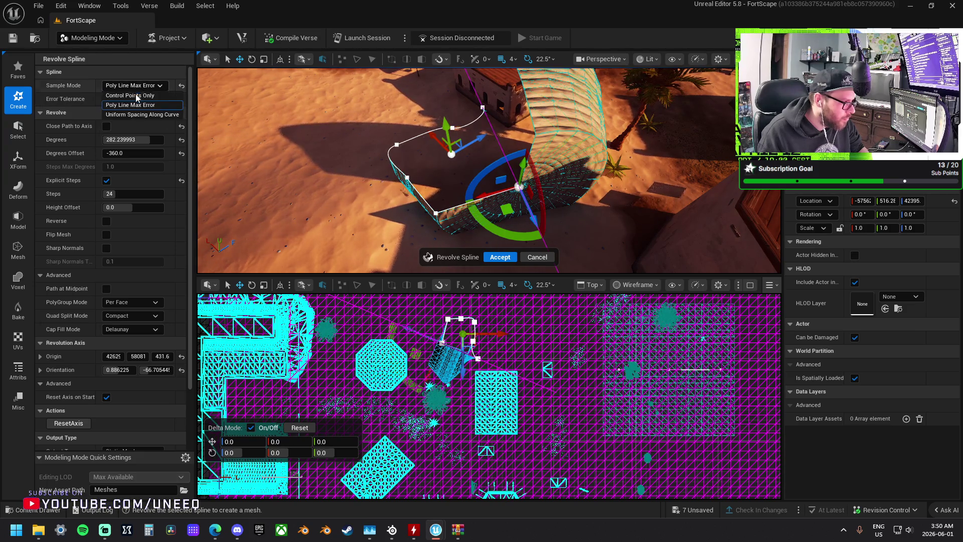
click(137, 113)
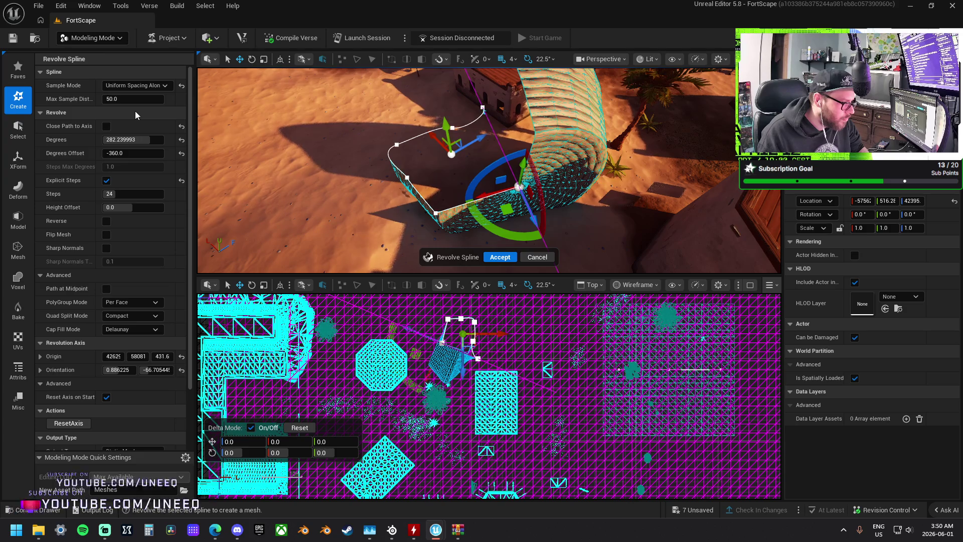
Raise Max Sample Dist, inspect the revolved preview, then cancel the revolve
mouse_move(126, 97)
mouse_down()
mouse_move(166, 97)
mouse_move(155, 97)
mouse_up()
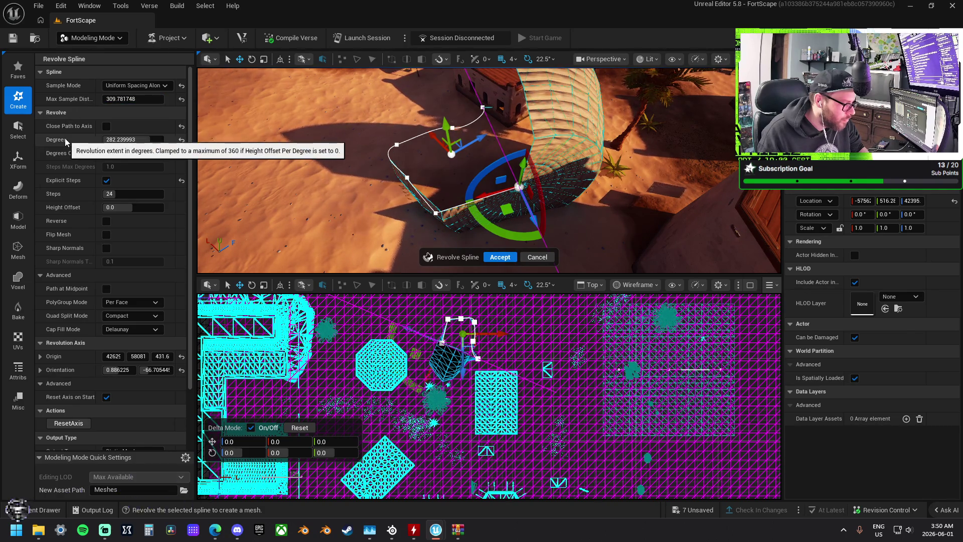
mouse_move(406, 196)
mouse_down()
mouse_move(366, 140)
mouse_move(353, 178)
mouse_up()
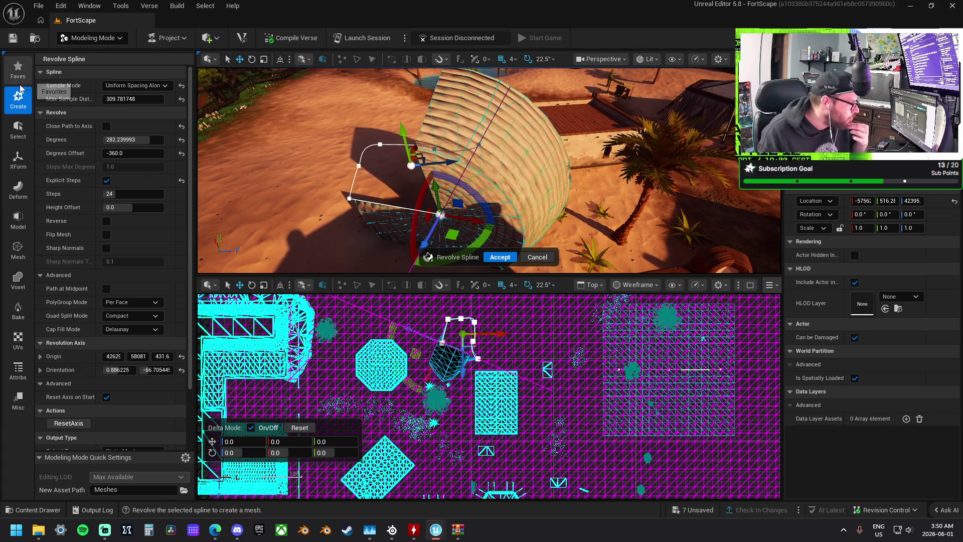
drag(497, 261, 497, 273)
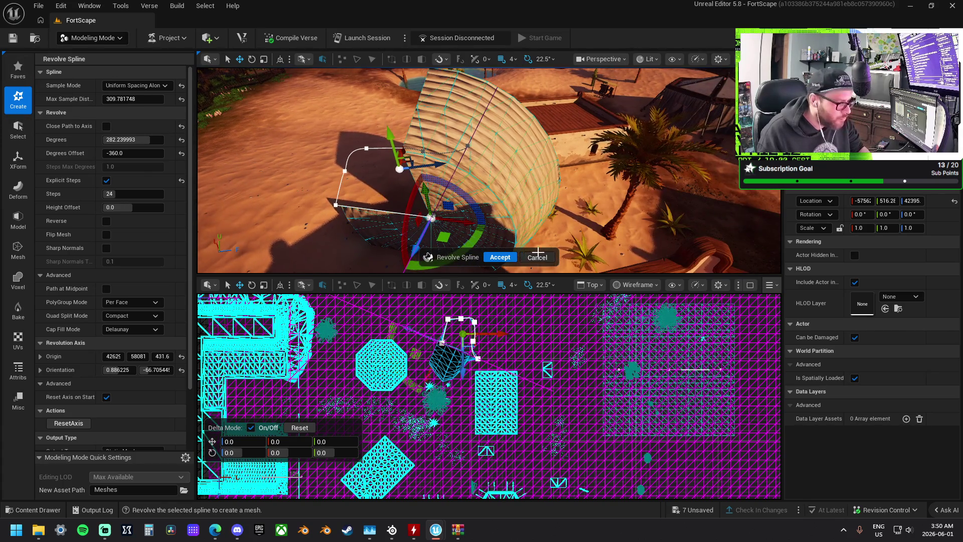
click(537, 256)
Open Triangulate Splines with Static Mesh output and thickness 32.686247
click(165, 200)
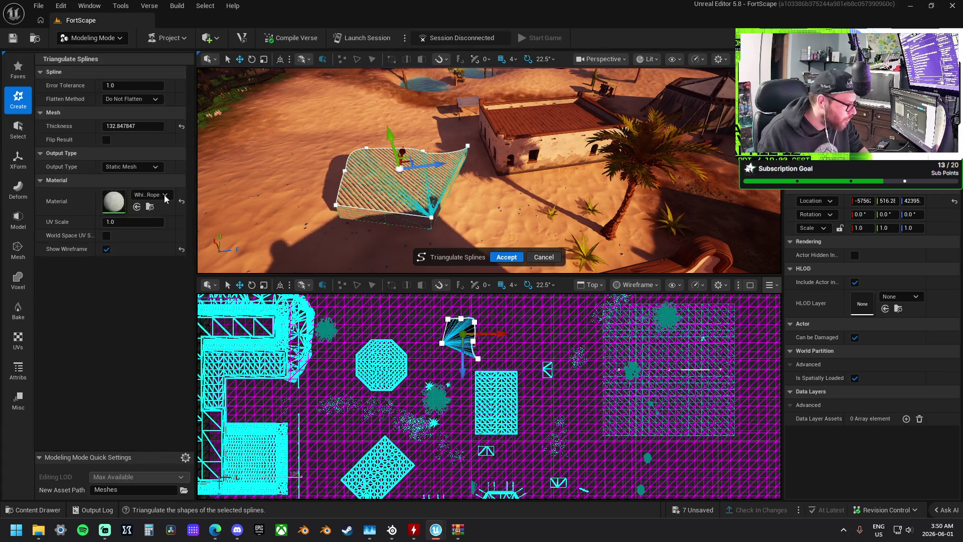
click(152, 170)
click(152, 171)
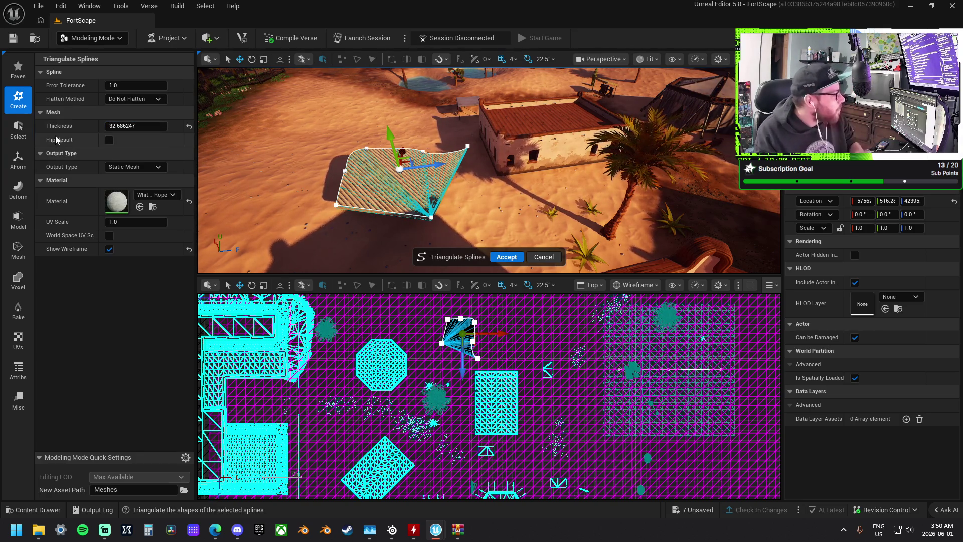
click(19, 128)
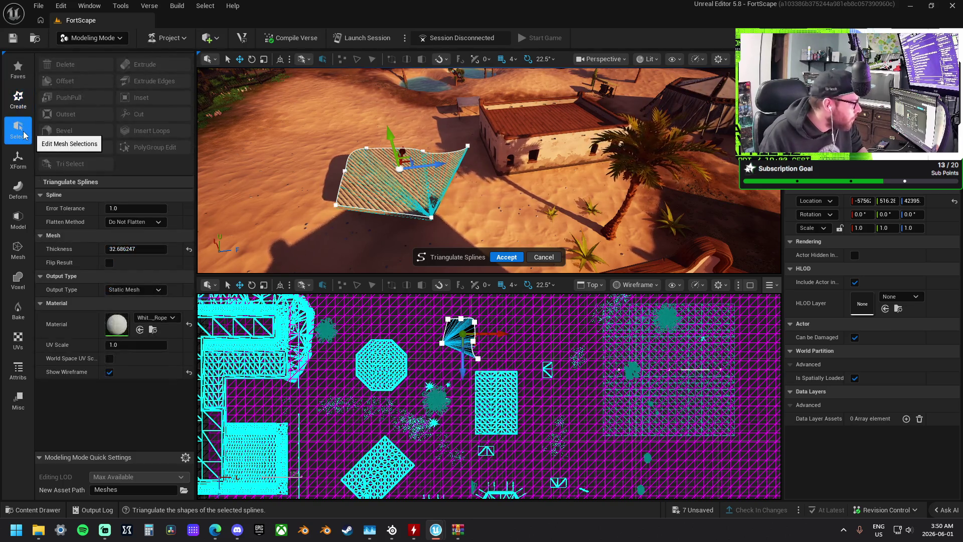
Browse forward through the XForm, Deform, Model, Mesh, Voxel, UVs, Attribs and Misc tool categories
click(20, 160)
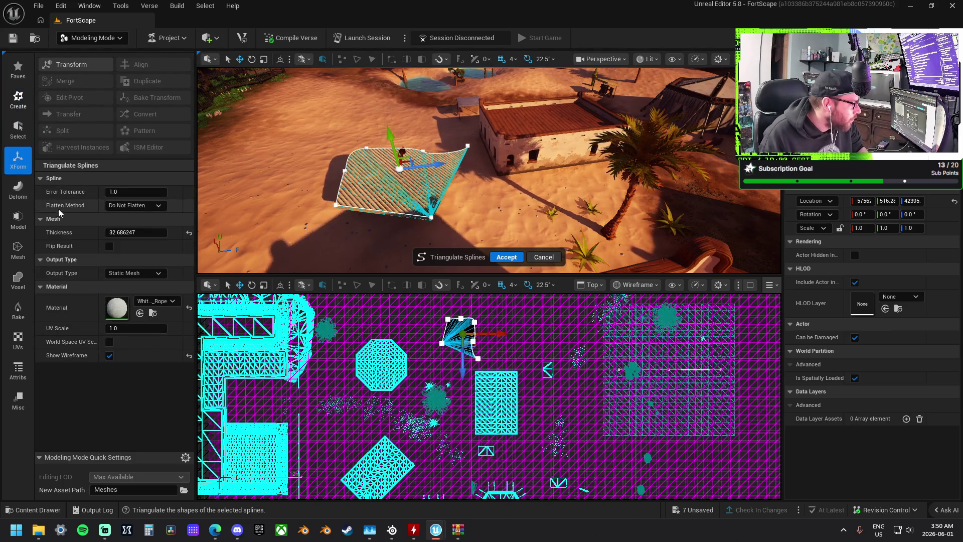
click(18, 189)
click(18, 220)
click(15, 260)
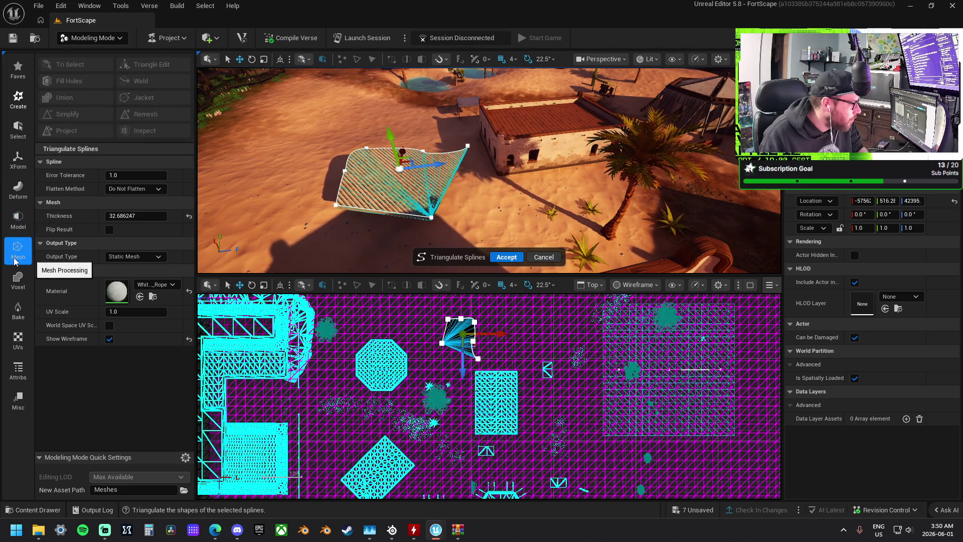
click(12, 279)
click(18, 340)
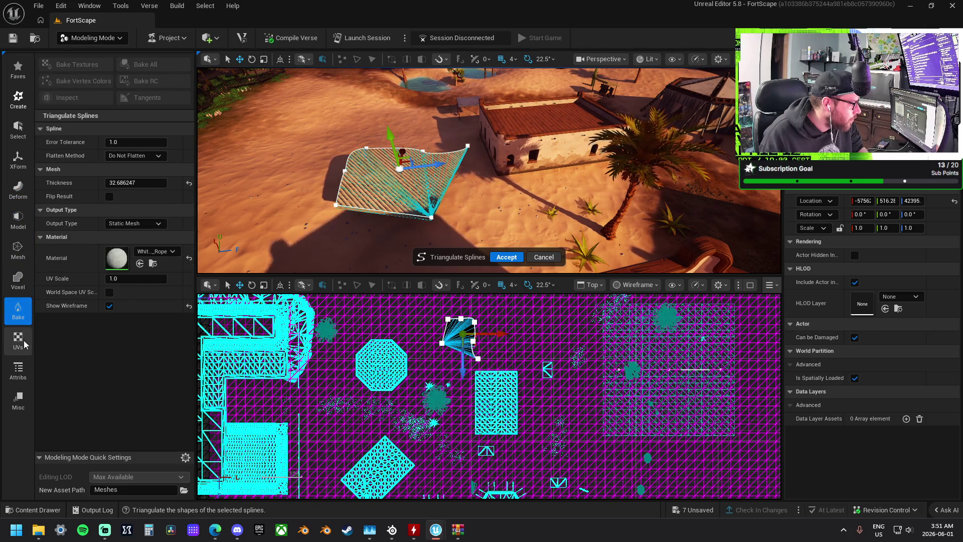
click(26, 376)
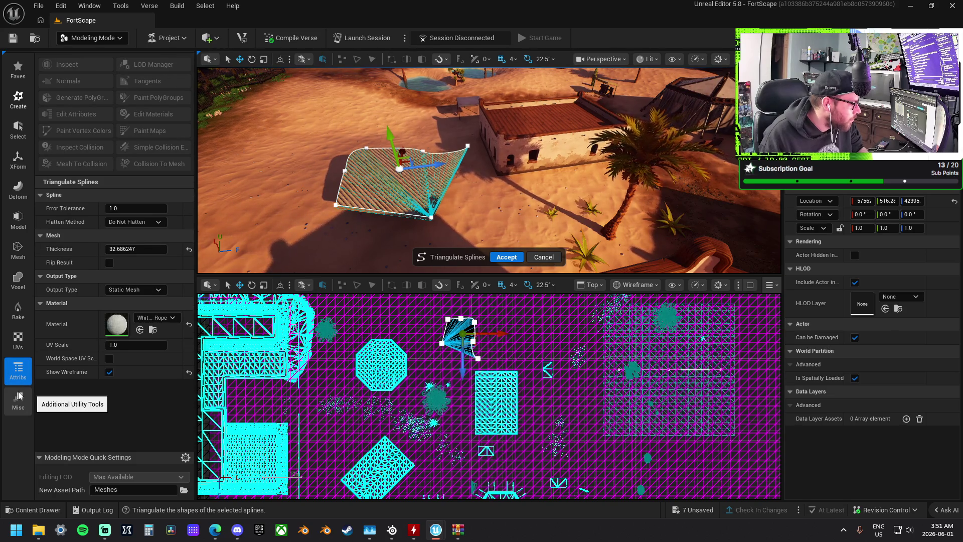
click(19, 396)
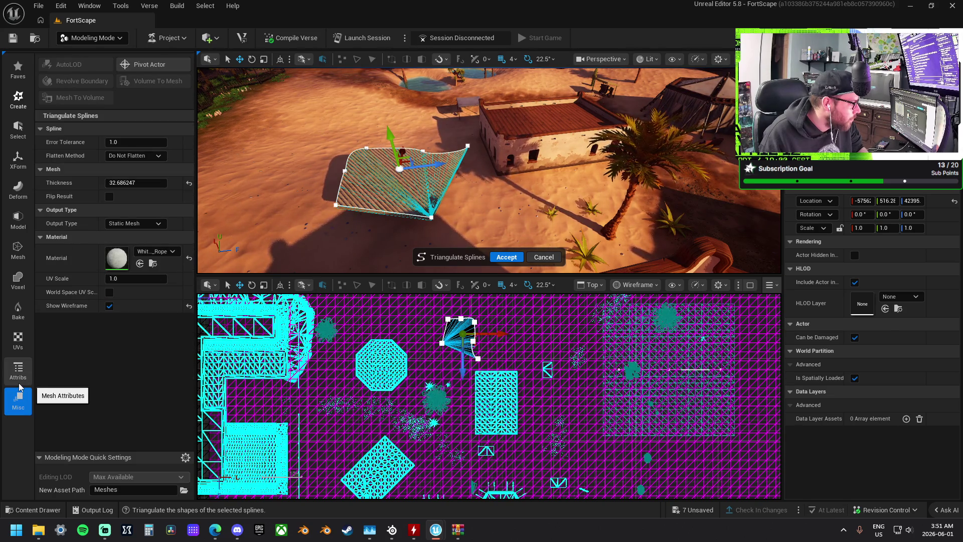
Step back through the categories to Create and start the Polygon Extrude tool
click(18, 371)
click(18, 335)
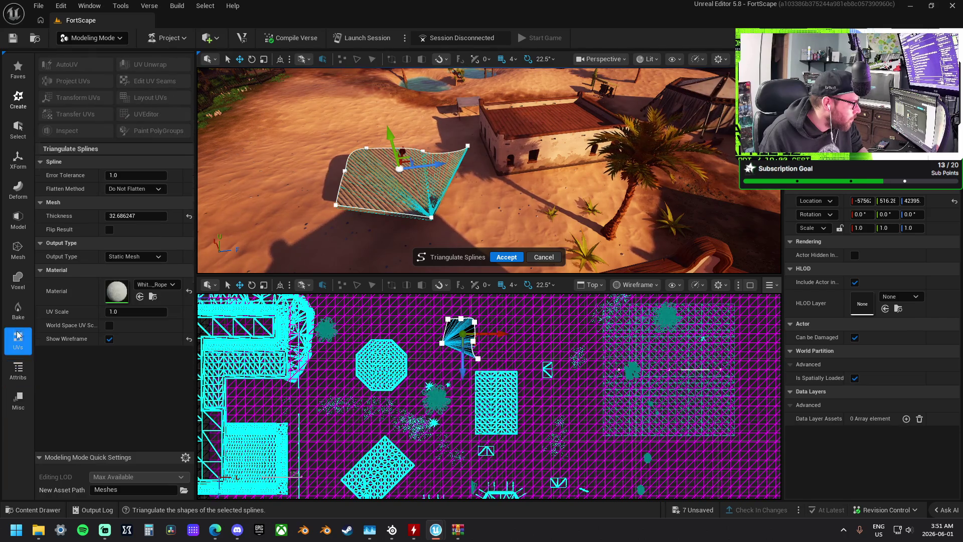
click(19, 279)
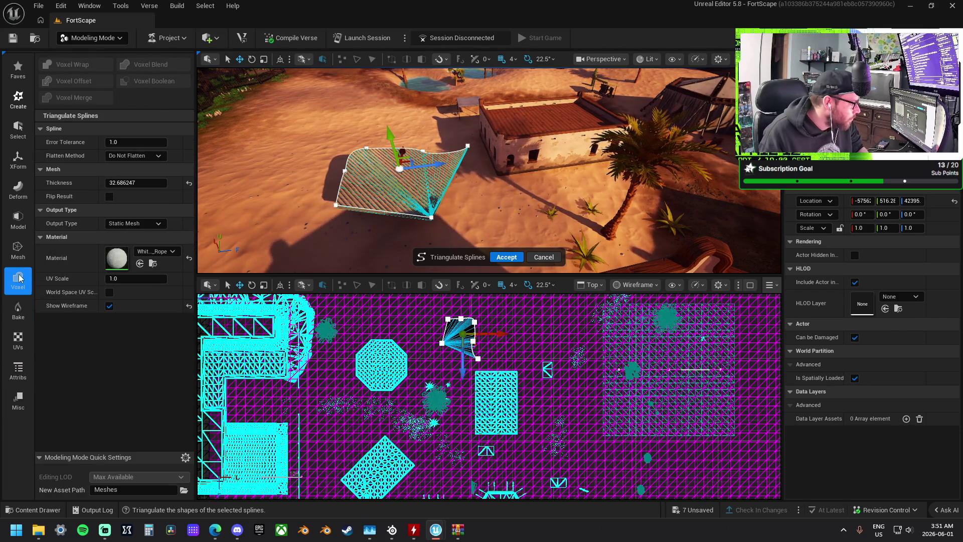
click(18, 250)
click(20, 224)
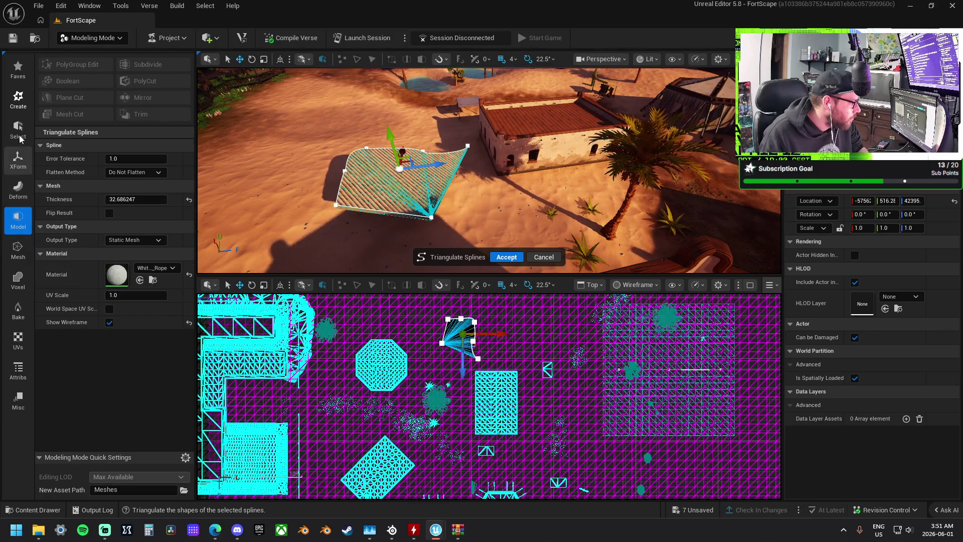
click(18, 99)
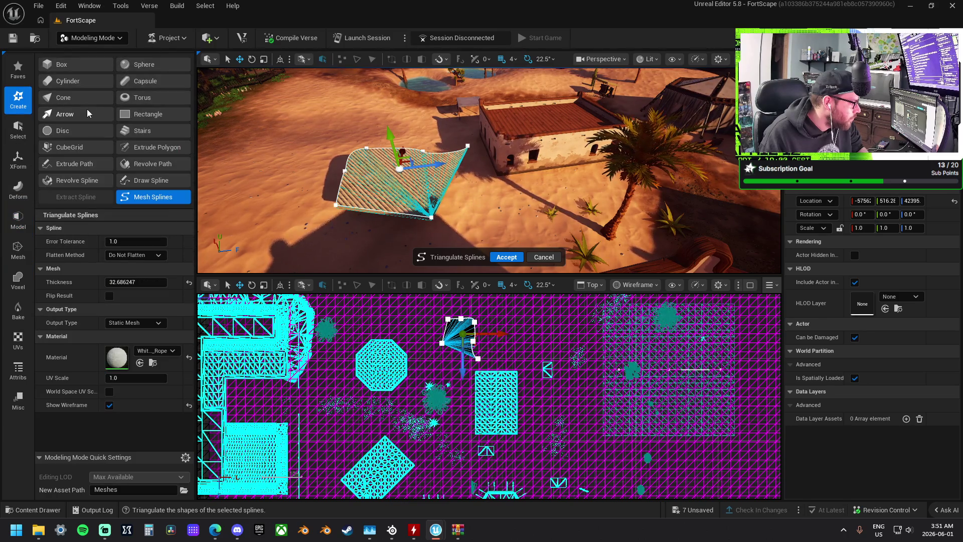
click(163, 149)
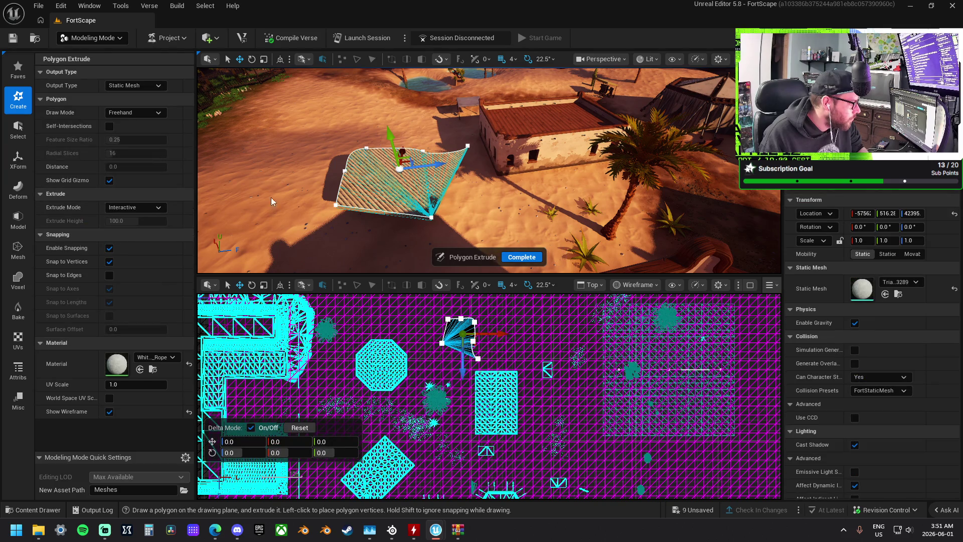
Draw and close a polygon, then set its extrusion height to create the mesh
click(433, 206)
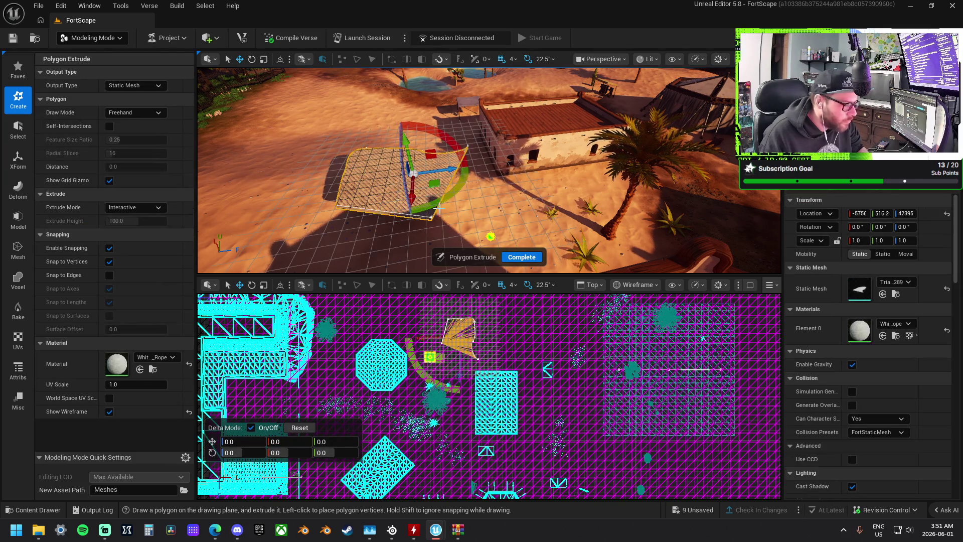
click(358, 195)
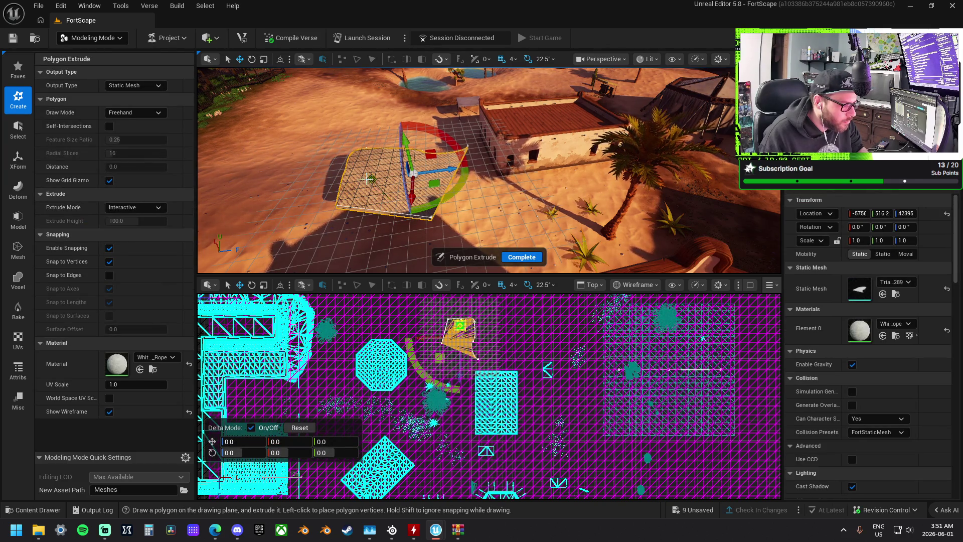
click(358, 193)
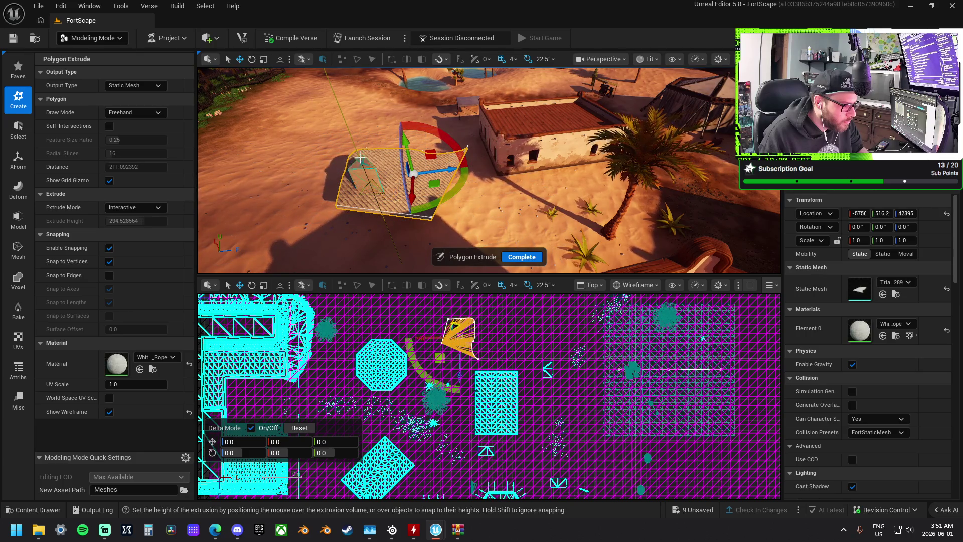
click(435, 216)
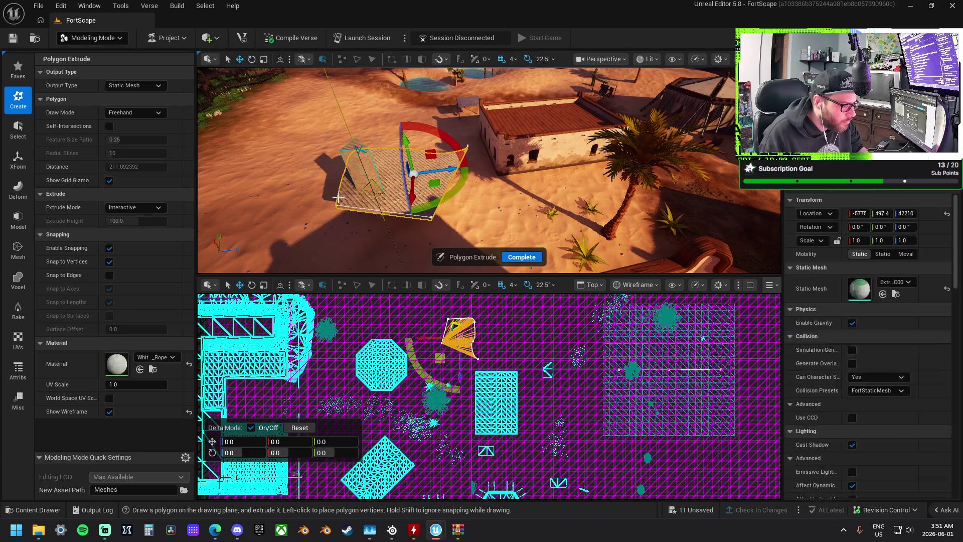
mouse_move(339, 217)
mouse_down()
mouse_move(605, 160)
mouse_move(552, 211)
mouse_move(576, 215)
mouse_move(428, 257)
mouse_move(334, 217)
mouse_up()
Exit Polygon Extrude and delete the newly extruded mesh
key(Return)
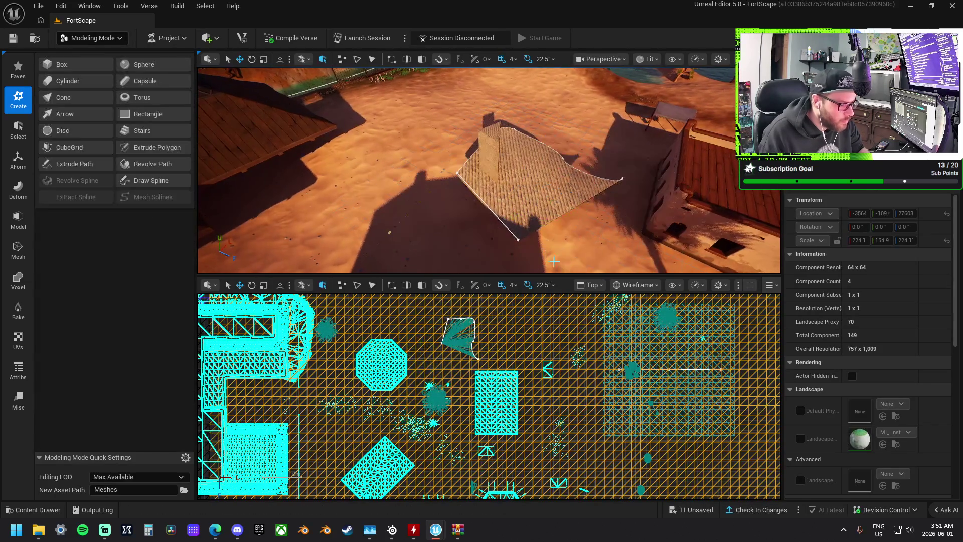
click(527, 171)
key(Delete)
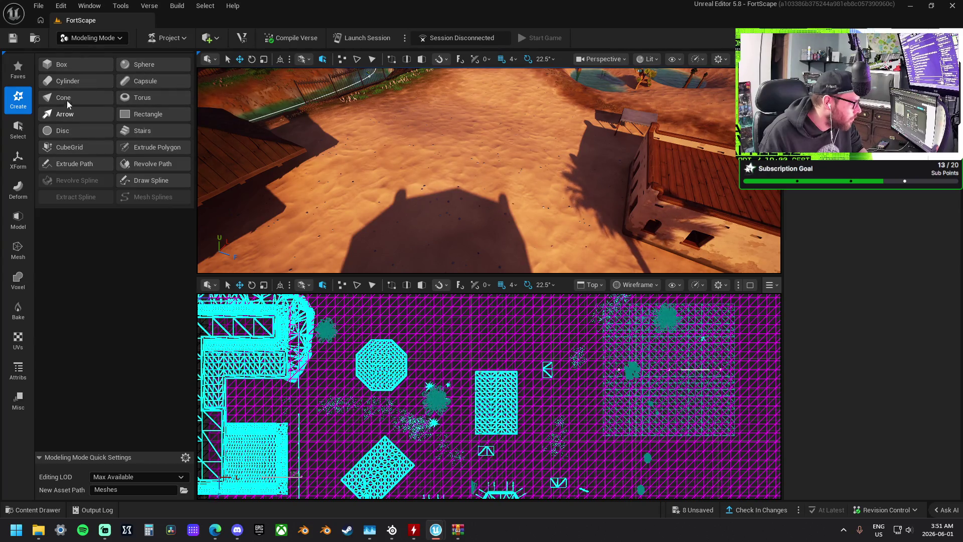
Place a cylinder on the tent deck: radius 5, height 200, 8 radial slices, 32 height subdivisions
click(76, 83)
mouse_move(466, 182)
mouse_down()
mouse_move(446, 160)
mouse_move(430, 170)
mouse_up()
click(386, 162)
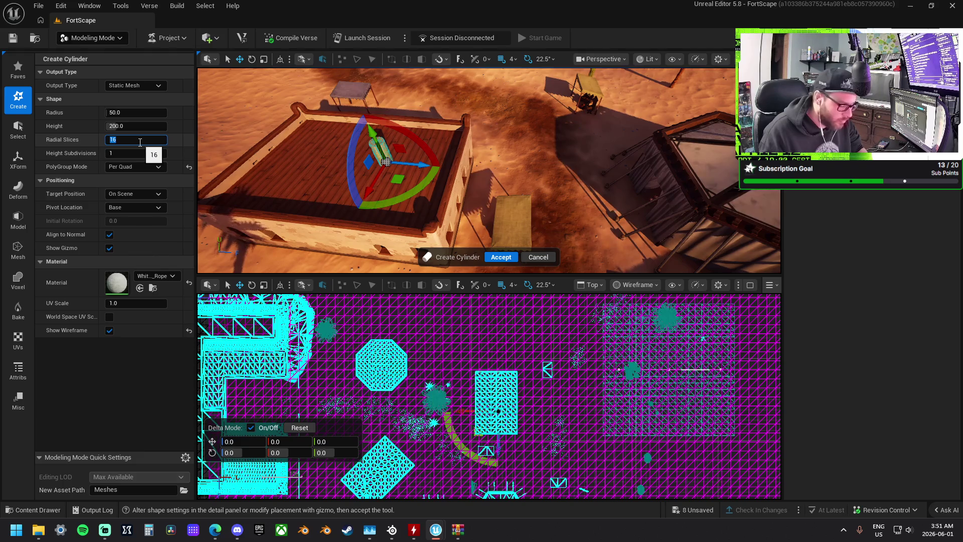
text(8)
click(139, 113)
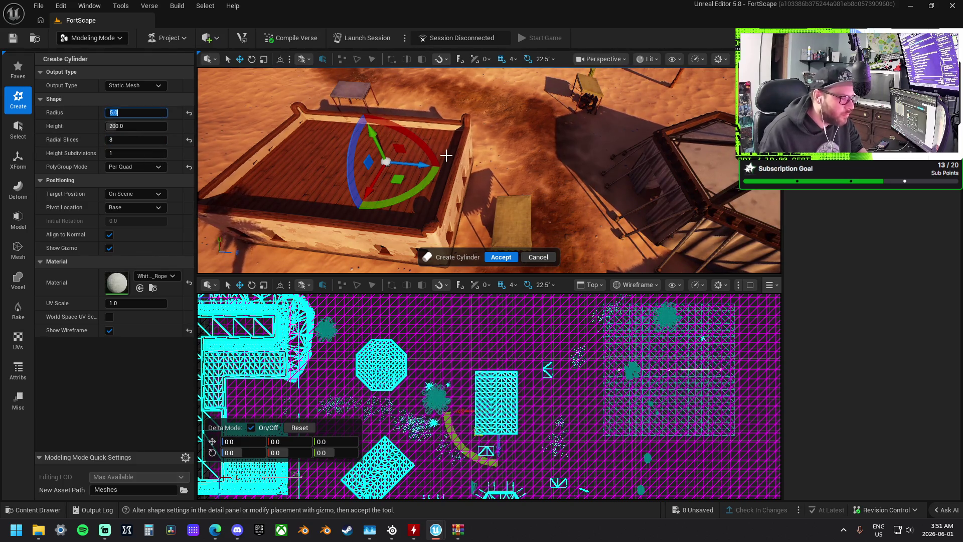
key(Return)
key(f)
scroll(508, 196, down, 3)
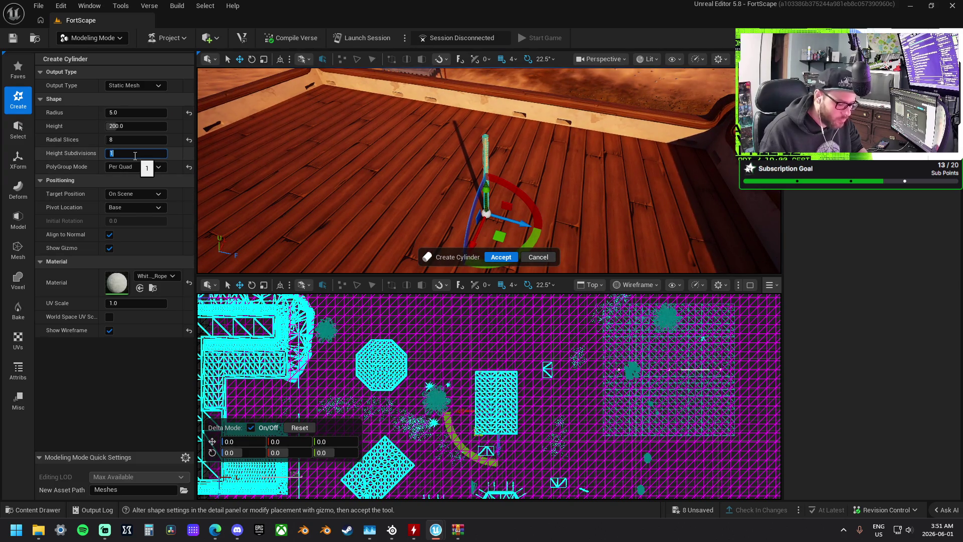
text(6)
key(Return)
scroll(406, 172, up, 5)
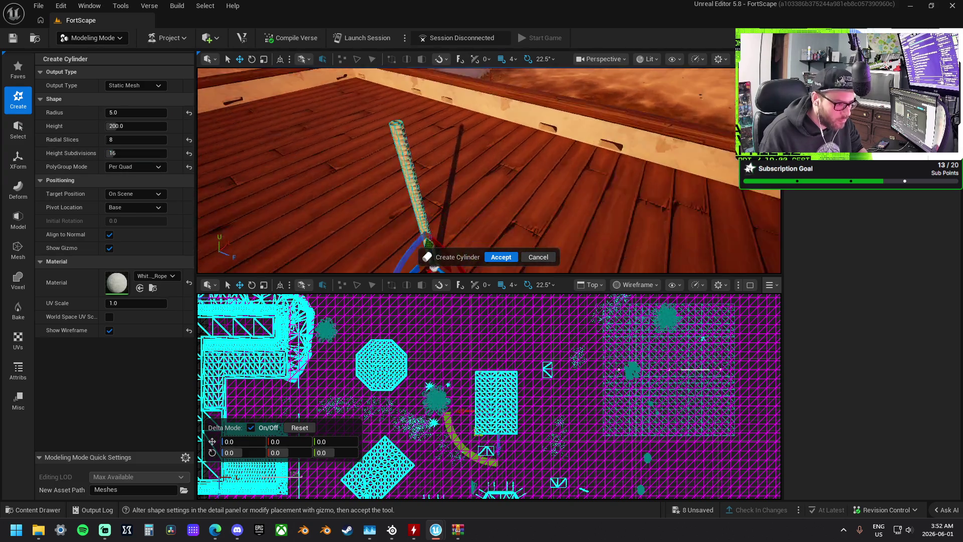
key(f)
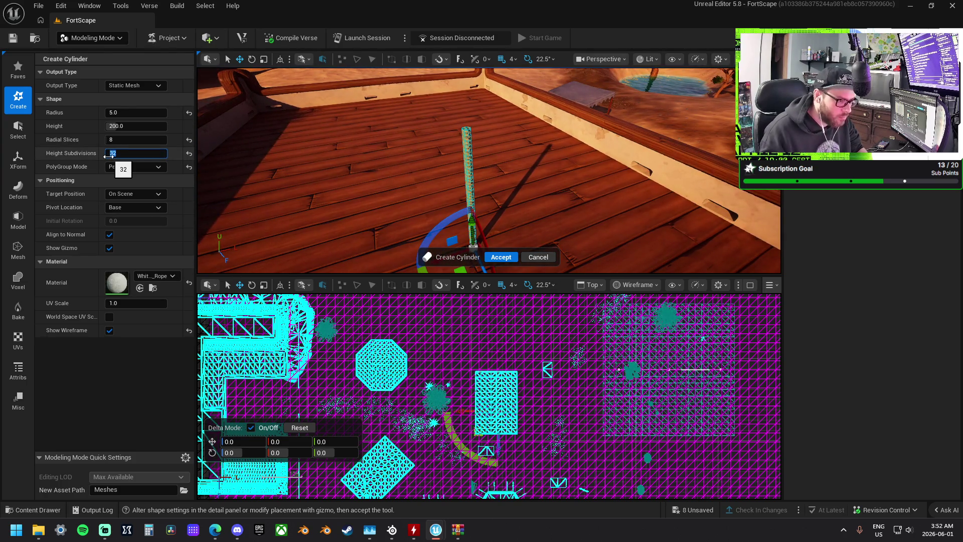
click(501, 257)
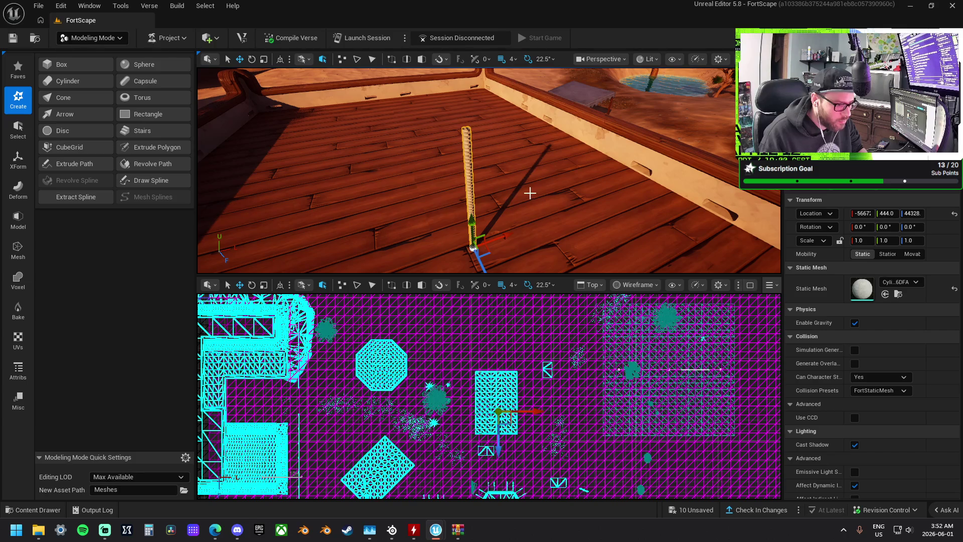
Move the thin cylinder into the sand beside the rope-tied poles
mouse_move(567, 206)
mouse_down()
mouse_move(502, 165)
mouse_move(454, 201)
mouse_up()
mouse_move(414, 118)
mouse_down()
mouse_move(501, 198)
mouse_move(497, 265)
mouse_move(487, 239)
mouse_up()
drag(430, 133, 430, 133)
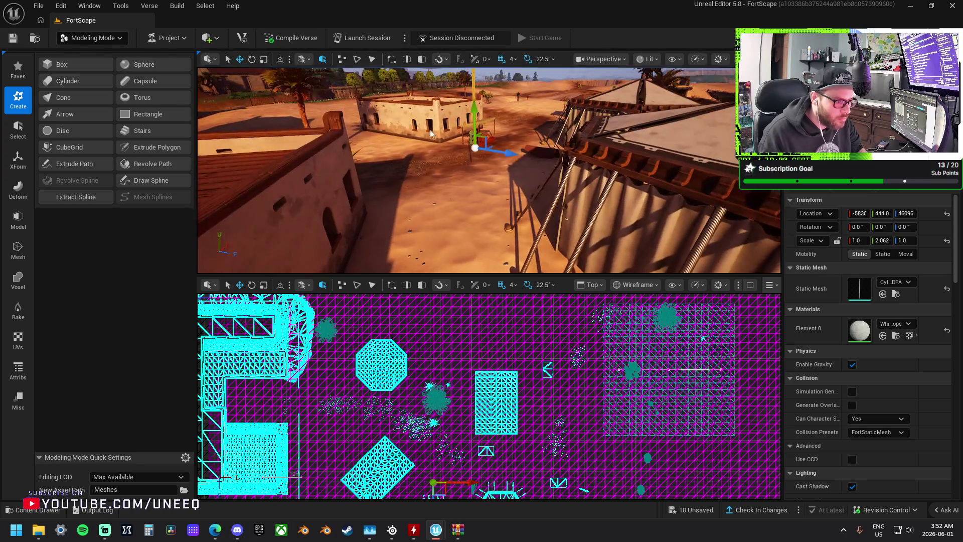
drag(541, 244, 524, 196)
drag(514, 245, 706, 274)
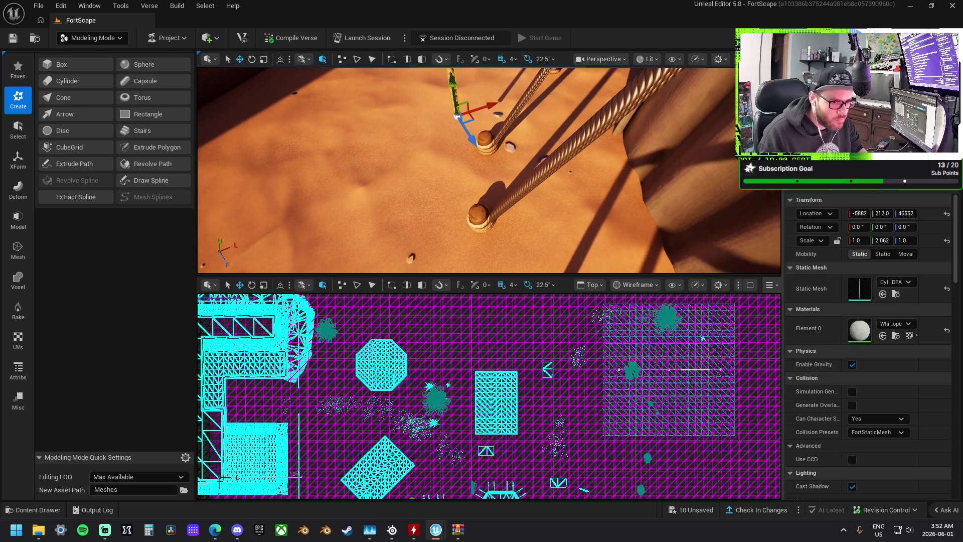
Maximize the Perspective viewport and start the UV Project tool on the cylinder
key(F11)
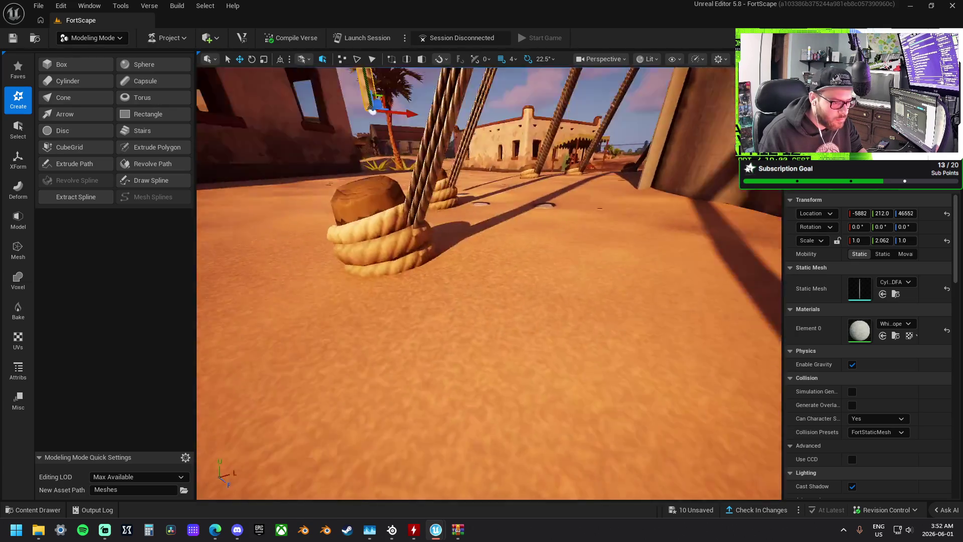
mouse_move(432, 196)
mouse_down()
mouse_move(451, 190)
mouse_move(432, 196)
mouse_move(437, 213)
mouse_up()
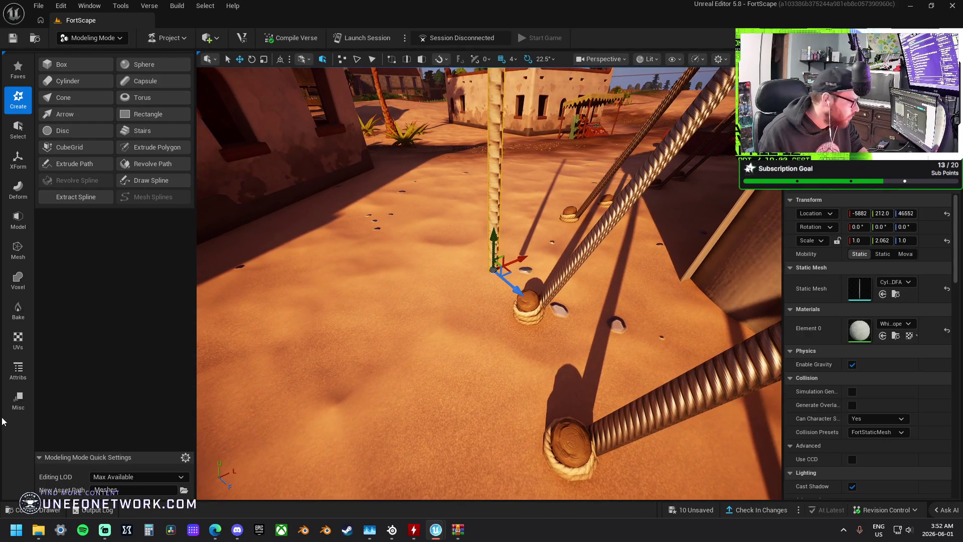
click(18, 341)
click(71, 82)
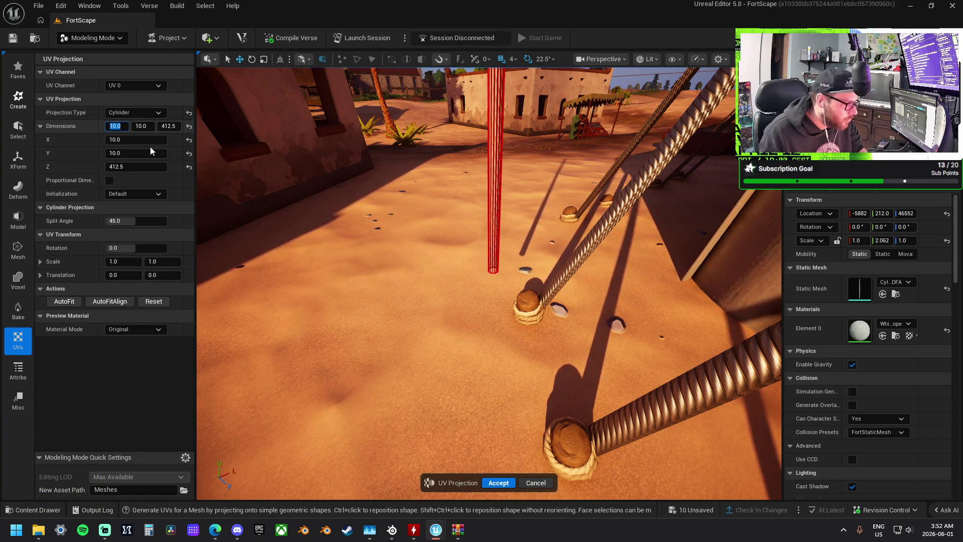
Set the cylindrical UV projection to X 128, Y 128, Z 202.5 and accept it
drag(322, 244, 321, 194)
drag(148, 167, 97, 167)
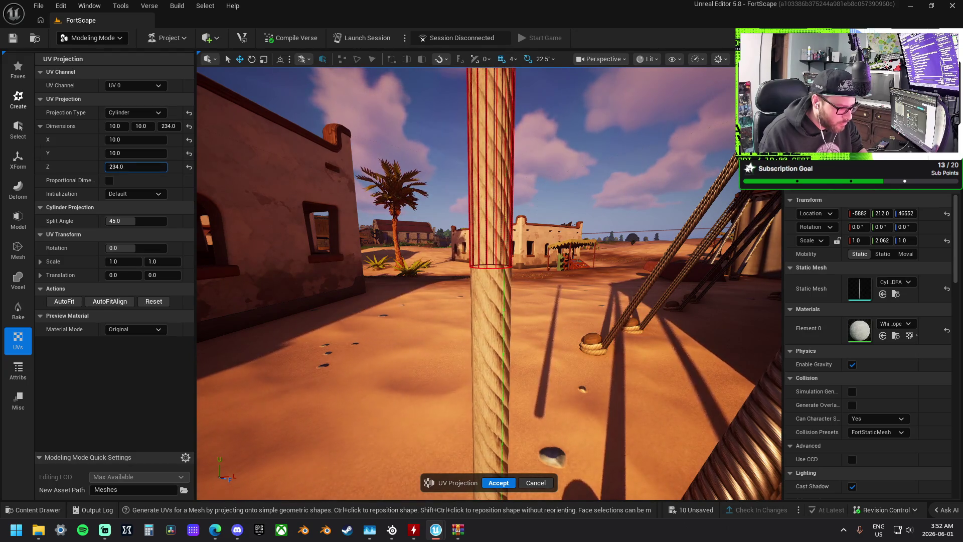
click(124, 139)
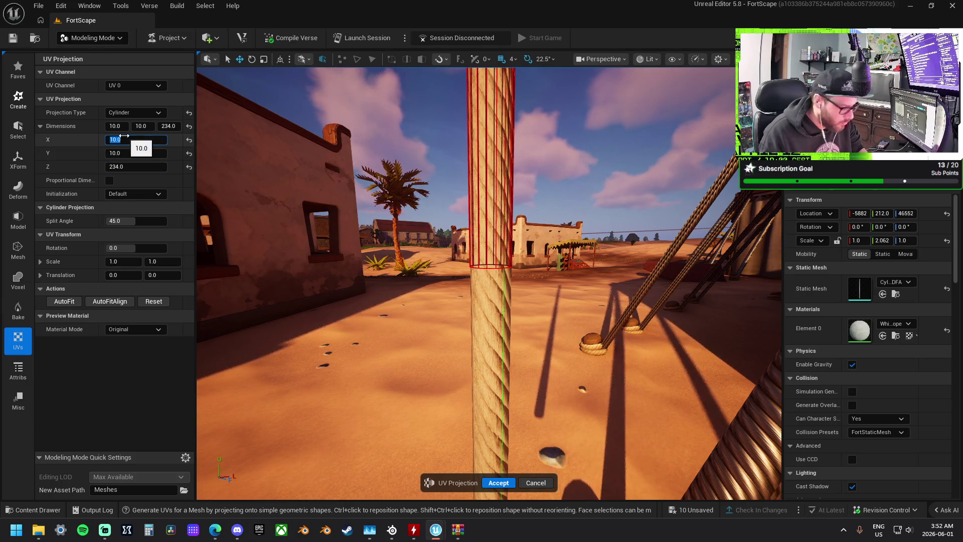
text(128)
key(Return)
text(128)
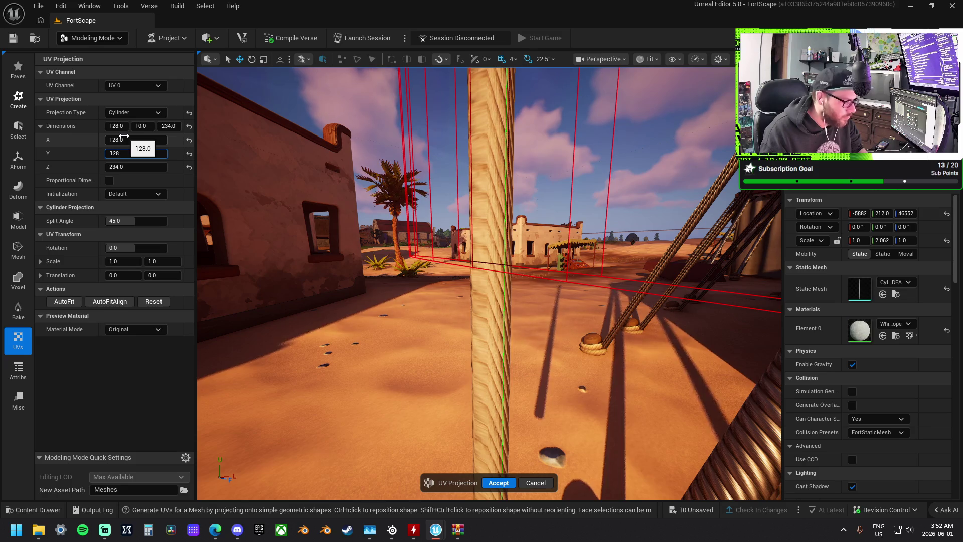
key(Tab)
text(128)
key(Return)
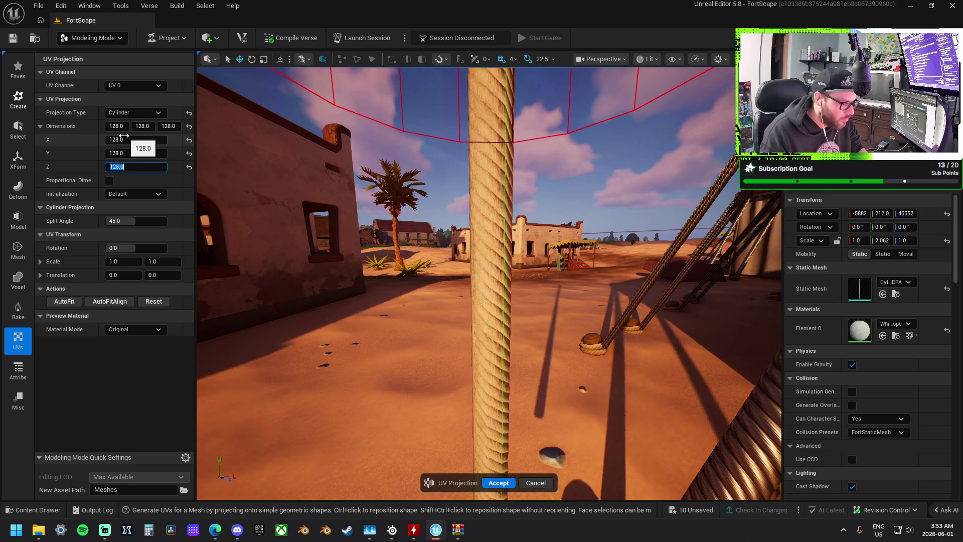
mouse_move(346, 251)
mouse_down()
mouse_move(441, 297)
mouse_move(446, 271)
mouse_move(449, 296)
mouse_move(431, 285)
mouse_up()
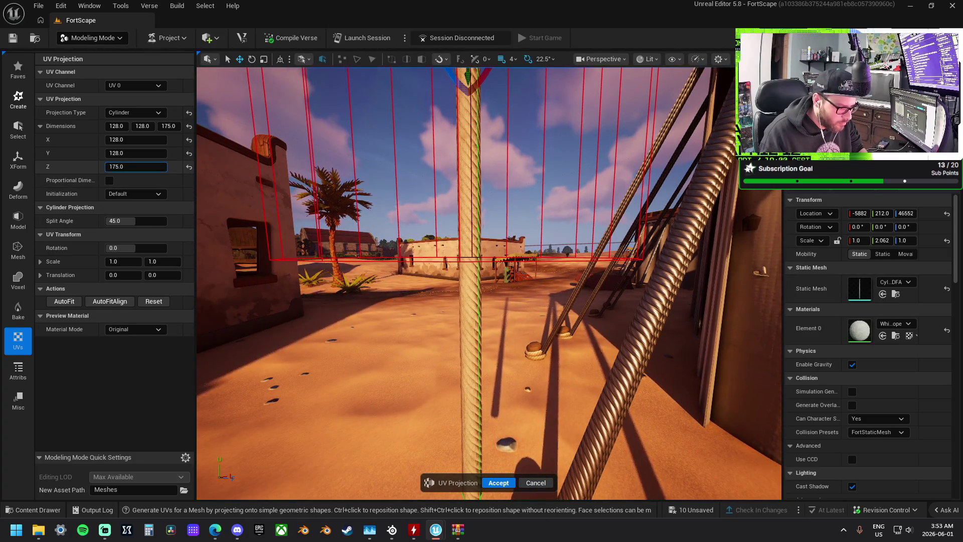
click(505, 483)
drag(502, 451, 502, 482)
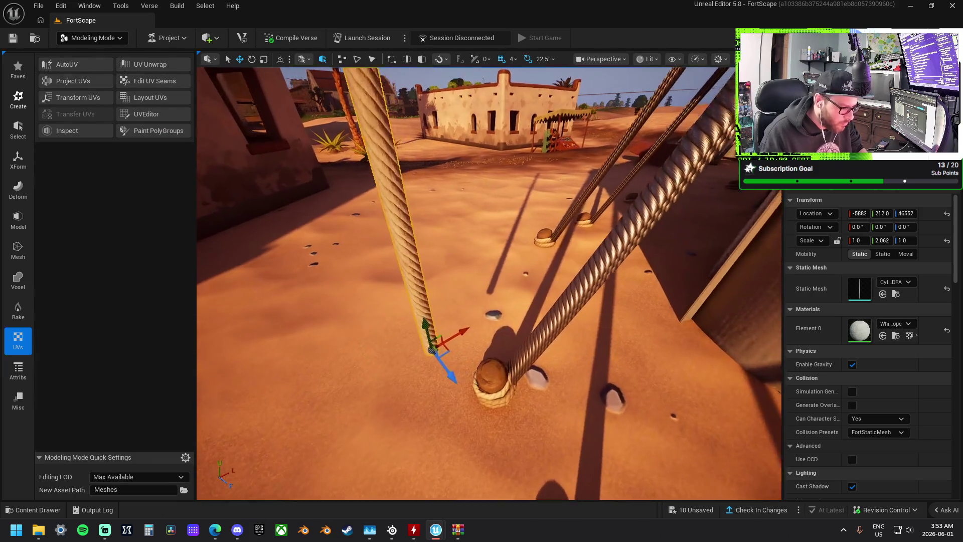
Bring the rope post beside the tent wall into view and show the Deform tools
drag(407, 366, 406, 350)
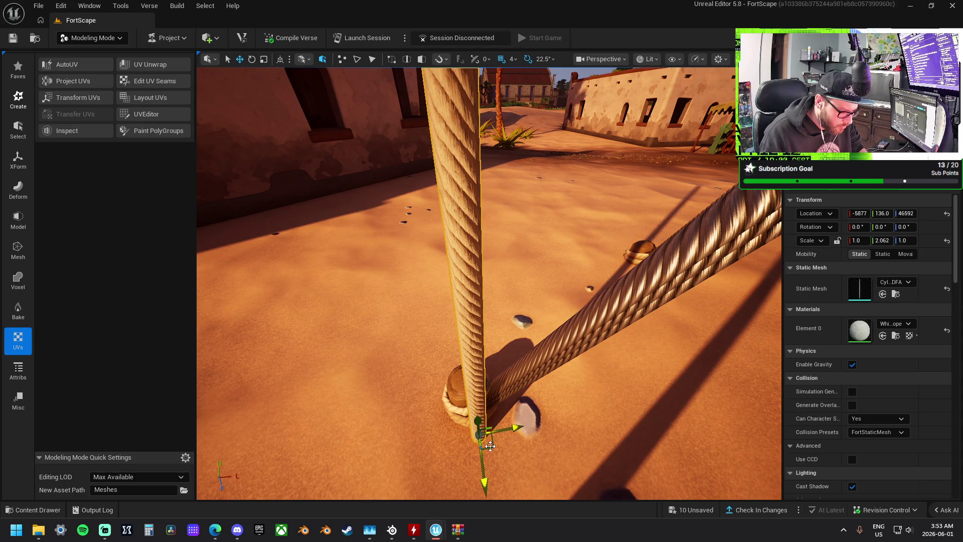
mouse_move(494, 419)
mouse_down()
mouse_move(502, 299)
mouse_move(612, 326)
mouse_move(621, 242)
mouse_move(746, 333)
mouse_up()
drag(503, 363, 502, 363)
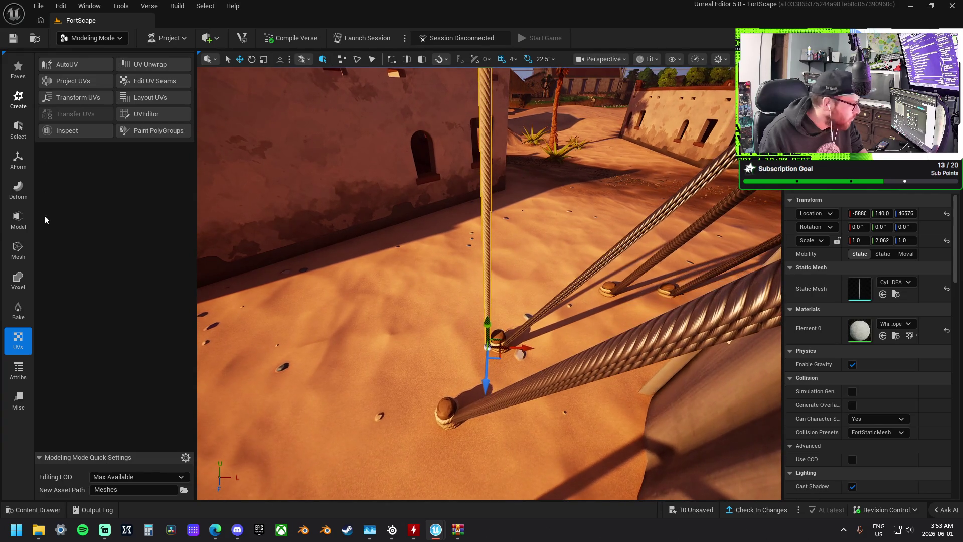
click(18, 220)
click(15, 190)
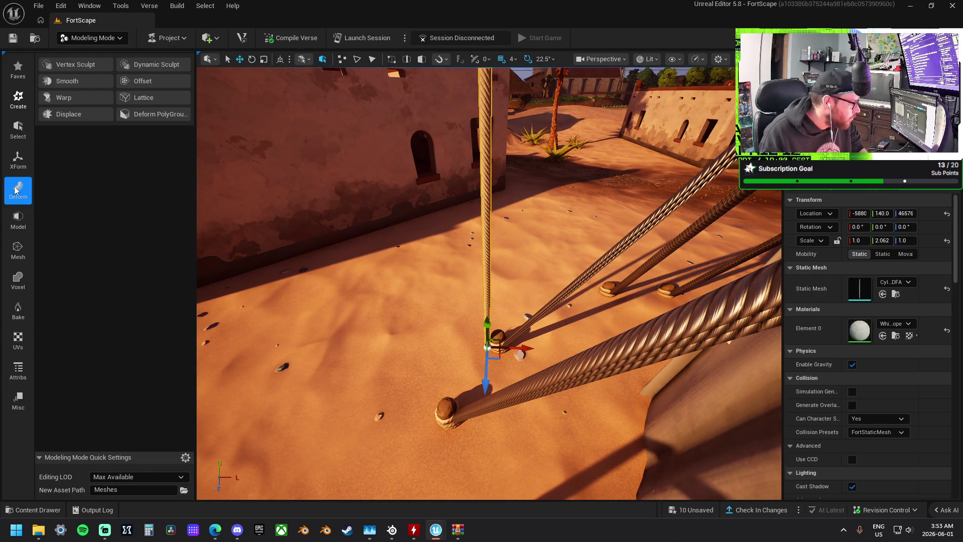
Start a Space Warp bend on the rope, moving the gizmo down and setting both bounds to 0
click(61, 98)
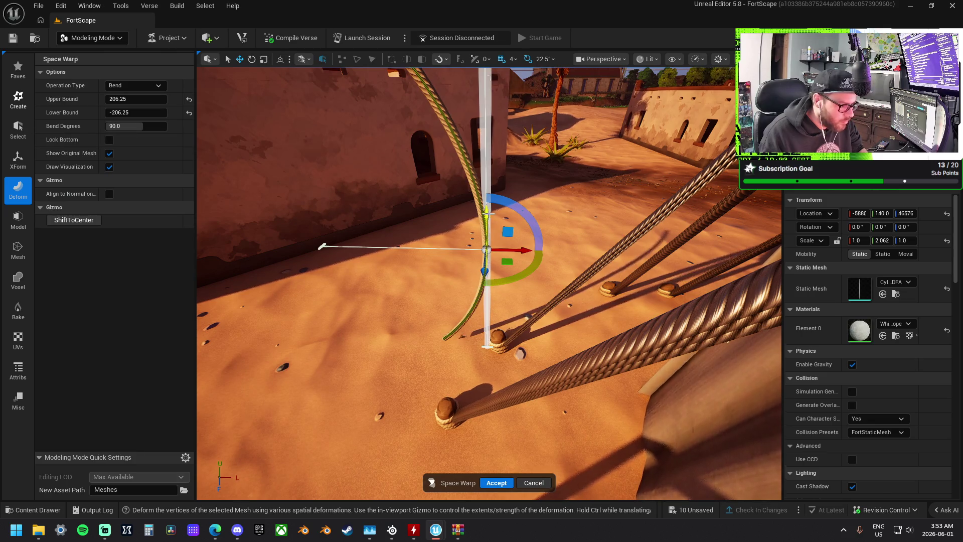
mouse_move(489, 222)
mouse_down()
mouse_move(483, 291)
mouse_move(472, 248)
mouse_up()
mouse_move(135, 112)
mouse_down()
mouse_move(125, 112)
mouse_move(145, 113)
mouse_up()
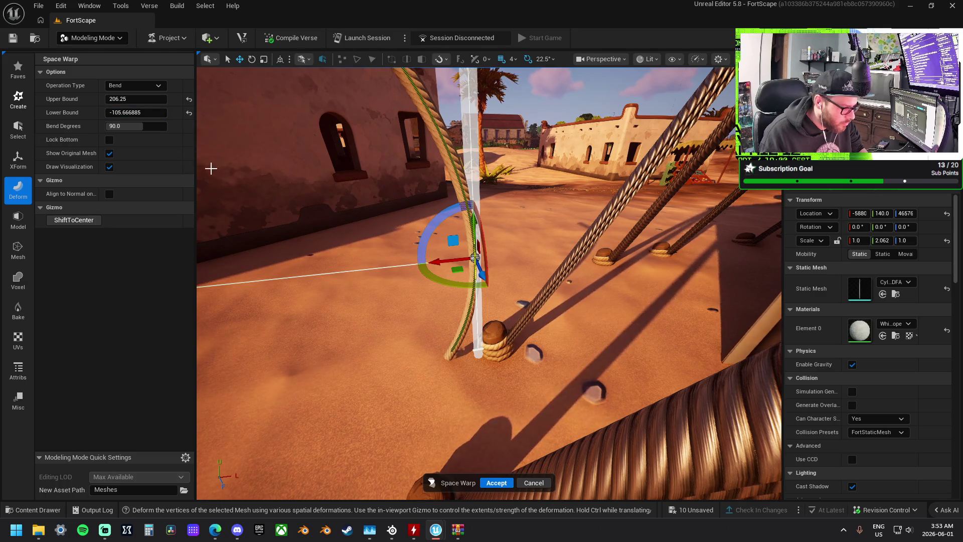
mouse_move(474, 224)
mouse_down()
mouse_move(483, 283)
mouse_move(484, 265)
mouse_move(449, 264)
mouse_move(430, 264)
mouse_move(434, 283)
mouse_move(557, 288)
mouse_up()
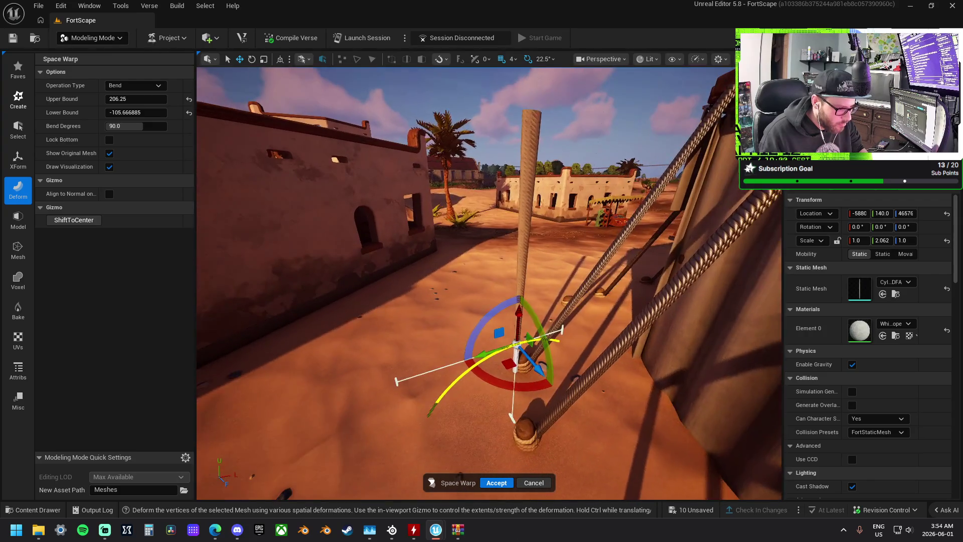
click(153, 113)
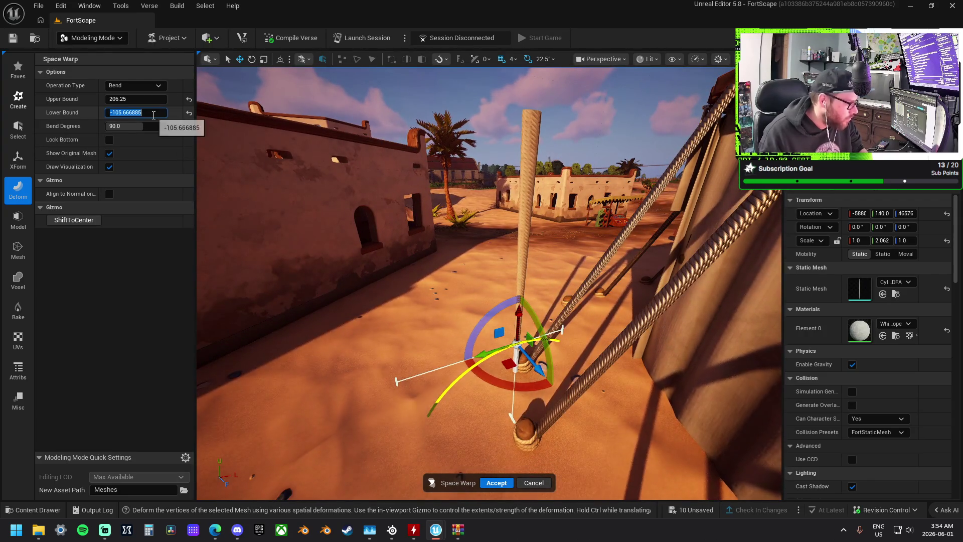
text(0)
key(Return)
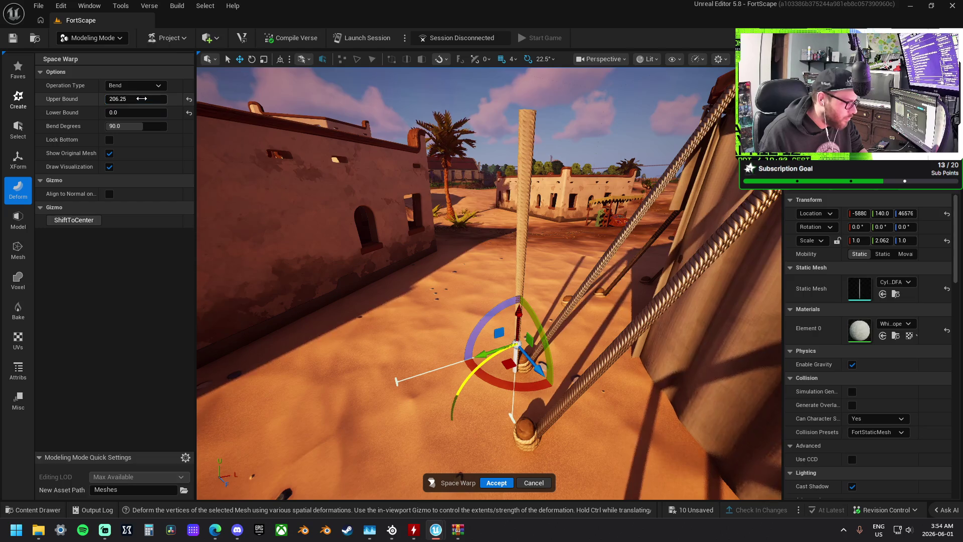
text(0)
key(Return)
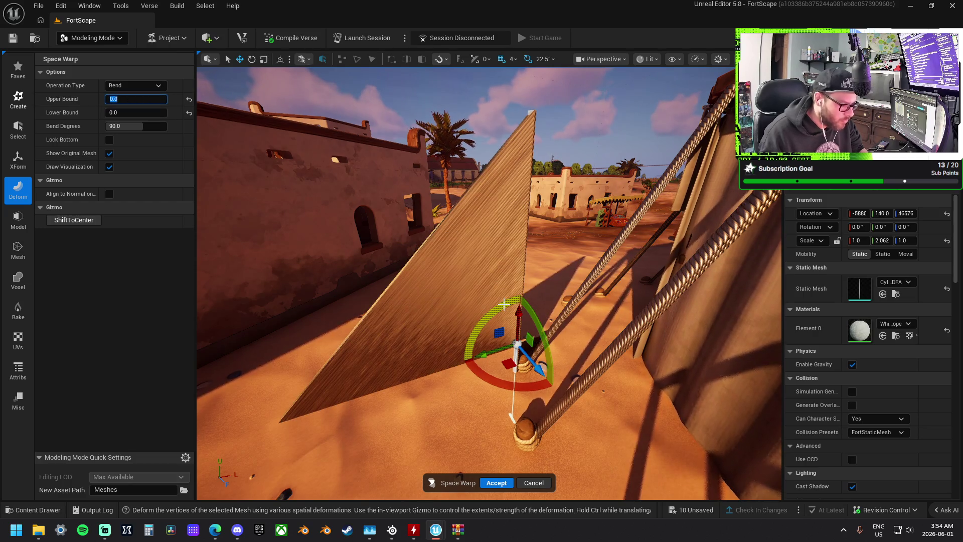
click(504, 304)
Set the bend to 15 degrees with a lower bound of -25, then discard that attempt
drag(579, 300, 683, 299)
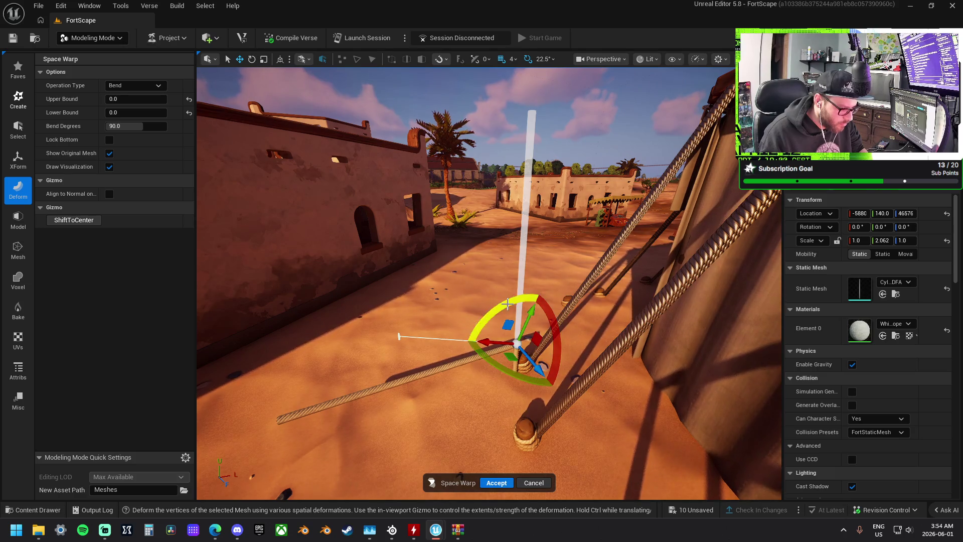
drag(506, 303, 566, 292)
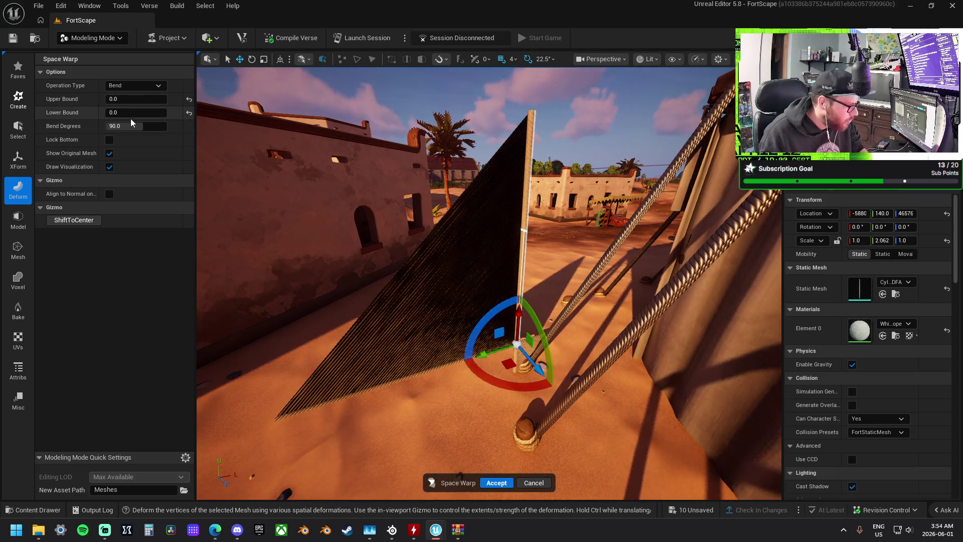
click(139, 126)
text(15)
key(Return)
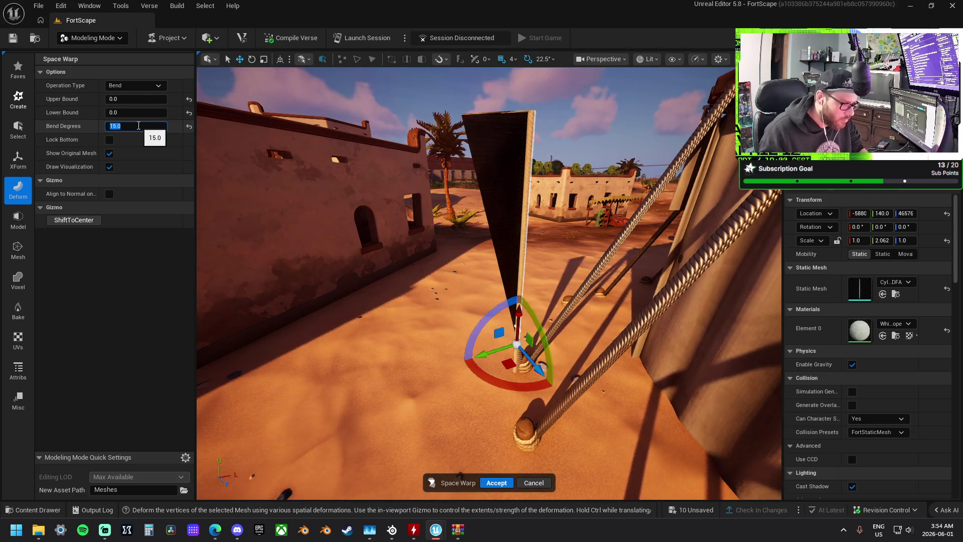
text(1)
click(138, 115)
text(-25)
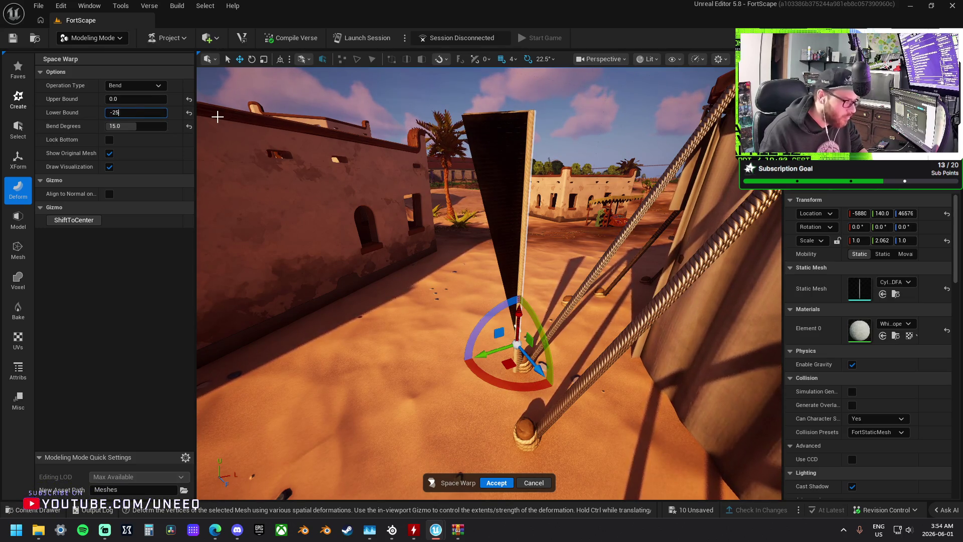
key(Return)
drag(444, 153, 424, 161)
click(534, 483)
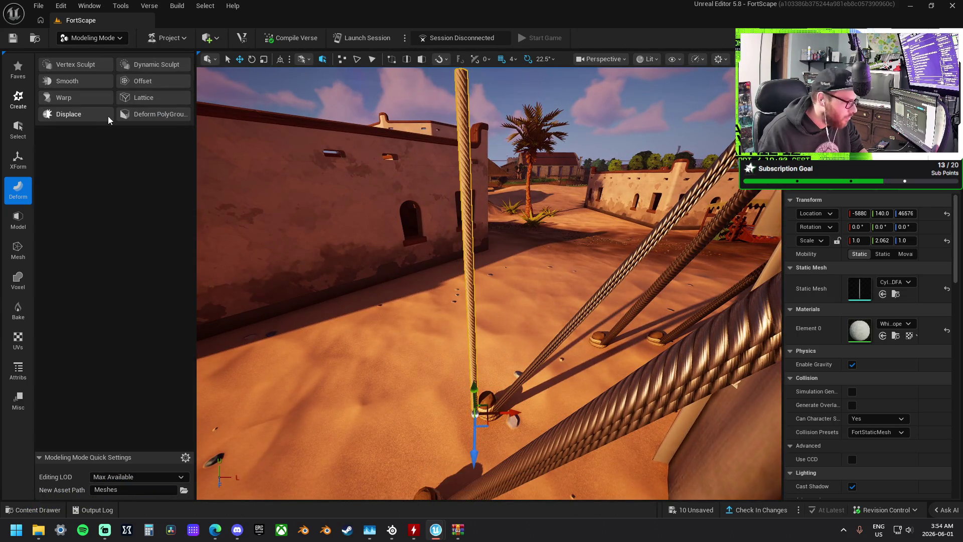
Redo the bend with its centre moved toward the rope's base and accept it
click(92, 98)
drag(422, 223, 290, 195)
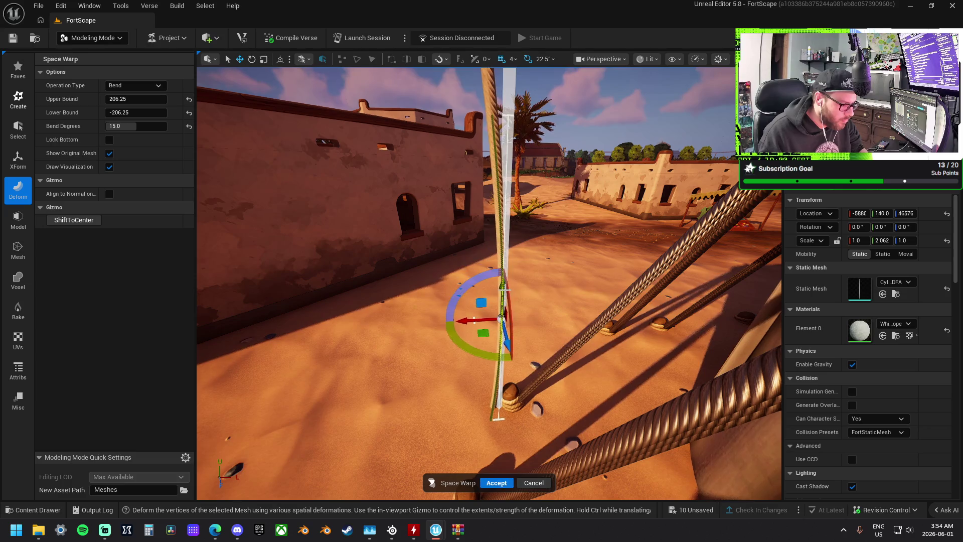
drag(521, 121, 514, 274)
mouse_move(510, 374)
mouse_down()
mouse_move(509, 331)
mouse_move(509, 391)
mouse_move(504, 371)
mouse_move(500, 391)
mouse_move(495, 337)
mouse_move(518, 511)
mouse_up()
click(497, 482)
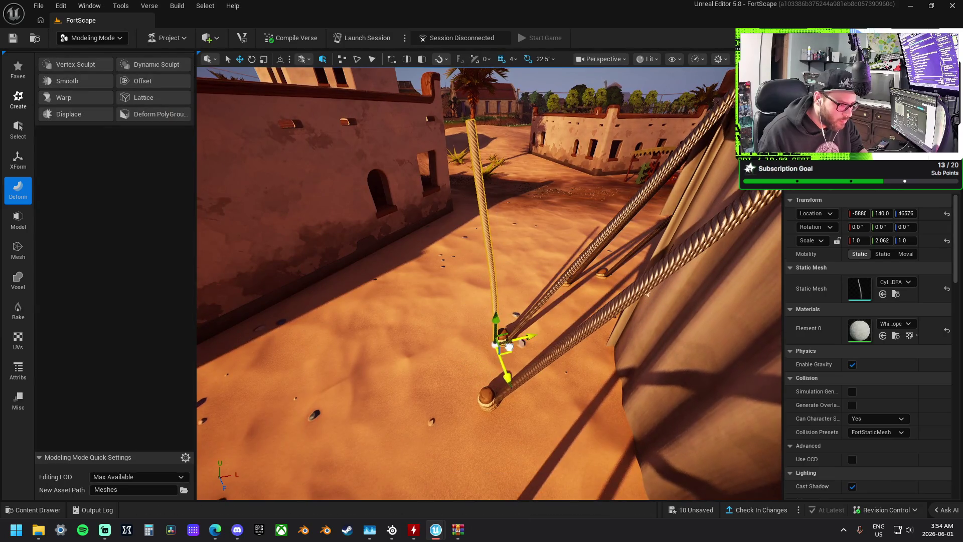
Start another bend on the rope and cancel it
scroll(509, 346, up, 6)
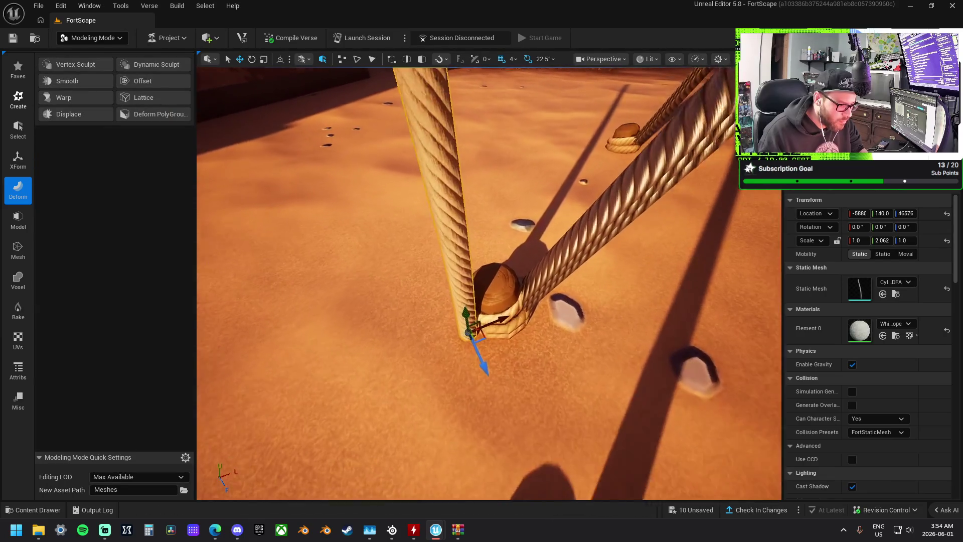
scroll(412, 245, down, 3)
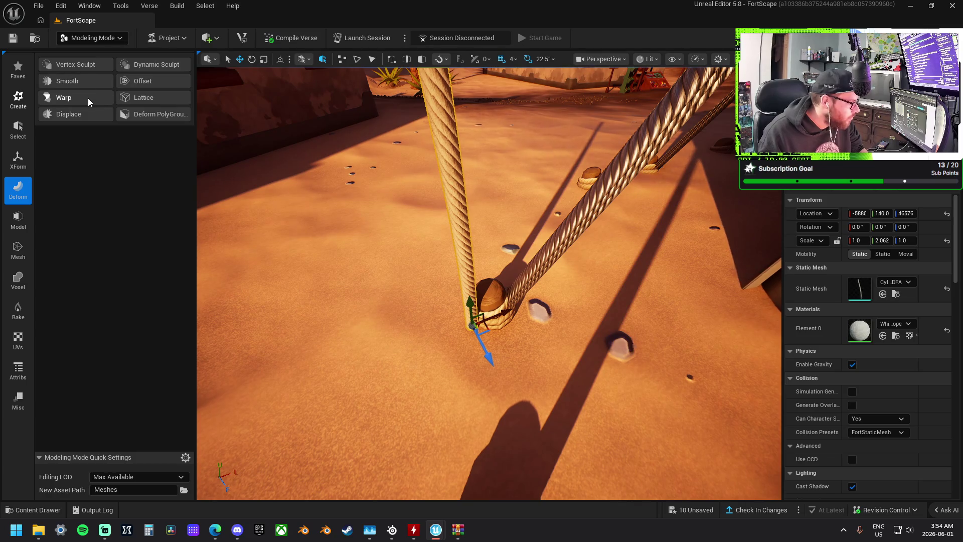
click(67, 99)
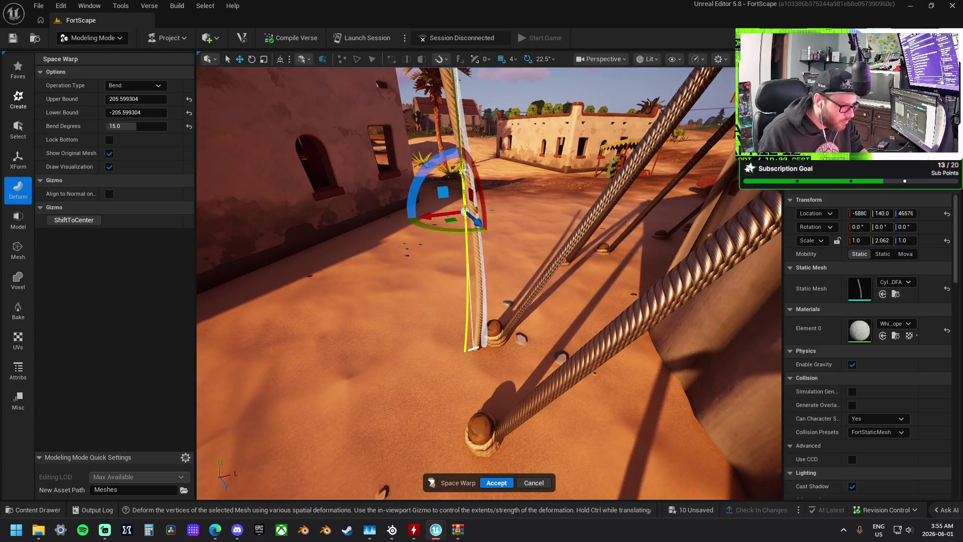
click(535, 482)
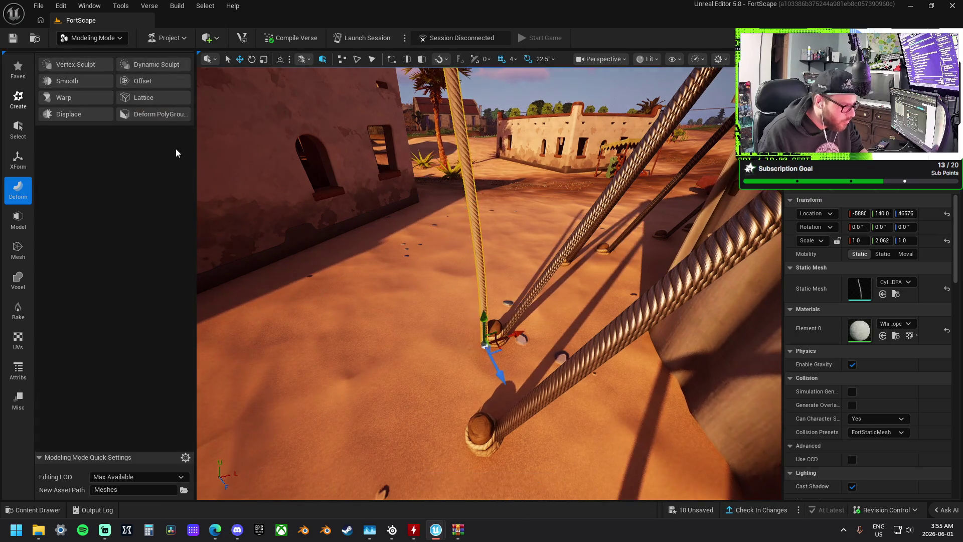
Wrap the rope in a deformation lattice with X and Y resolution 2 and Z resolution 24
click(151, 94)
drag(462, 277, 462, 276)
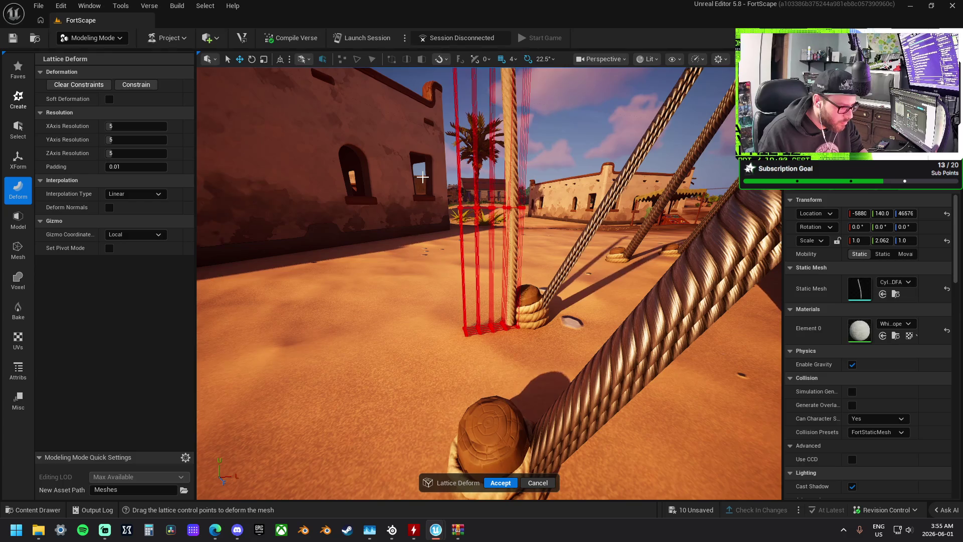
click(142, 153)
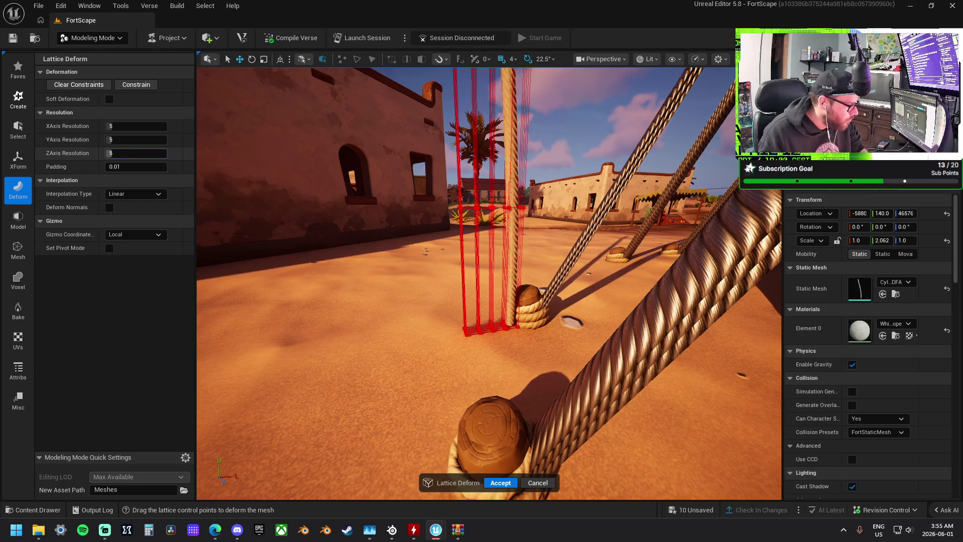
text(2)
click(131, 140)
text(2)
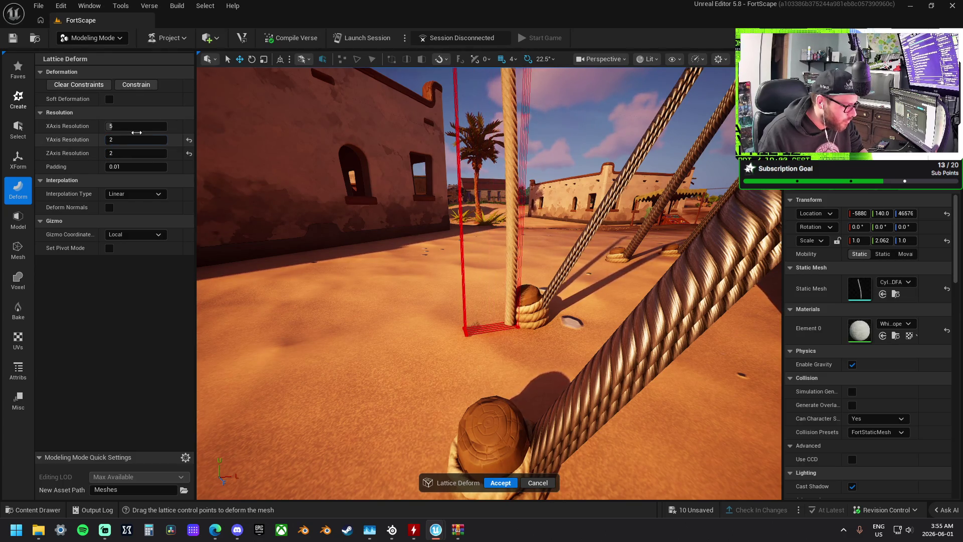
click(120, 126)
text(2)
click(136, 153)
text(5)
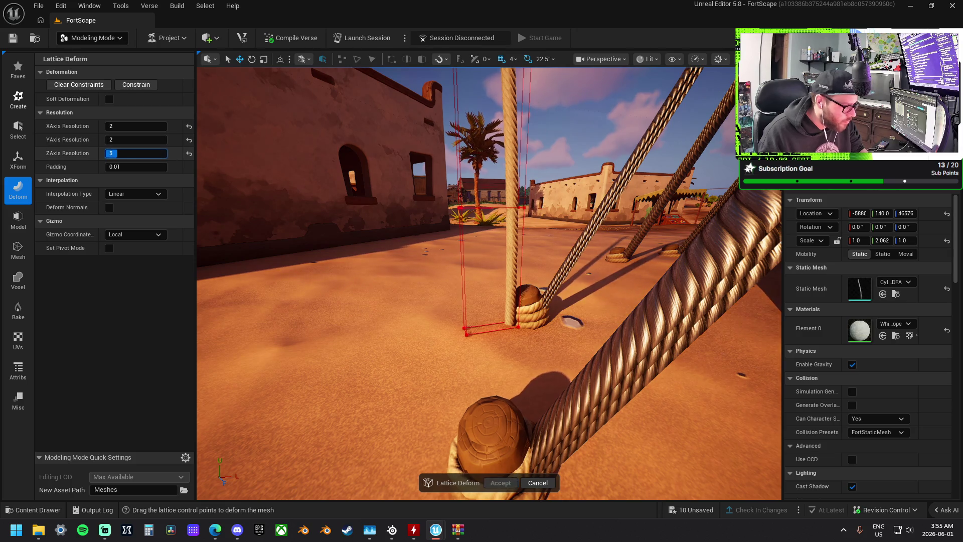
text(22)
key(Return)
text(24)
key(Return)
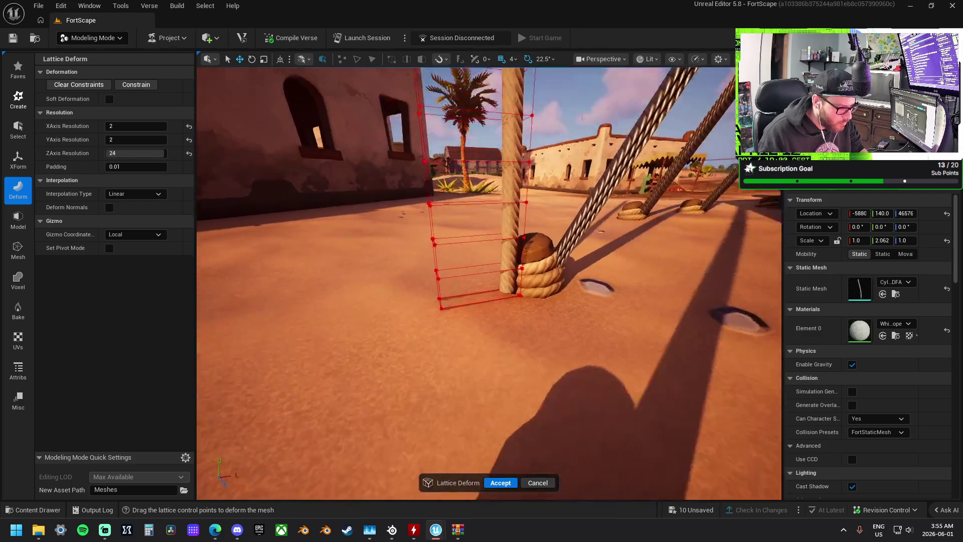
Select the lattice's lower control points, shift them left, and accept the deformation
drag(544, 368, 387, 256)
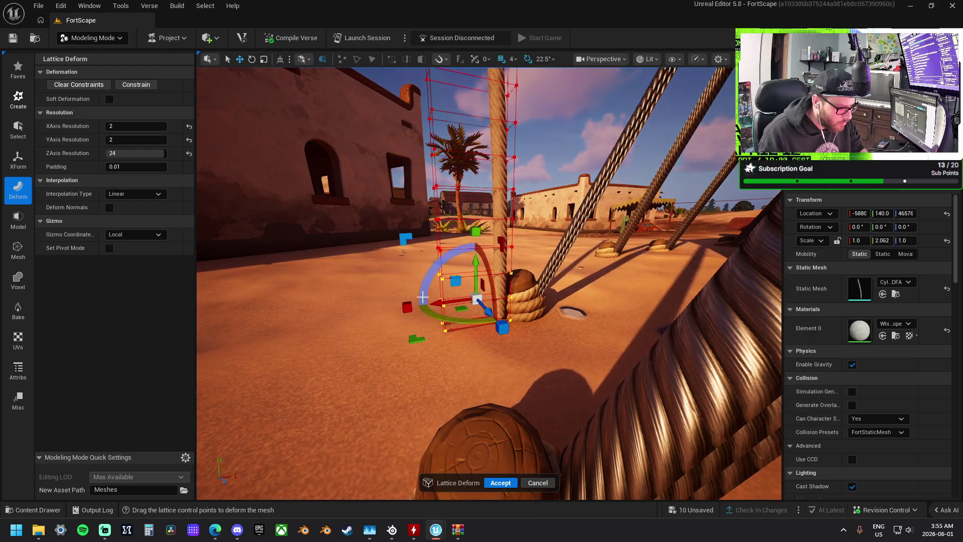
drag(441, 304, 426, 305)
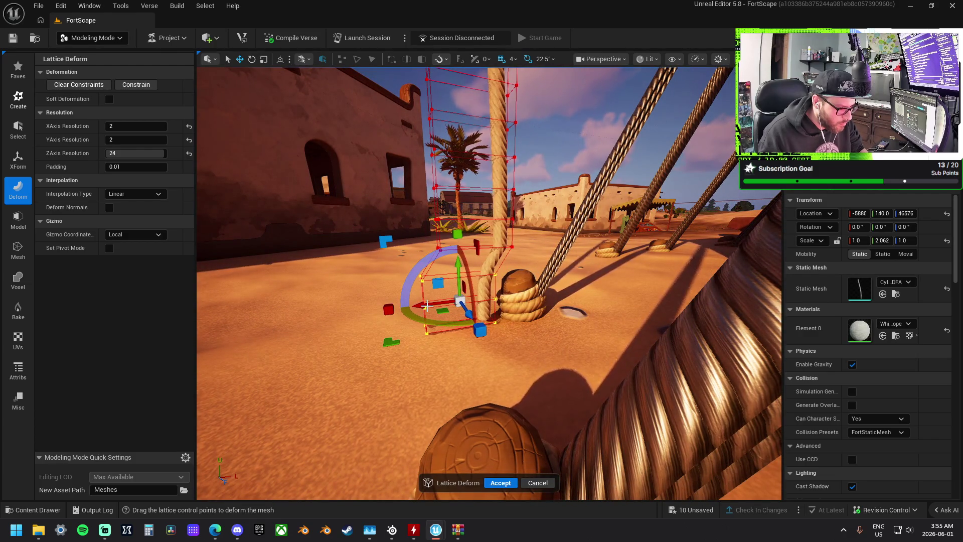
drag(537, 352, 467, 326)
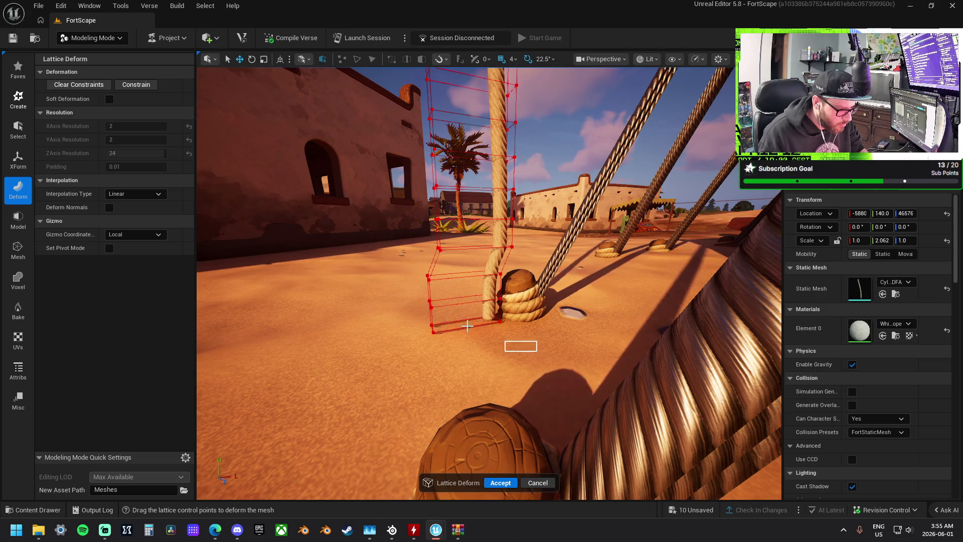
drag(398, 285, 399, 286)
mouse_move(426, 317)
mouse_down()
mouse_move(397, 302)
mouse_move(402, 323)
mouse_up()
click(521, 350)
click(523, 363)
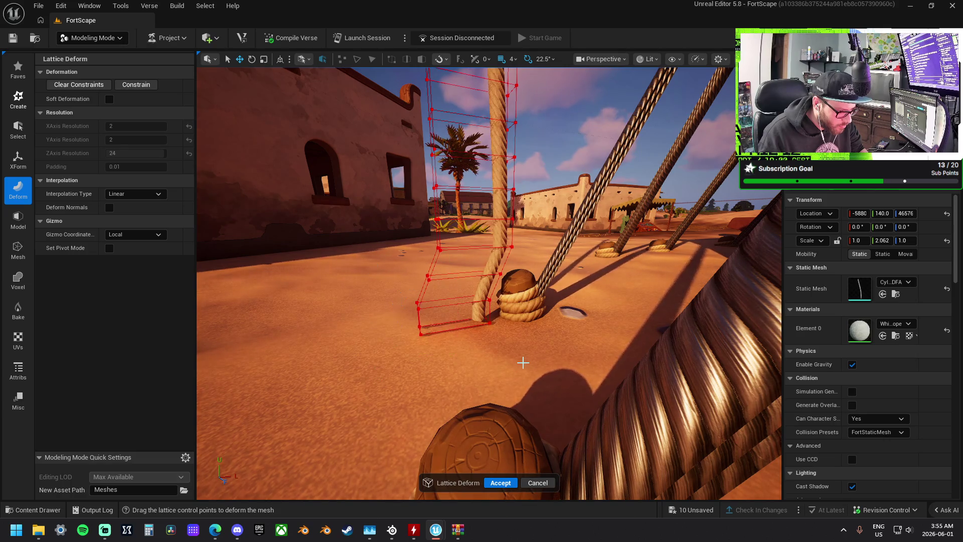
drag(401, 312, 410, 333)
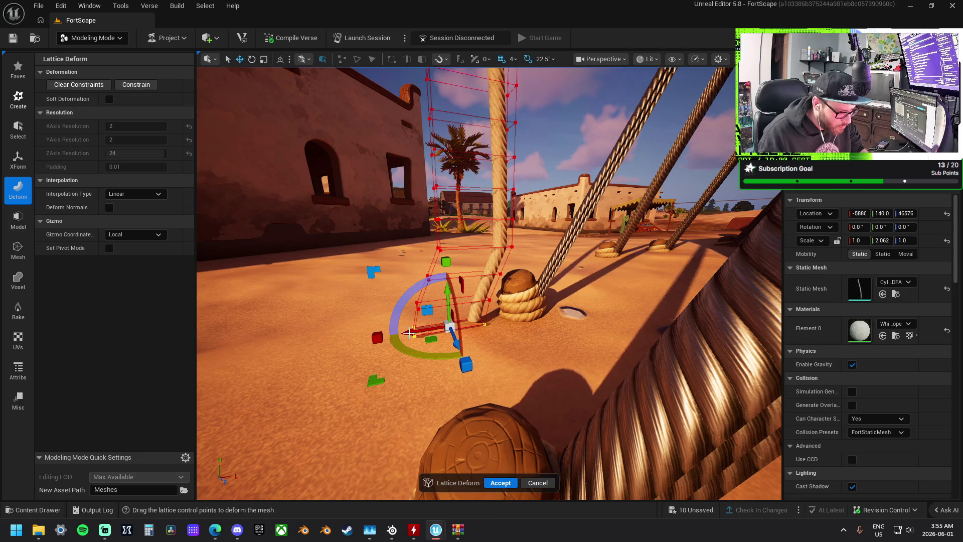
click(539, 265)
drag(393, 233, 431, 250)
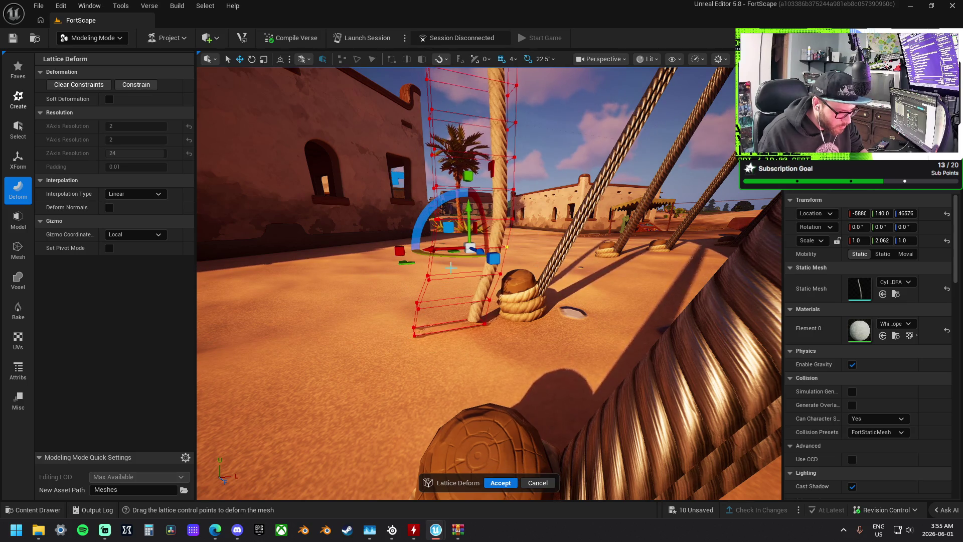
click(513, 412)
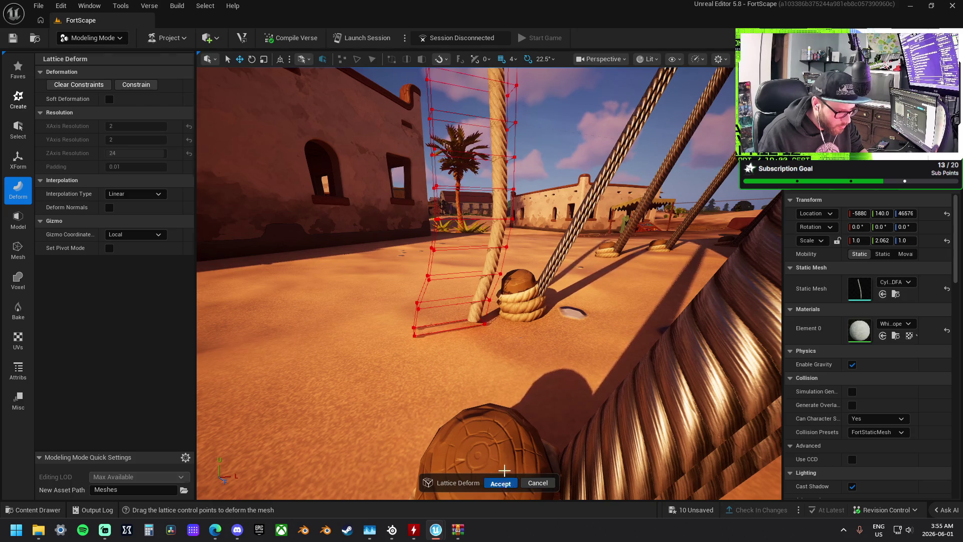
click(501, 483)
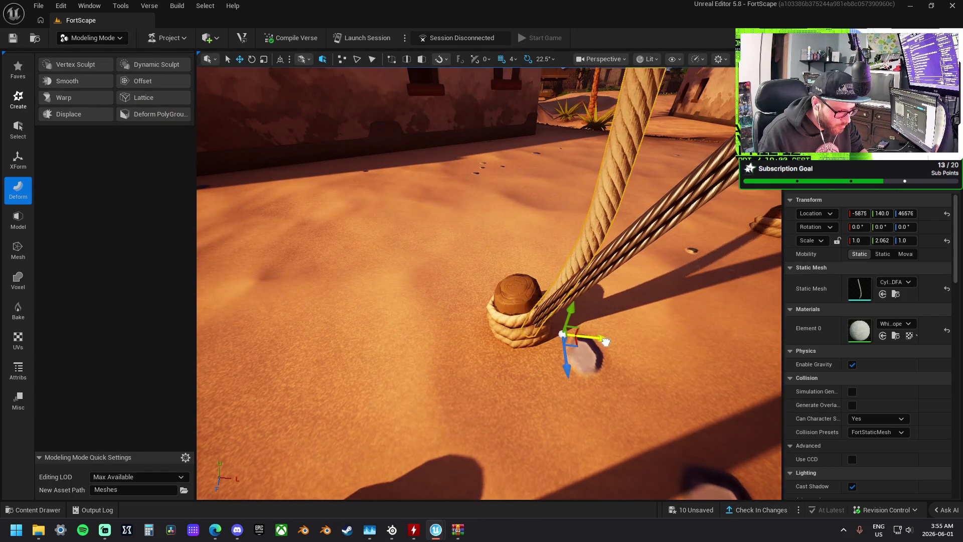
Tilt the rope against the tent wall at -14.0 yaw and scale it to 1.25 × 2.425 × 1.25
drag(605, 342, 614, 344)
drag(558, 378, 539, 385)
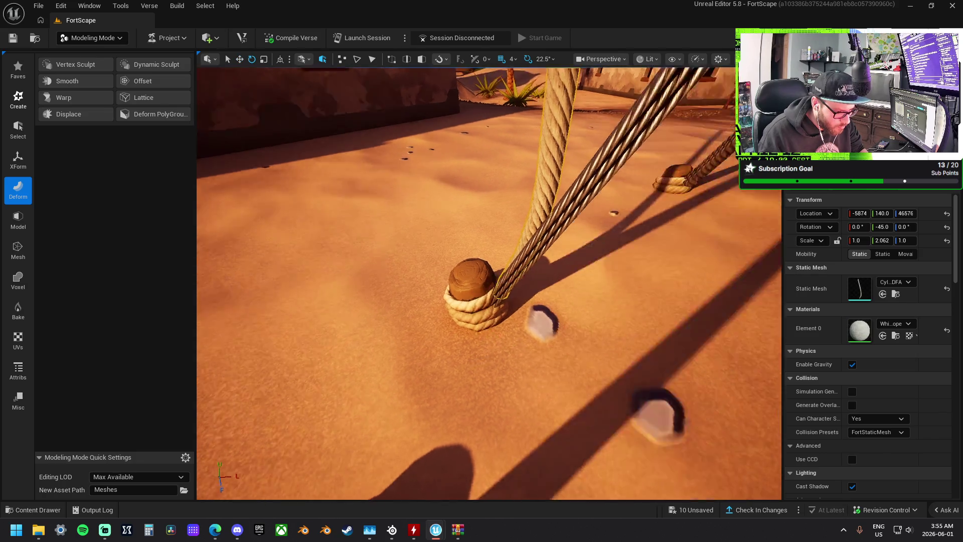
key(f)
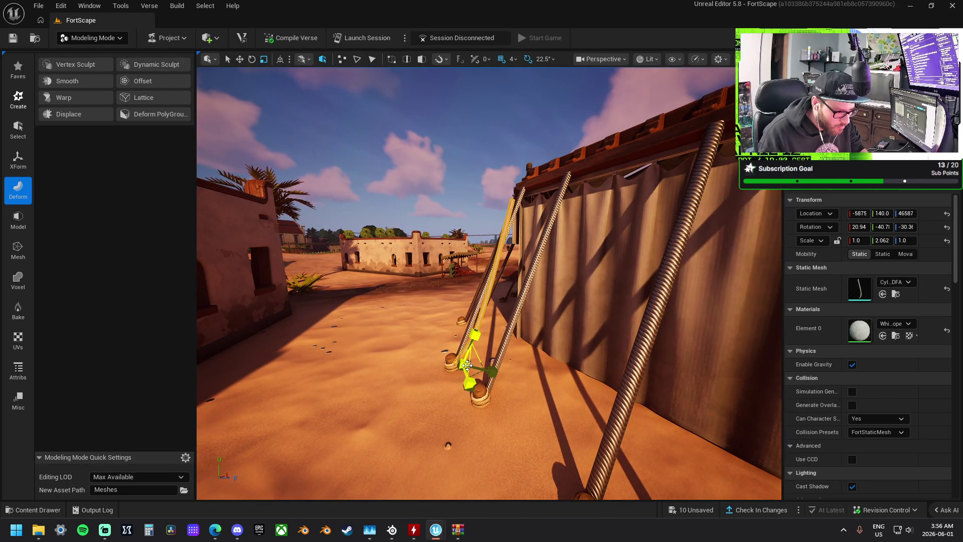
drag(469, 368, 474, 361)
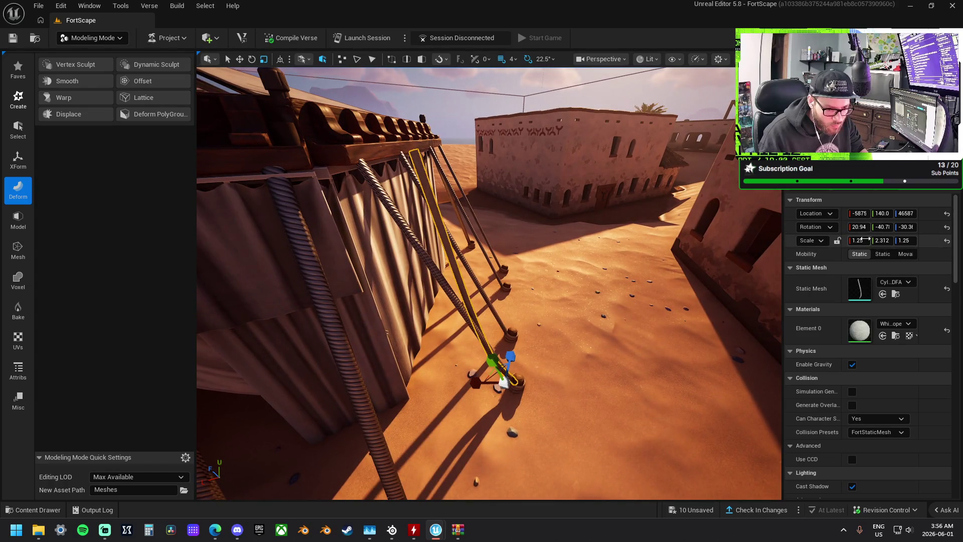
drag(883, 227, 882, 228)
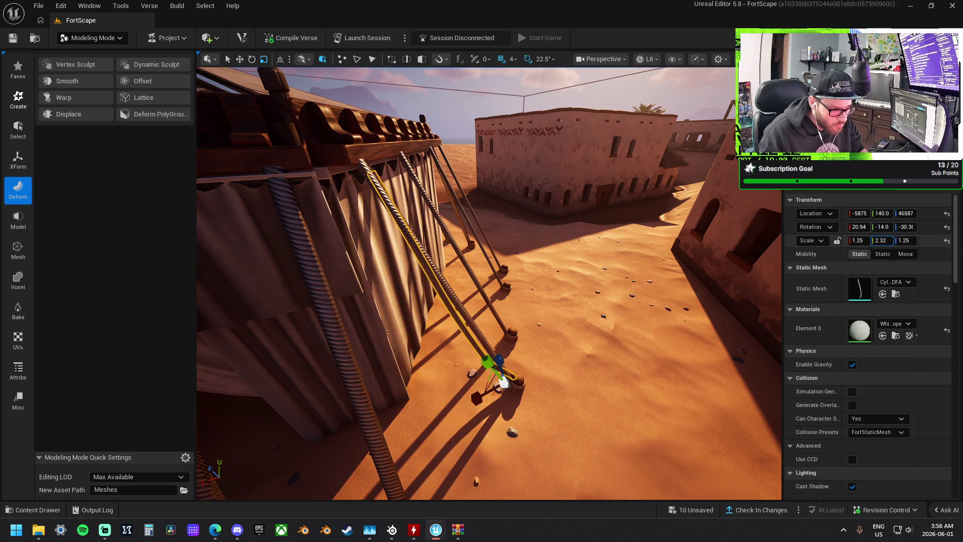
text(2.332)
drag(885, 238, 885, 237)
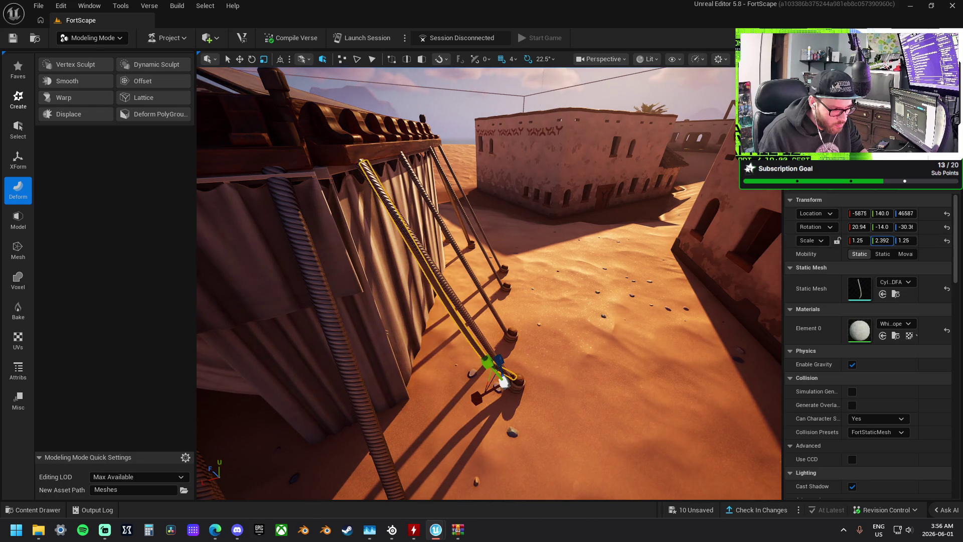
drag(489, 283, 488, 310)
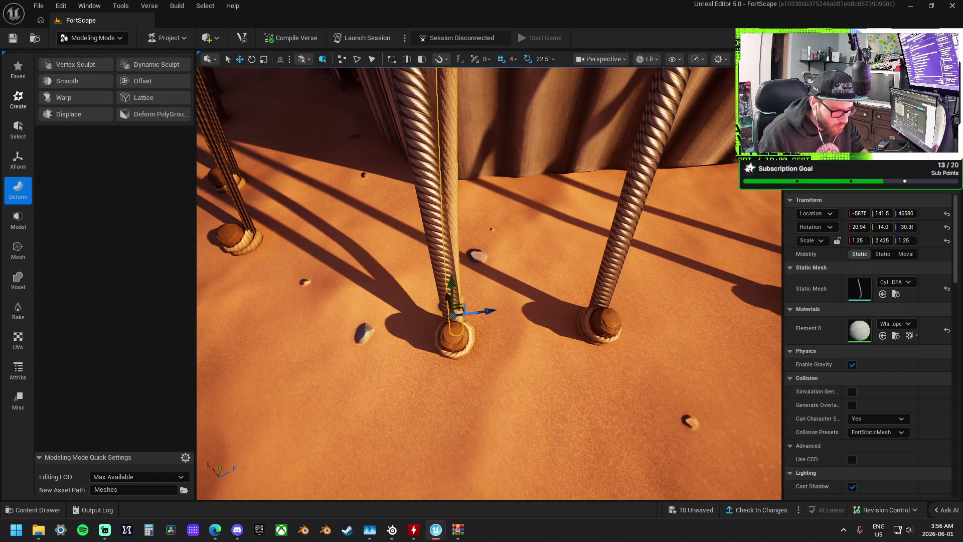
Select one of the tent ropes and bring the view close to its base
click(482, 306)
key(Escape)
drag(506, 300, 506, 299)
click(494, 374)
scroll(492, 376, up, 10)
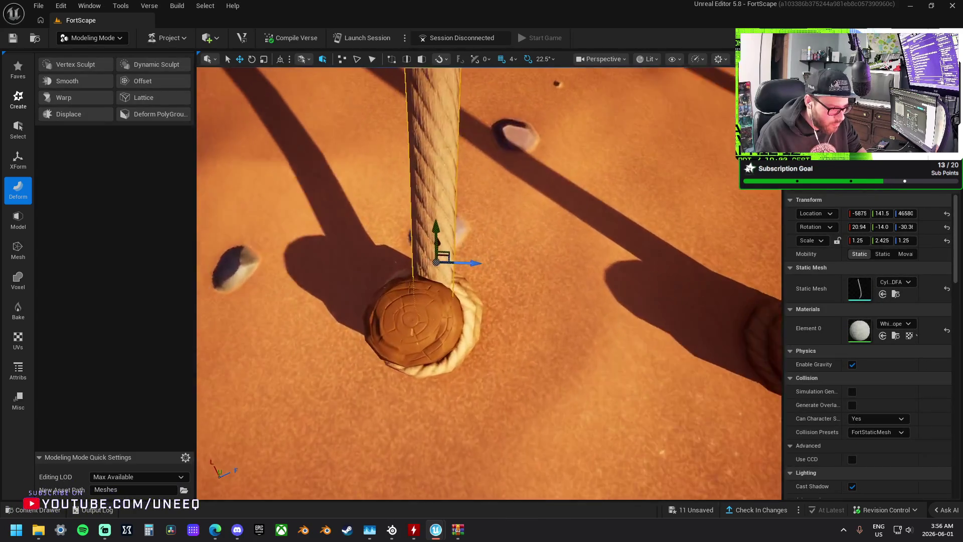
drag(506, 300, 506, 299)
drag(485, 404, 497, 404)
Reset the rope's X and Y rotation to 0
key(e)
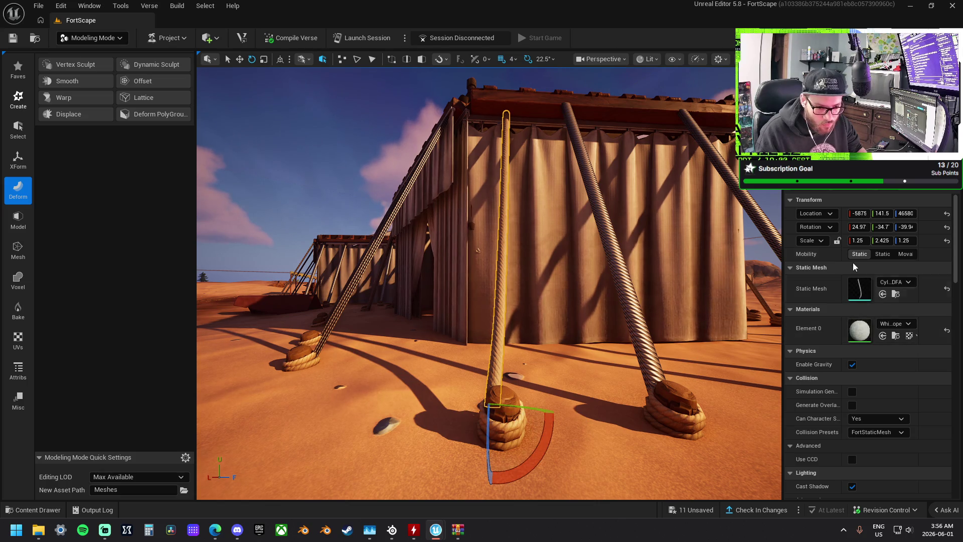
text(0)
key(Return)
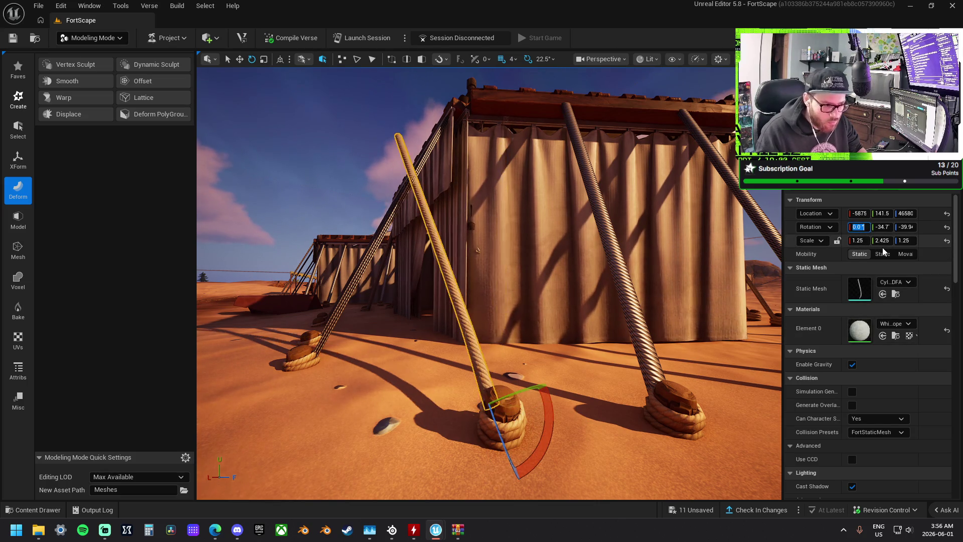
click(886, 228)
text(0)
key(Tab)
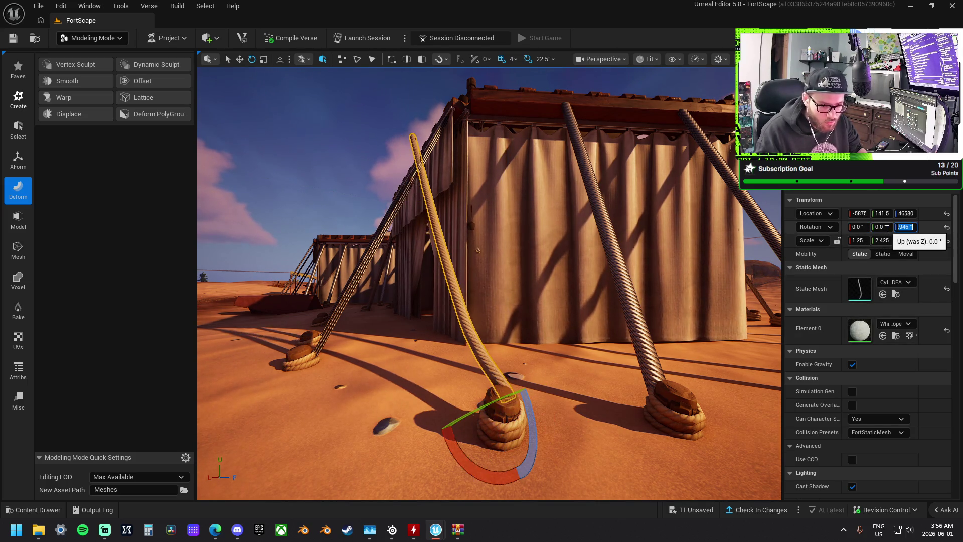
text(0)
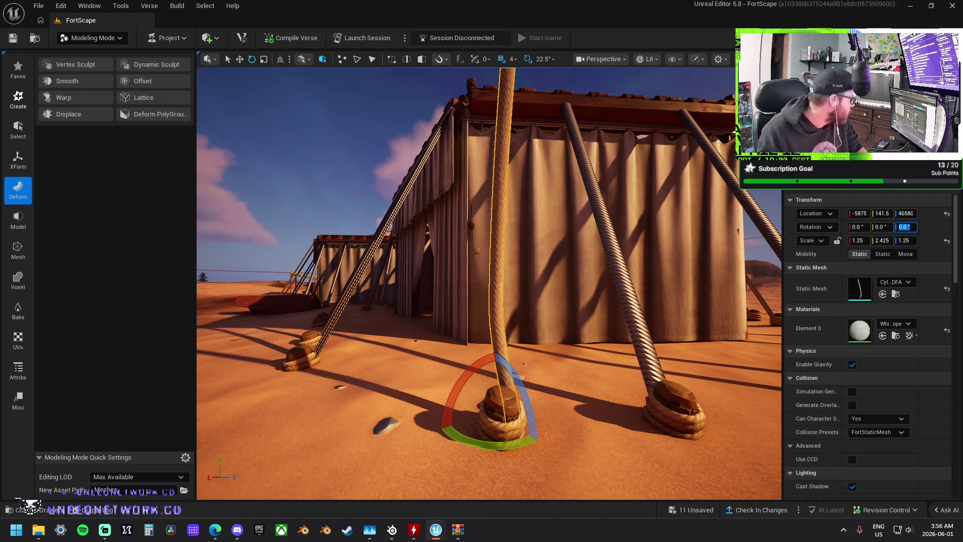
key(alt+Tab)
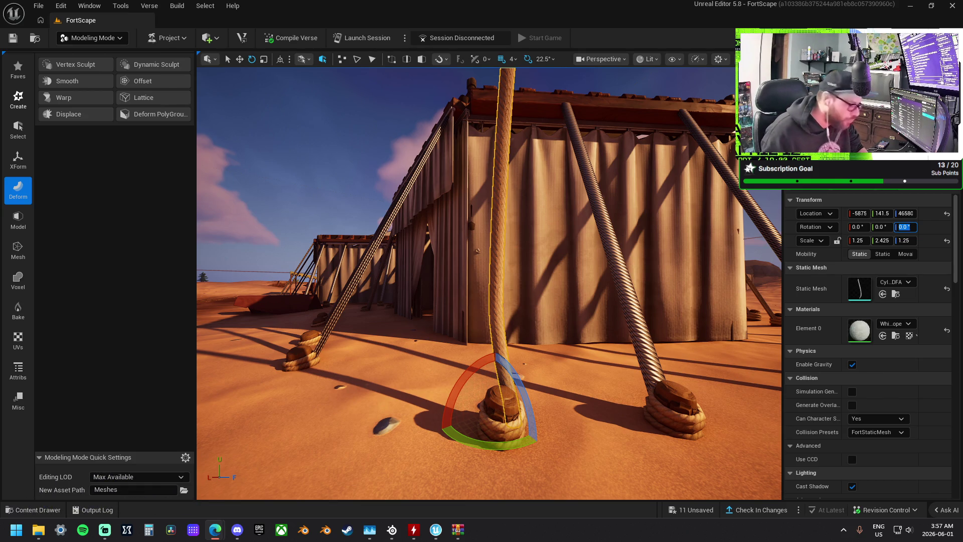
Tilt the rope about its base in world space so it leans toward the tent
key(w)
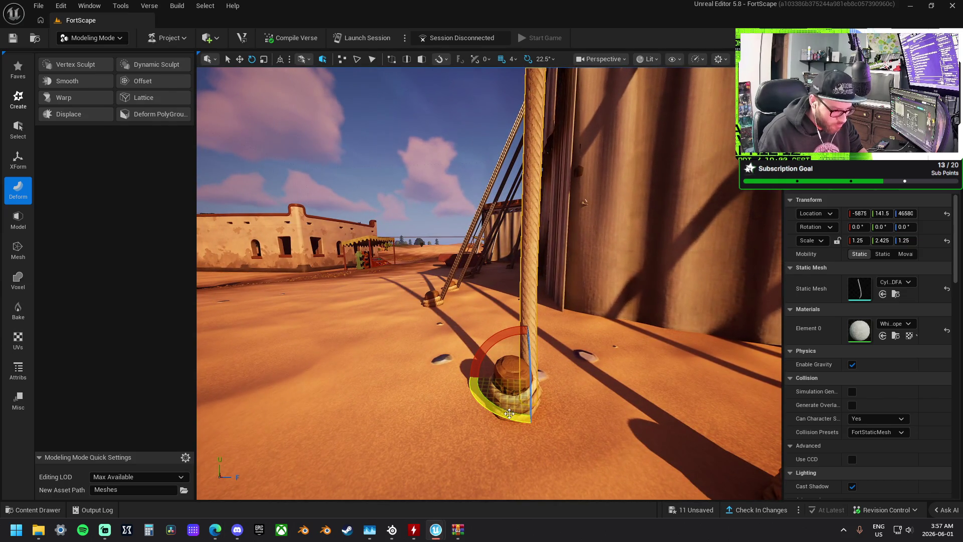
key(s)
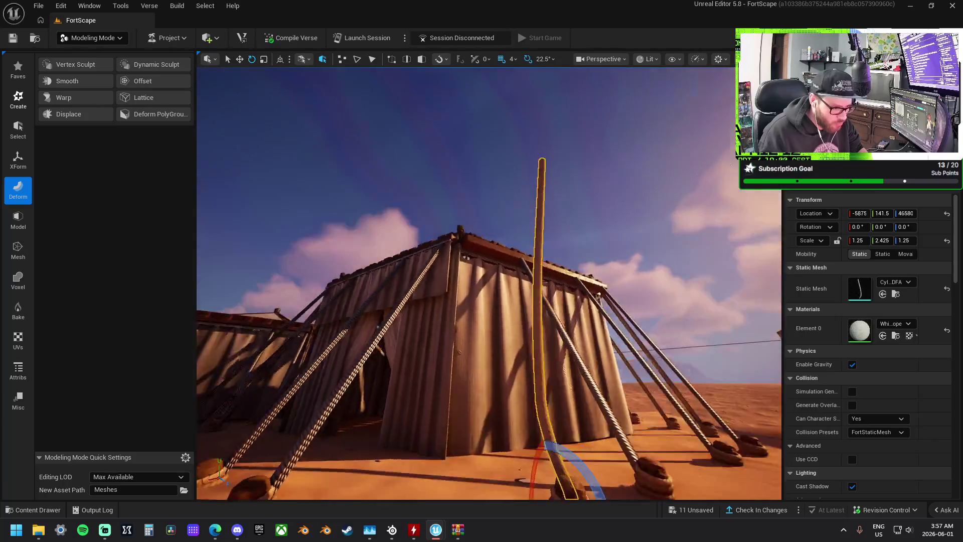
key(w)
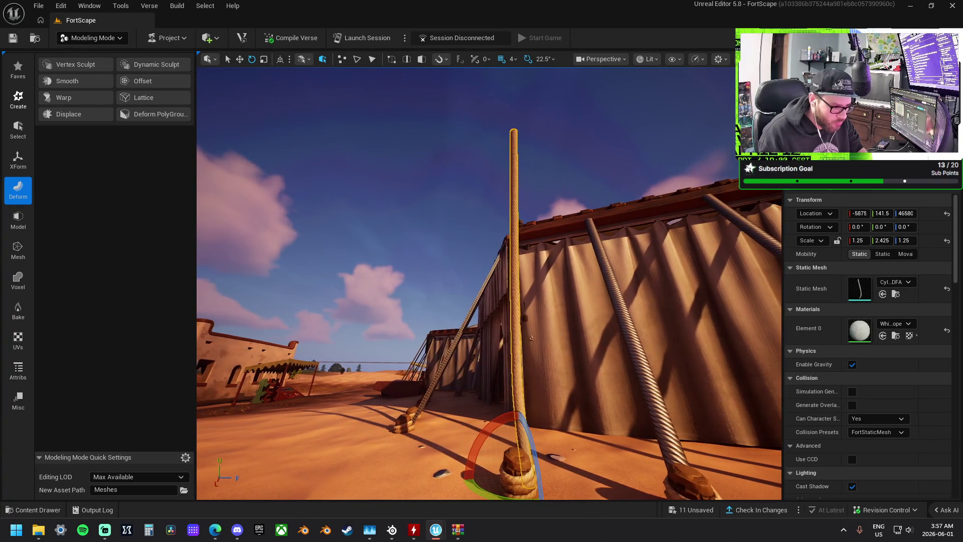
key(w)
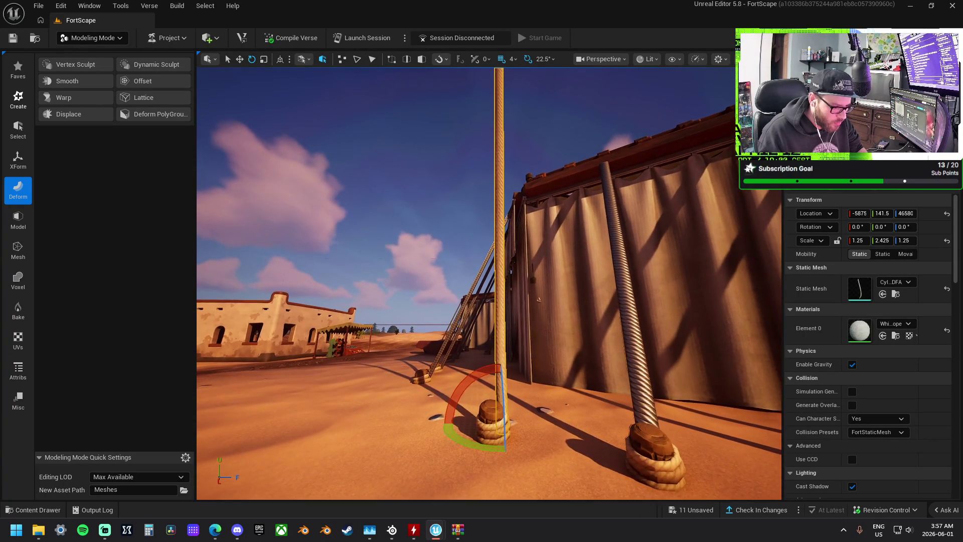
key(w)
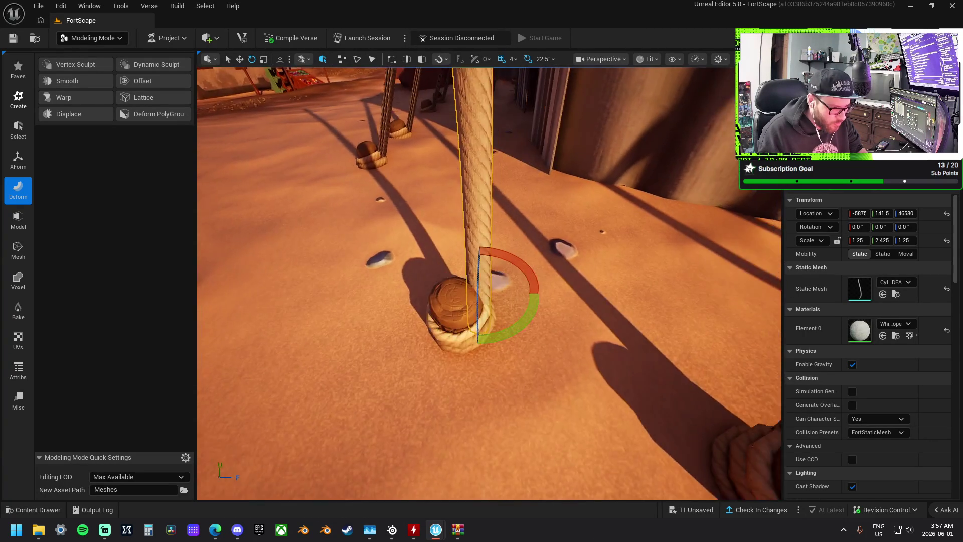
key(s)
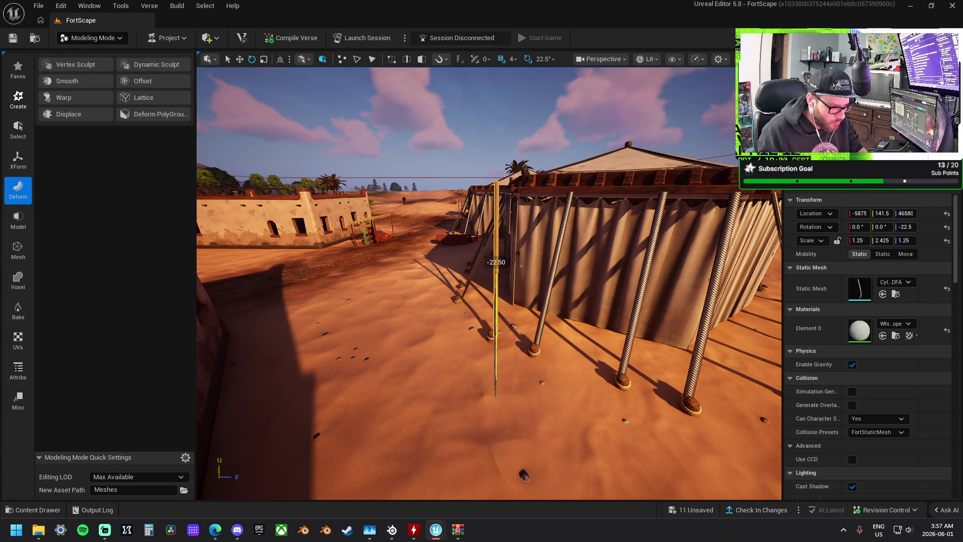
key(a)
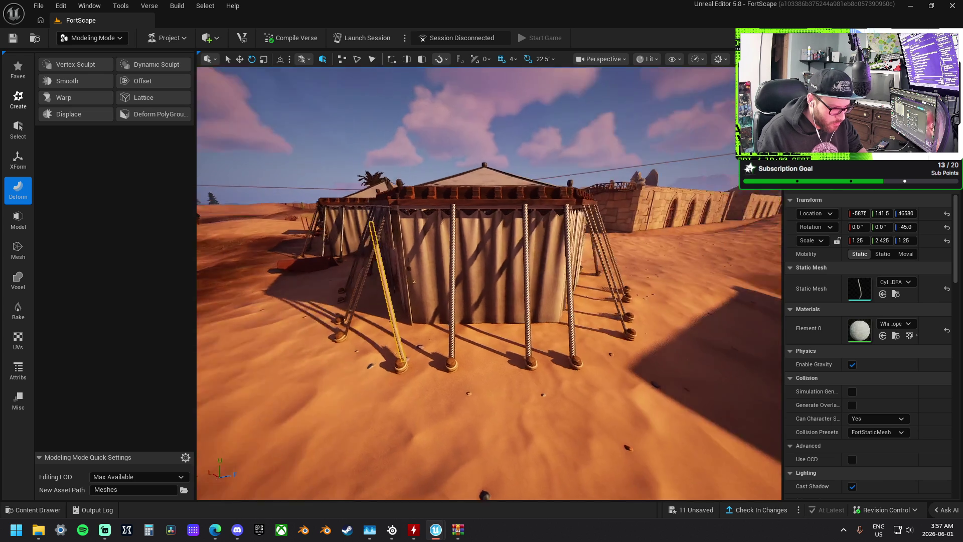
key(a)
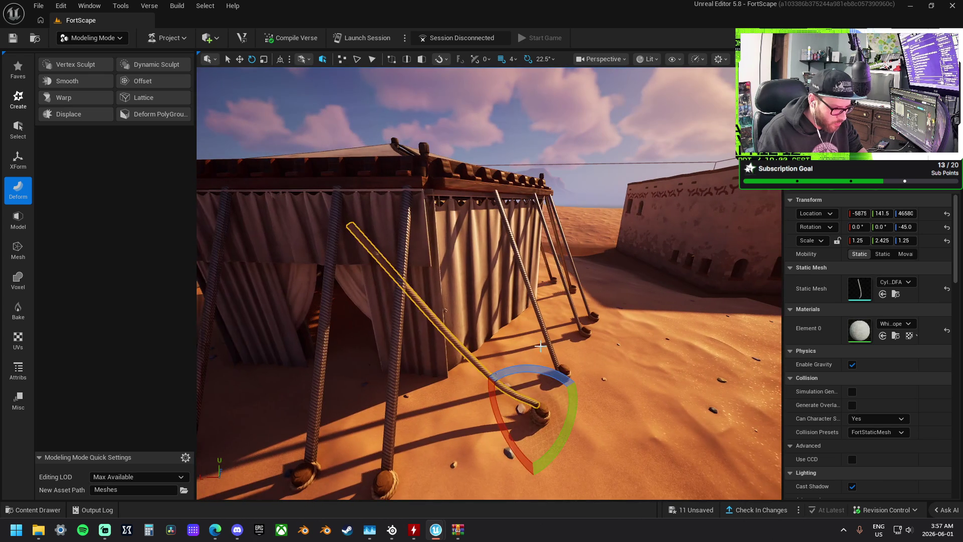
drag(529, 372, 506, 370)
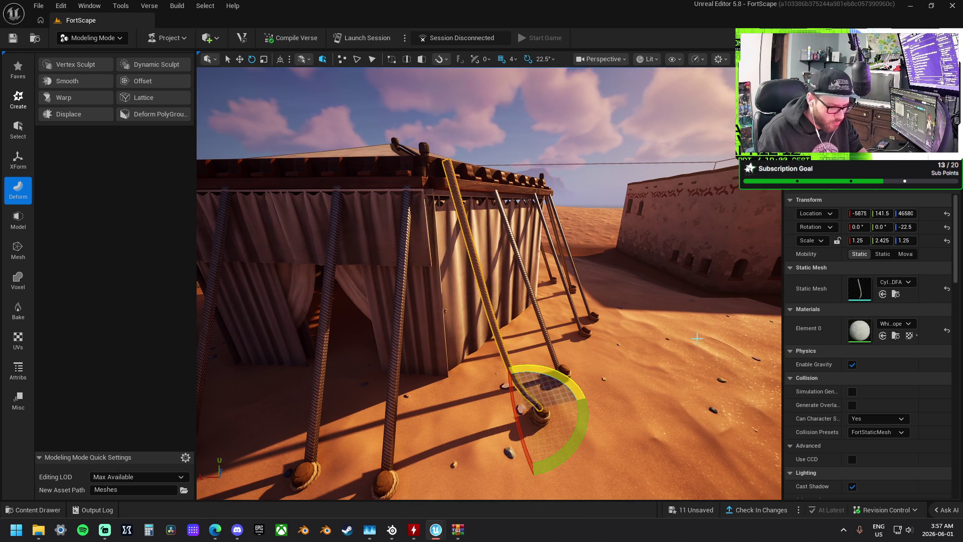
drag(906, 227, 891, 227)
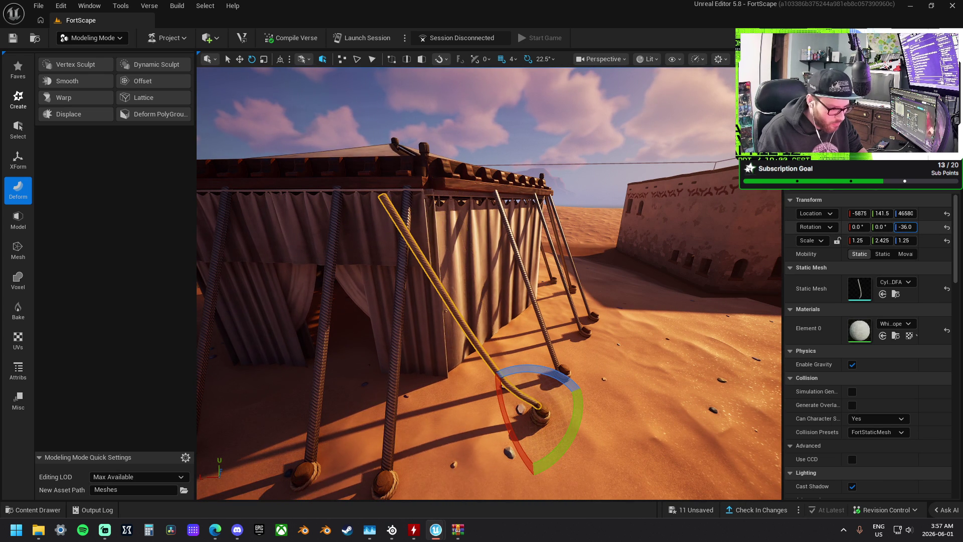
click(280, 59)
drag(499, 454, 568, 438)
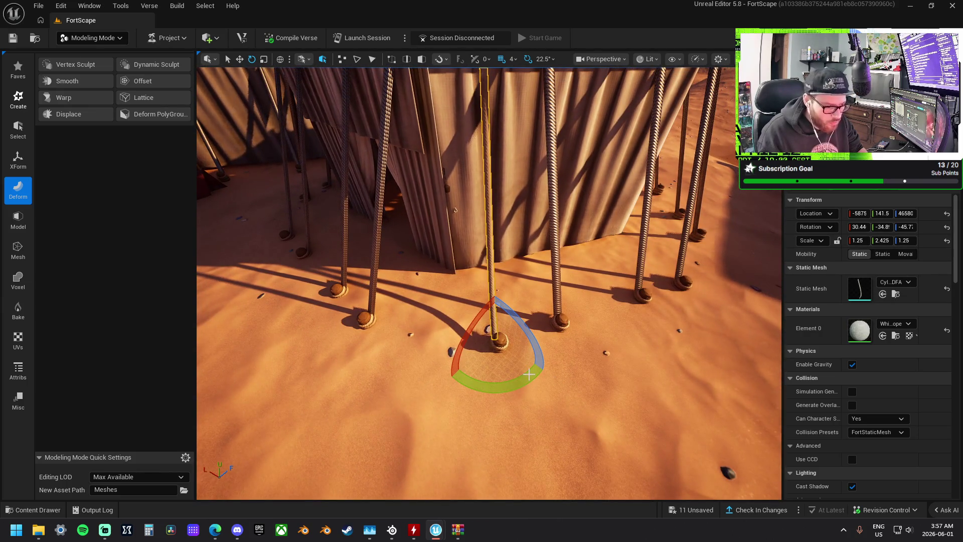
Set rotation snapping to 5° and undo the rope's last tilt
drag(499, 389, 472, 379)
click(544, 59)
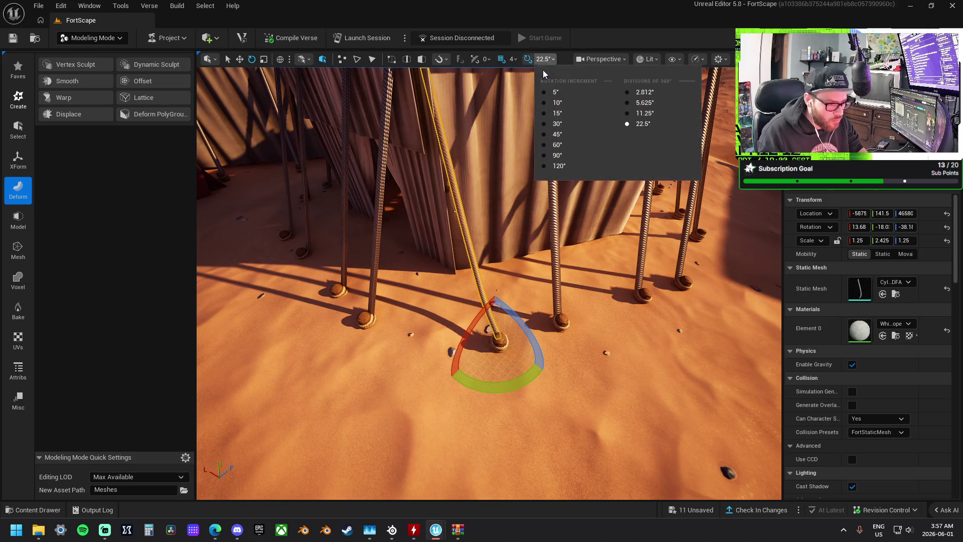
click(581, 94)
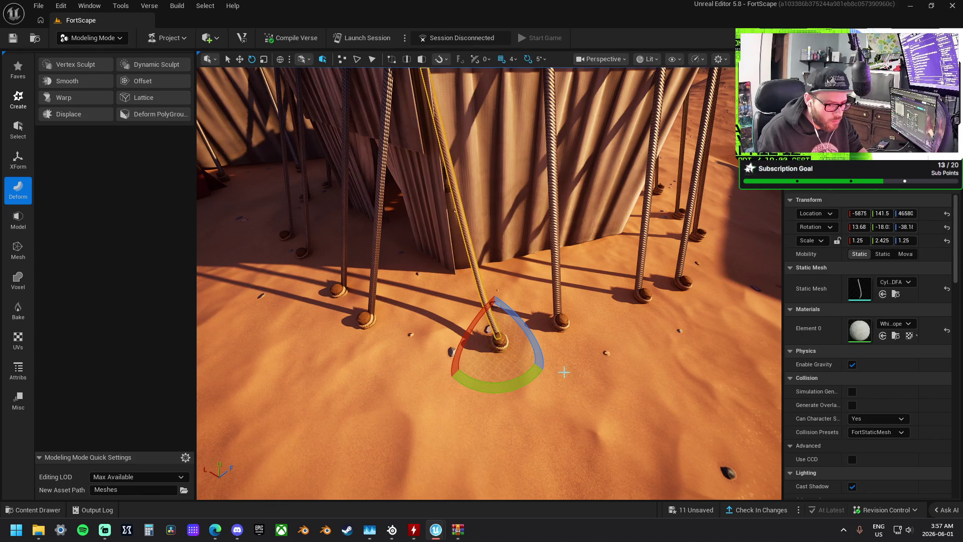
key(ctrl+z)
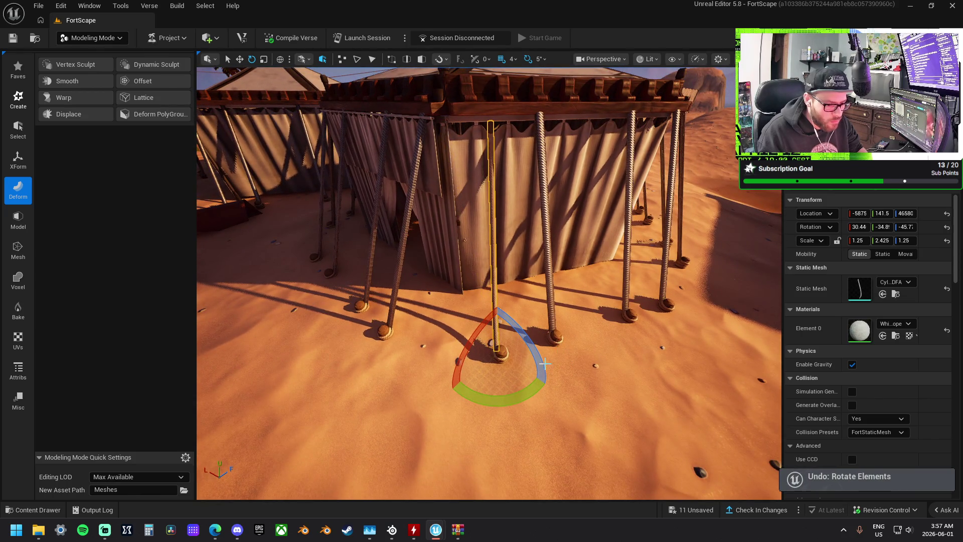
Rotate the rope back toward vertical and sit its base slightly higher
drag(501, 397, 459, 398)
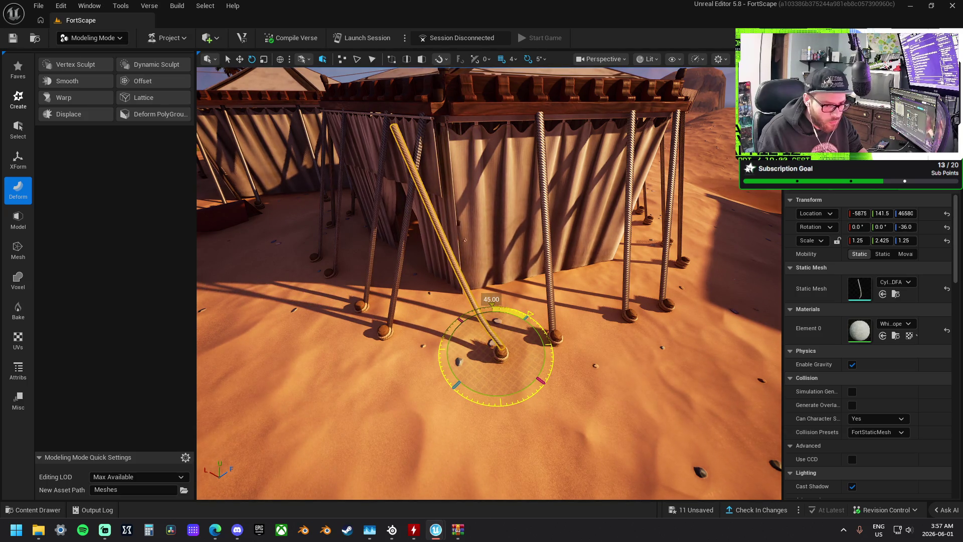
drag(459, 397, 479, 398)
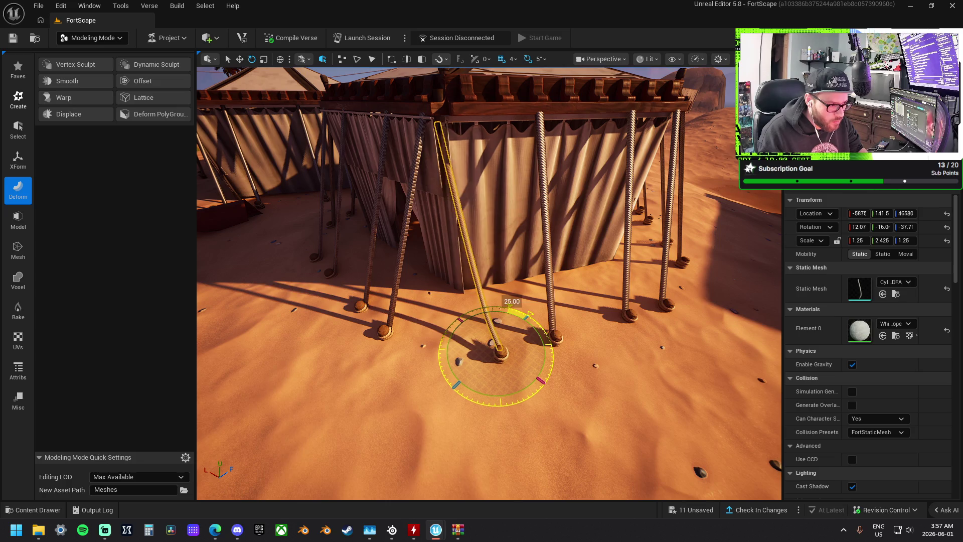
key(w)
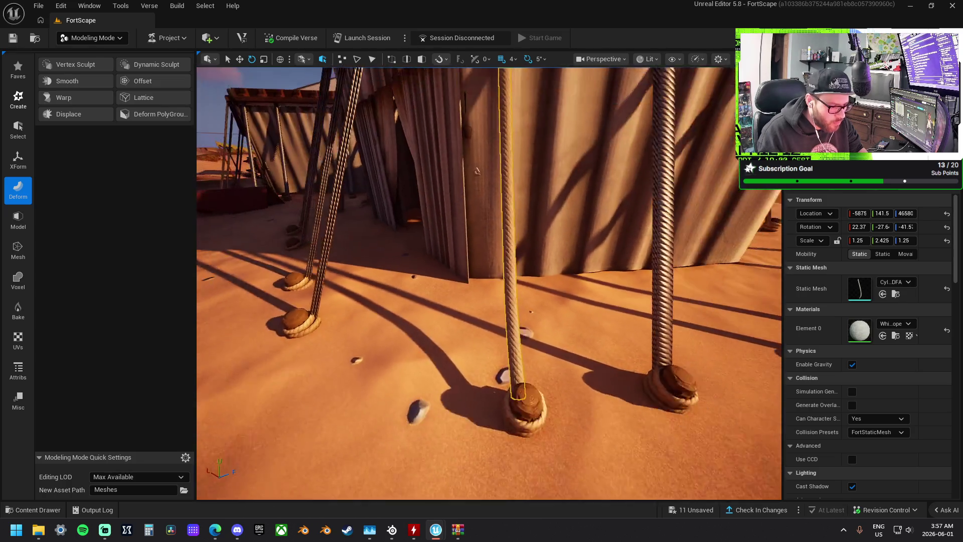
drag(522, 400, 522, 400)
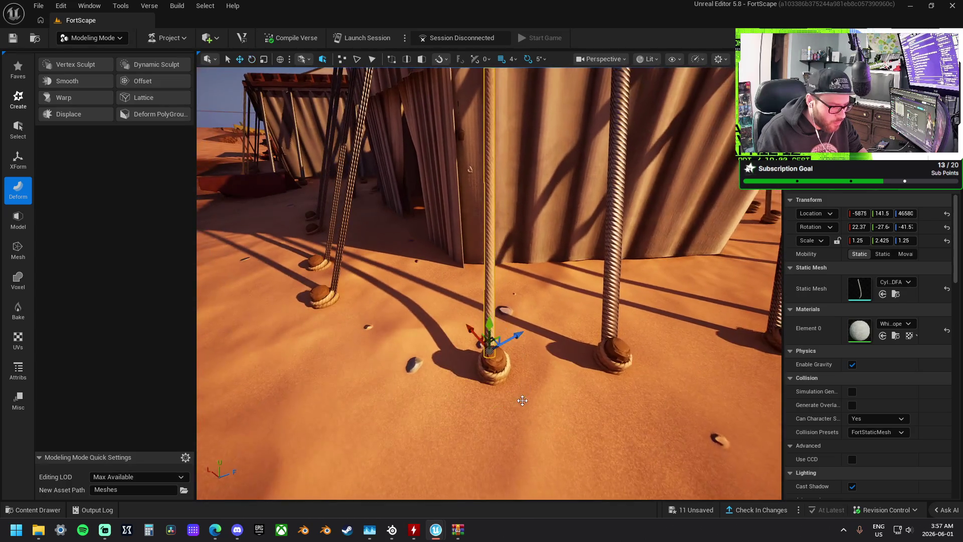
mouse_move(517, 341)
mouse_down()
mouse_move(501, 351)
mouse_move(506, 339)
mouse_up()
mouse_move(493, 293)
mouse_down()
mouse_move(492, 281)
mouse_move(468, 413)
mouse_move(514, 250)
mouse_up()
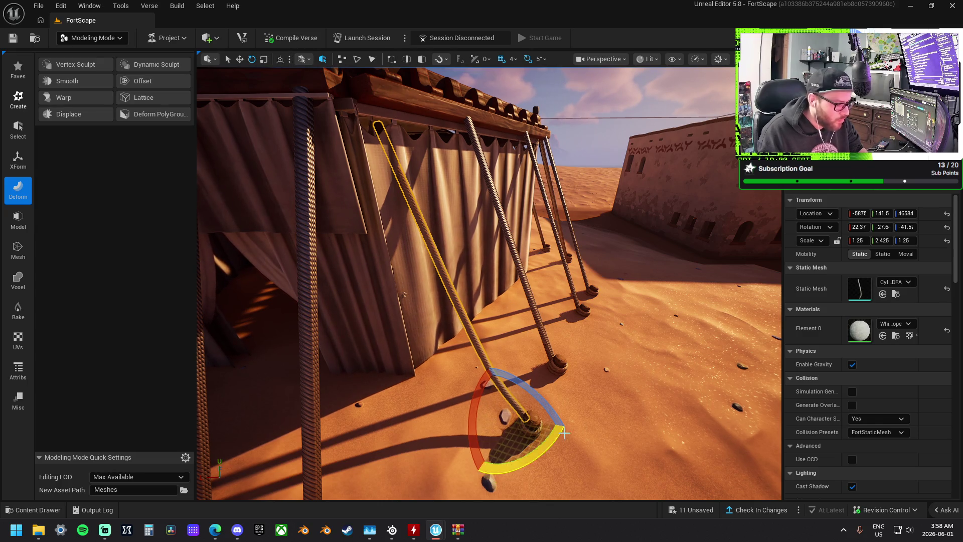
Tilt the rope 5° further about its base so it meets the roof edge
mouse_move(486, 370)
mouse_down()
mouse_move(517, 352)
mouse_move(461, 331)
mouse_move(529, 319)
mouse_up()
click(535, 358)
click(500, 321)
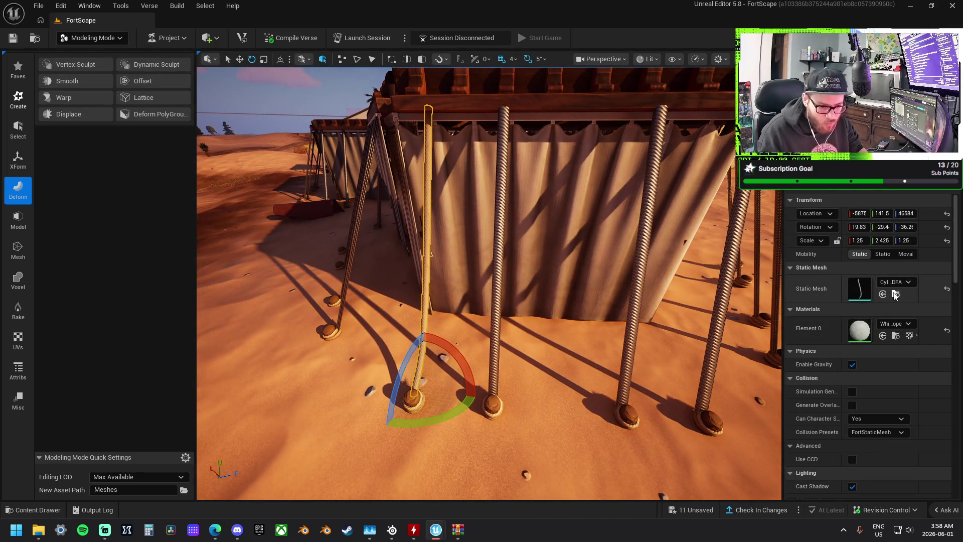
Bake the rope's rotation and scale into its mesh using XForm Bake Transform
click(22, 163)
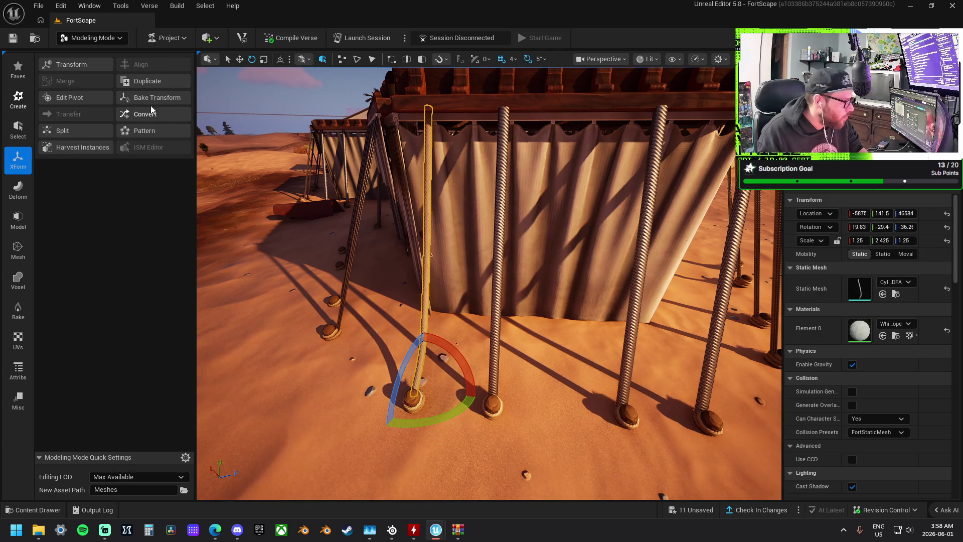
click(155, 97)
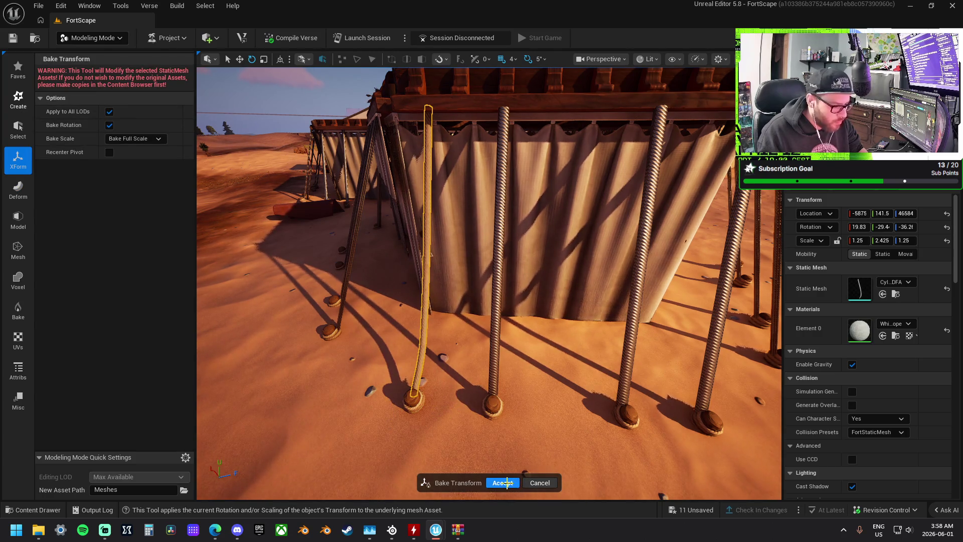
click(502, 482)
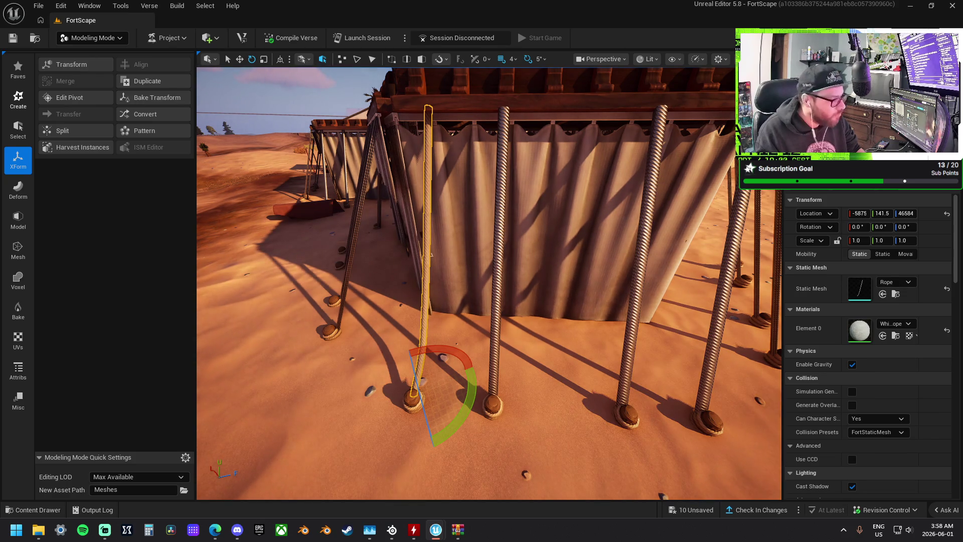
Drop SM_Curtains_03b onto the tent's front beam and frame it in view
key(f)
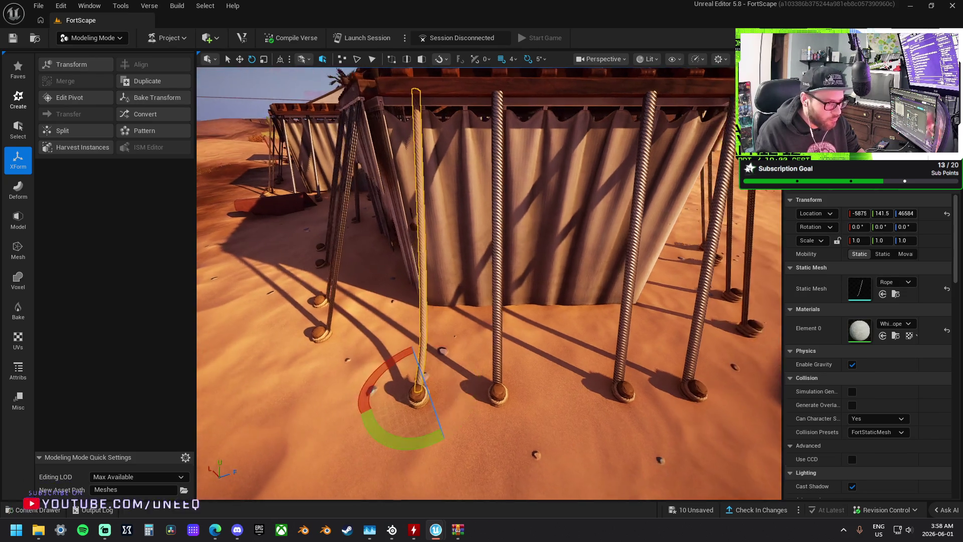
scroll(489, 283, down, 5)
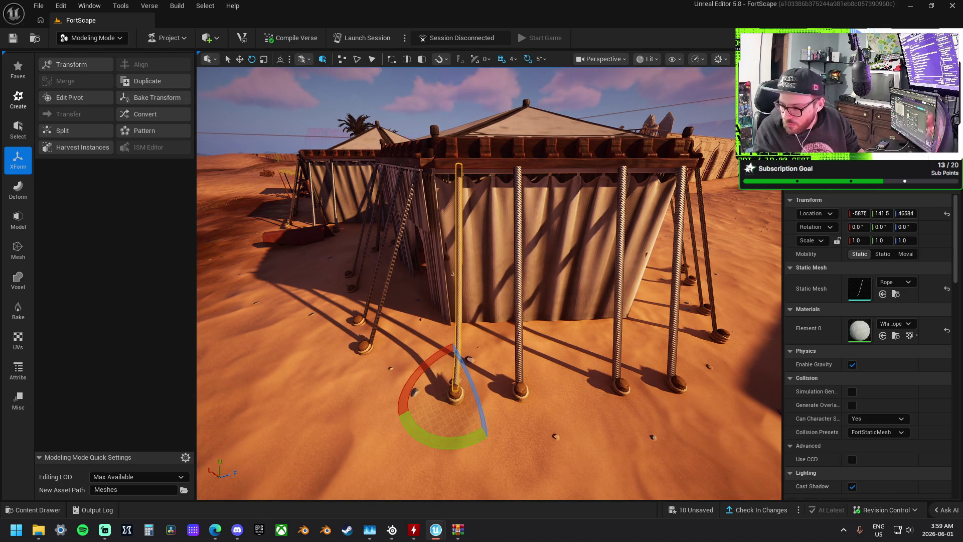
mouse_move(524, 368)
mouse_down()
mouse_move(501, 379)
mouse_move(565, 339)
mouse_move(507, 194)
mouse_move(517, 155)
mouse_move(542, 163)
mouse_move(542, 186)
mouse_up()
key(f)
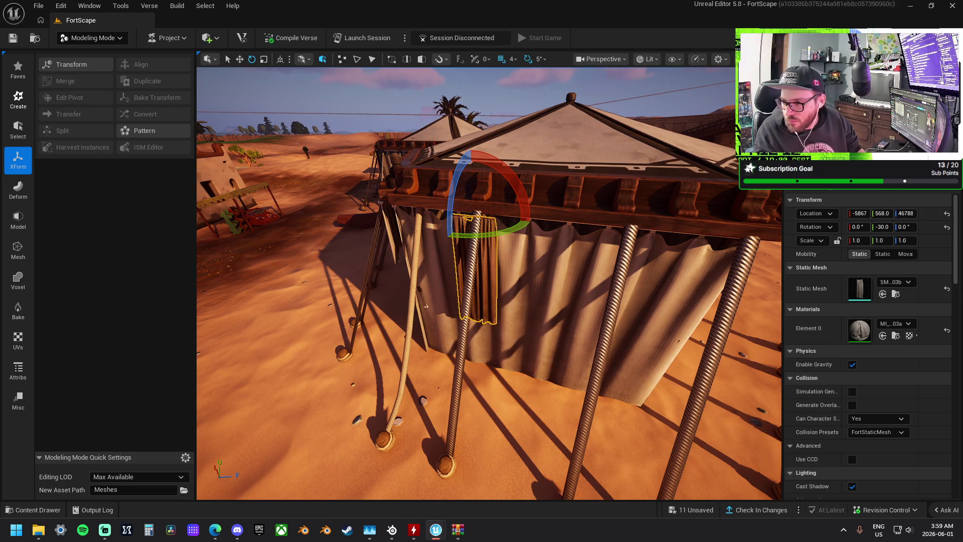
mouse_move(489, 283)
mouse_down()
mouse_move(537, 236)
mouse_move(494, 176)
mouse_move(645, 161)
mouse_up()
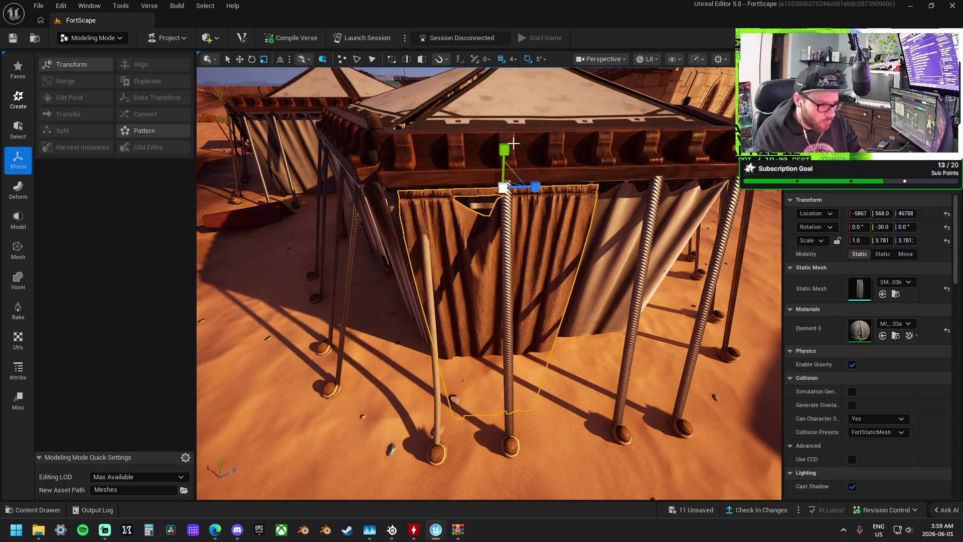
mouse_move(510, 157)
mouse_down()
mouse_move(508, 173)
mouse_move(535, 201)
mouse_move(570, 212)
mouse_up()
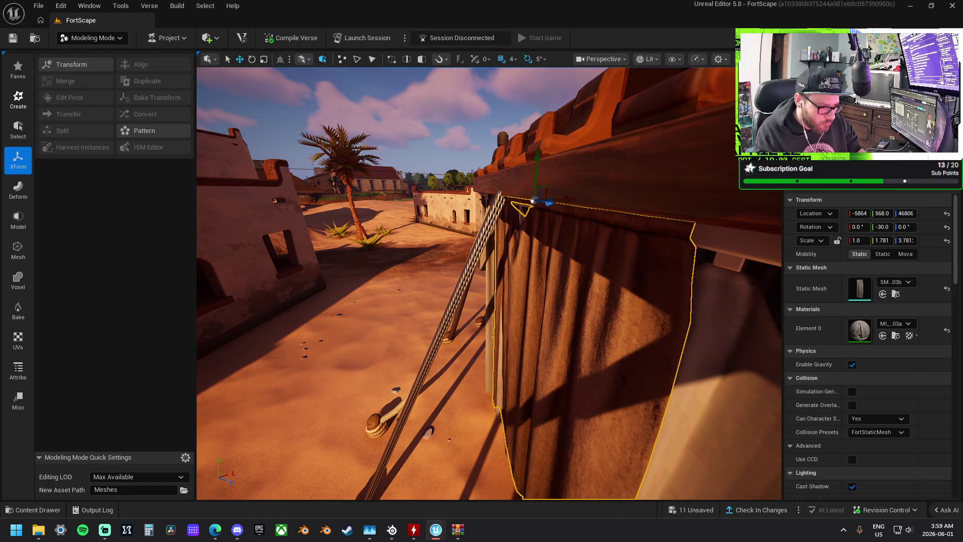
key(f)
scroll(630, 173, down, 6)
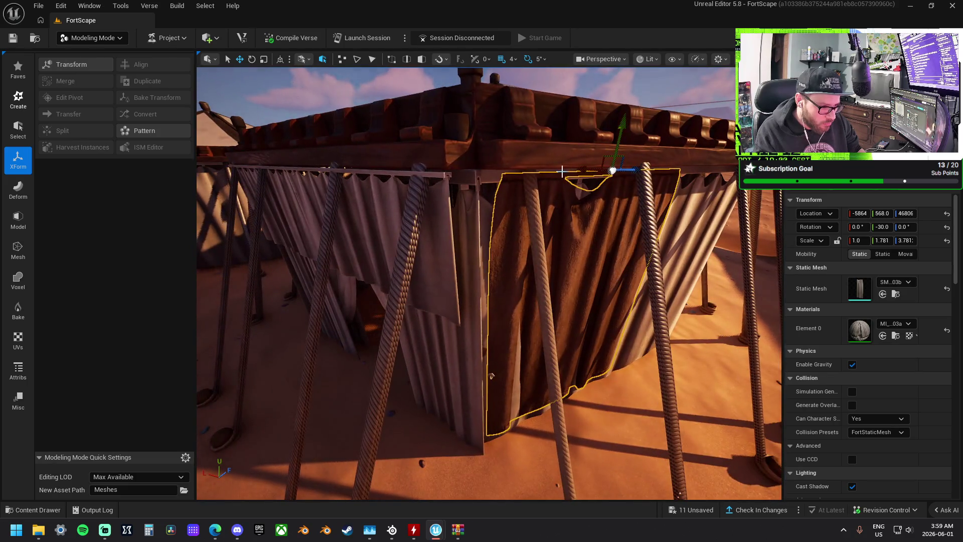
drag(631, 174, 713, 169)
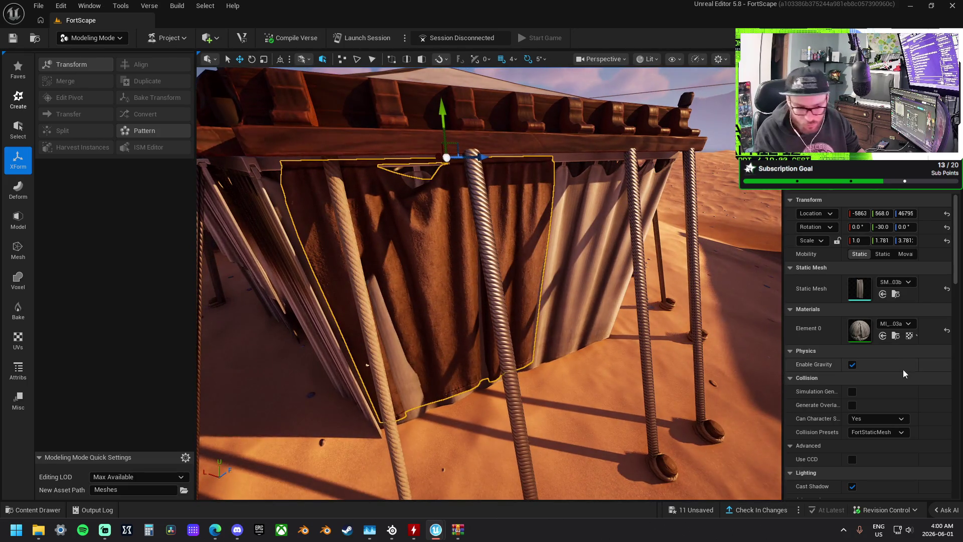
click(909, 338)
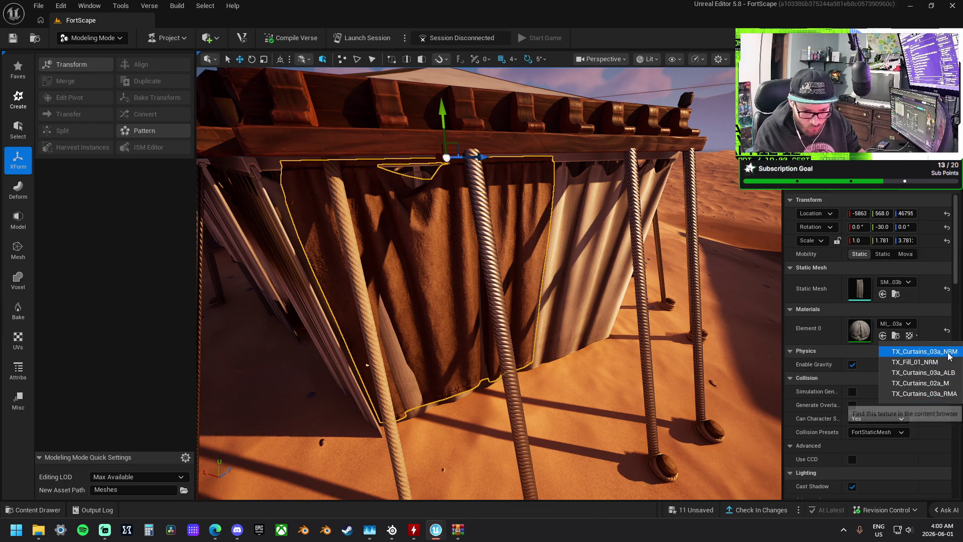
click(948, 354)
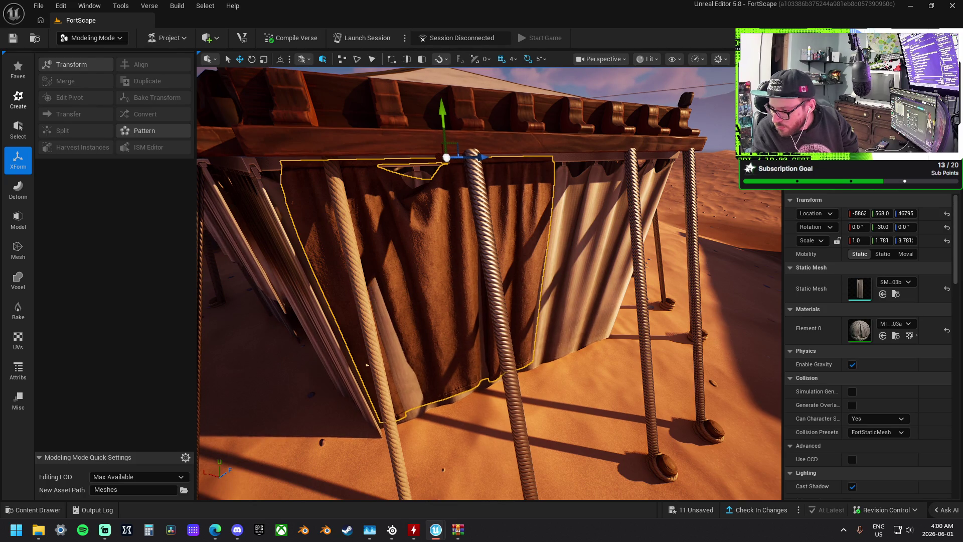
mouse_move(860, 289)
mouse_down()
mouse_move(828, 377)
mouse_move(518, 380)
mouse_move(579, 401)
mouse_move(591, 384)
mouse_up()
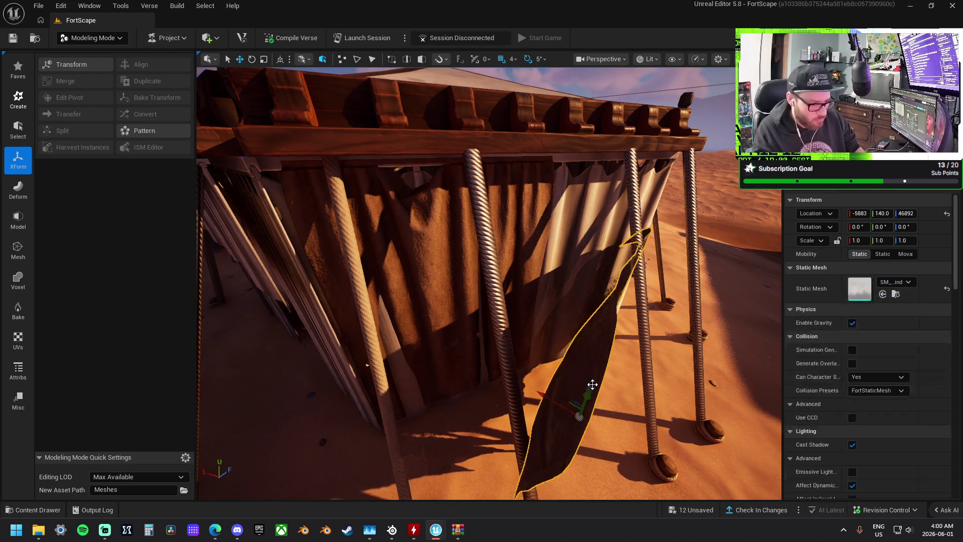
key(f)
drag(482, 281, 682, 301)
mouse_move(501, 369)
mouse_down()
mouse_move(542, 364)
mouse_move(502, 370)
mouse_move(493, 316)
mouse_move(494, 371)
mouse_move(512, 351)
mouse_move(517, 366)
mouse_up()
key(e)
key(Delete)
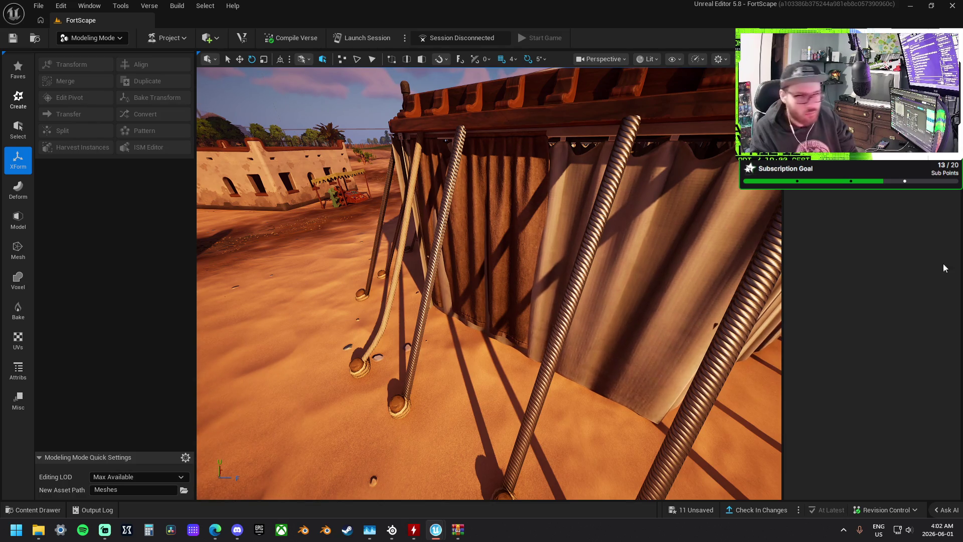
click(151, 7)
Open the Fab panel from the Window menu and show My Library
mouse_move(175, 11)
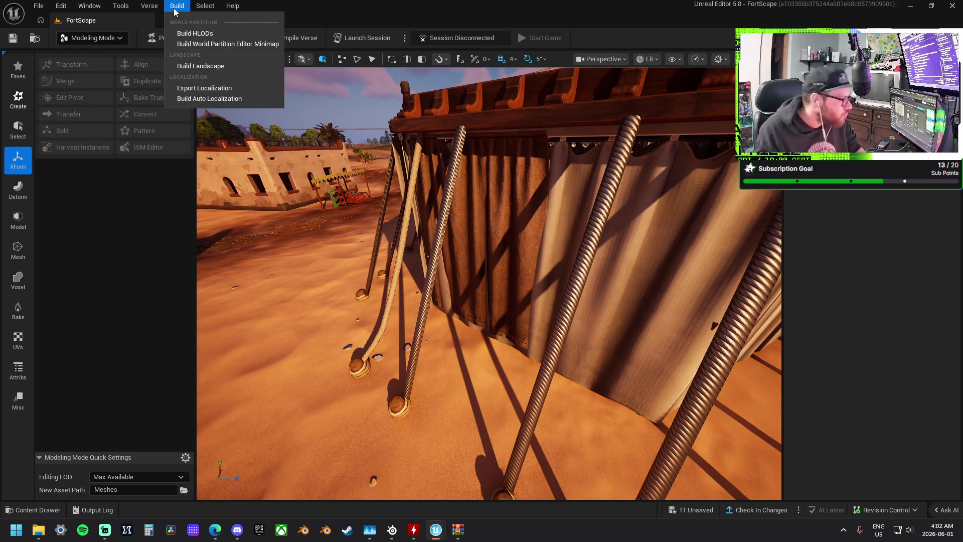
mouse_move(122, 10)
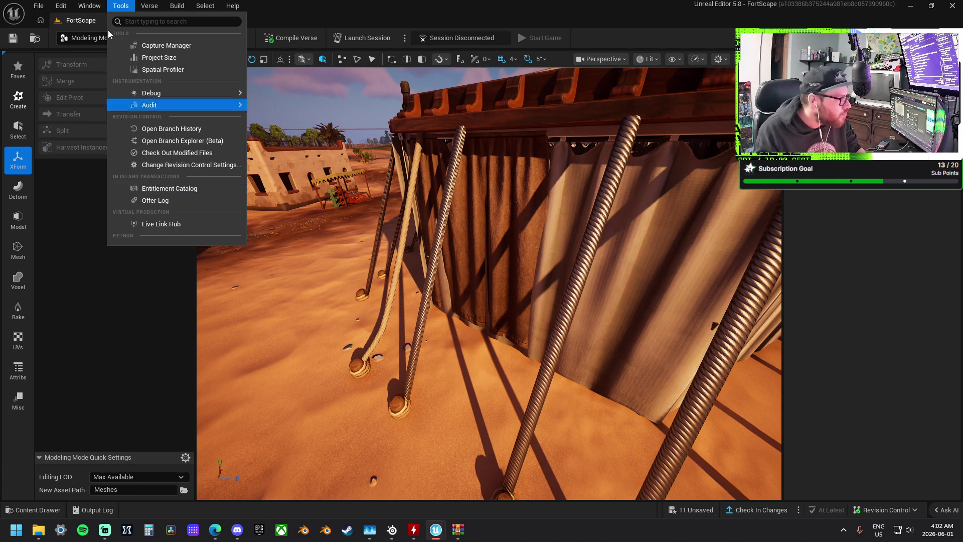
mouse_move(93, 10)
click(158, 247)
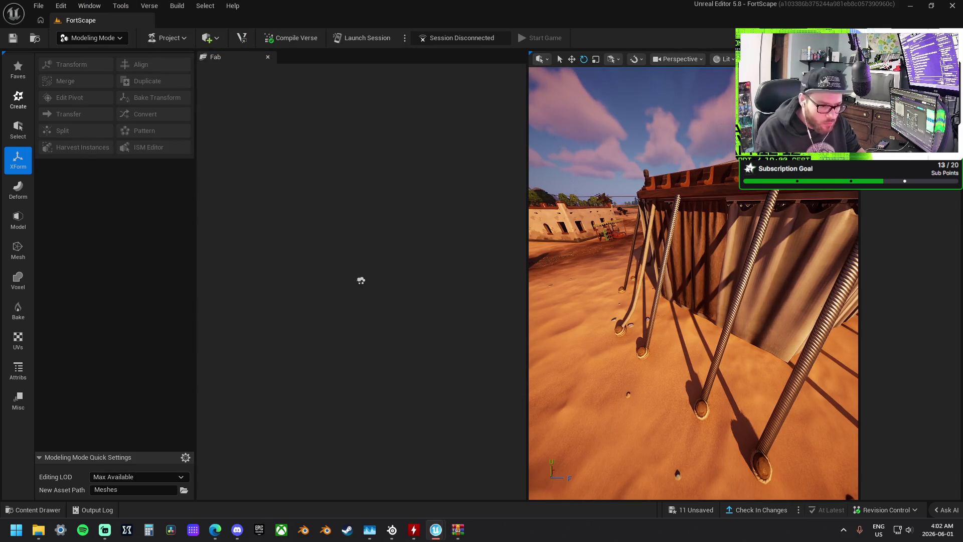
click(700, 215)
key(Escape)
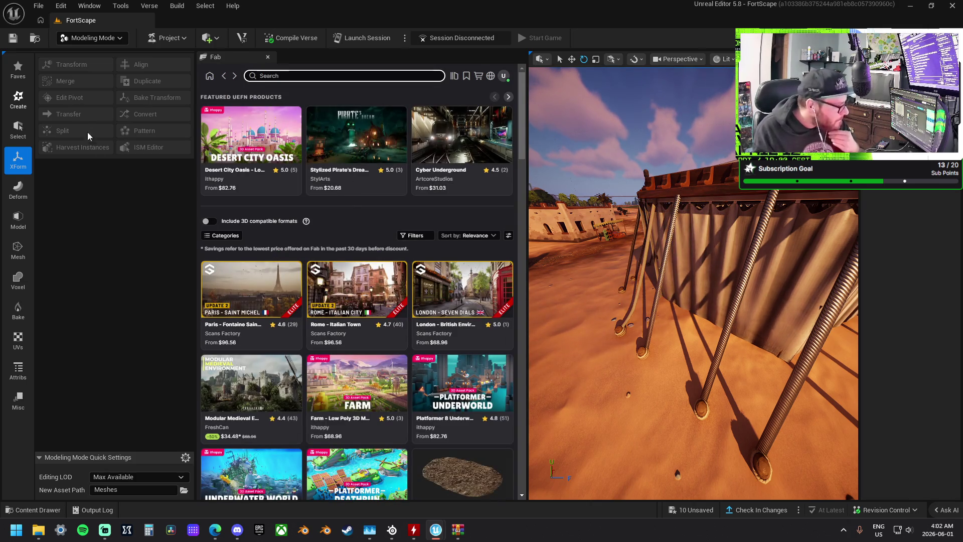
click(454, 75)
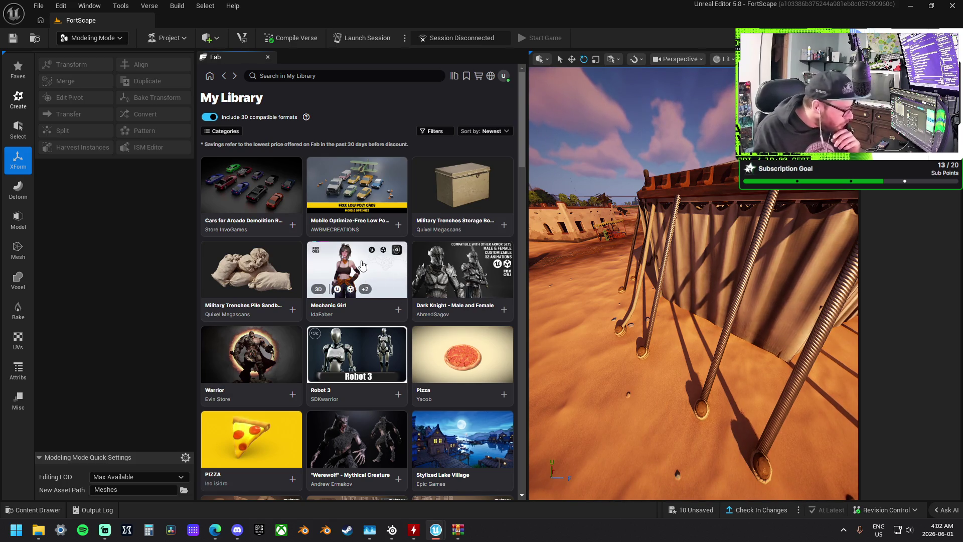
Preview the Stylized Lake Village product page and return to My Library
scroll(364, 267, down, 5)
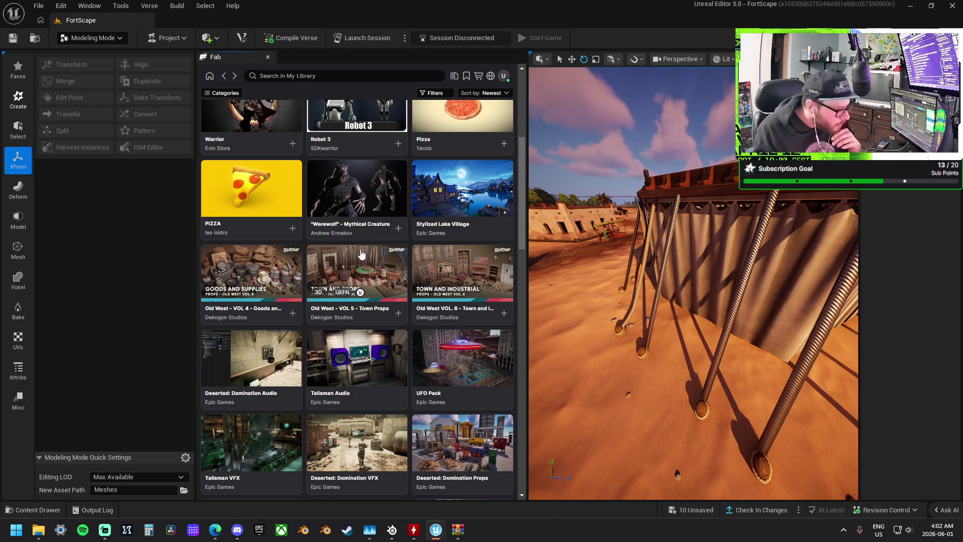
click(461, 188)
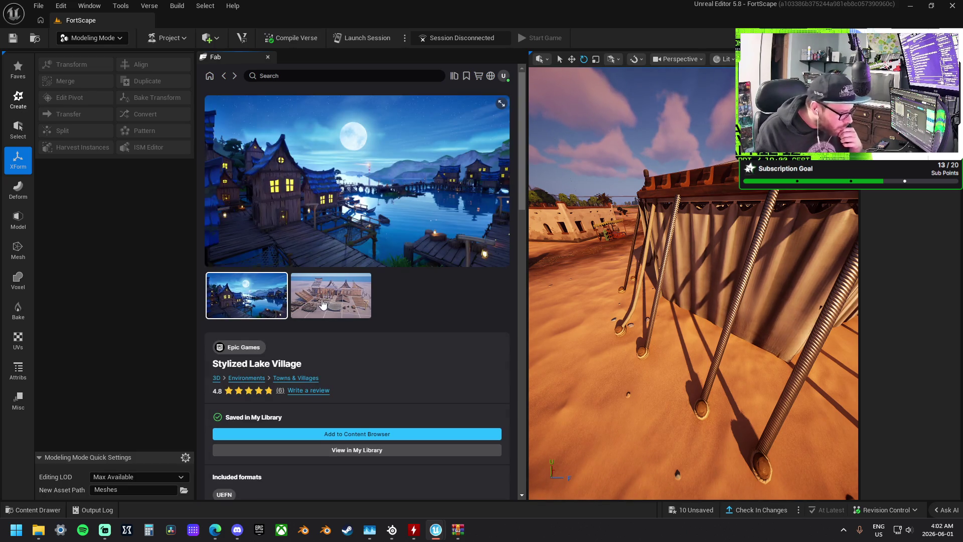
click(323, 302)
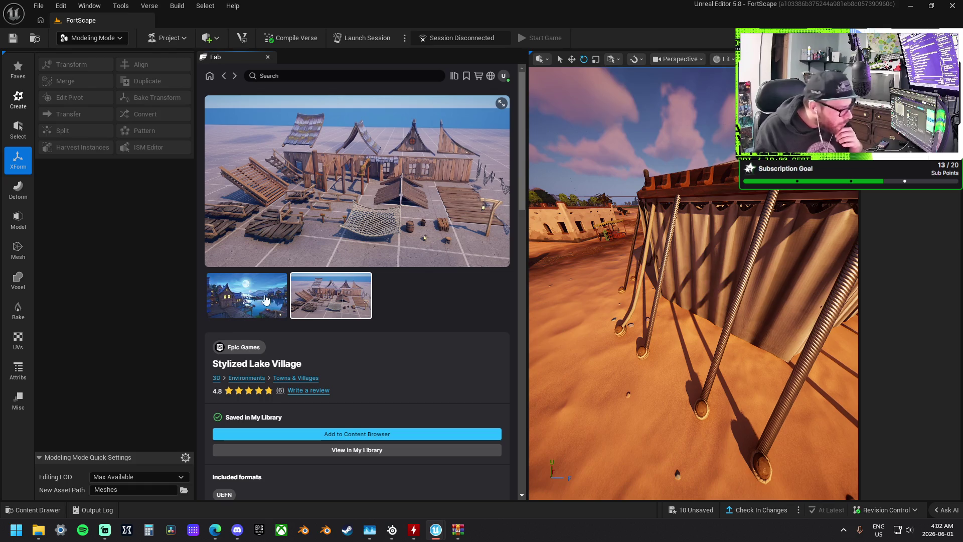
click(224, 80)
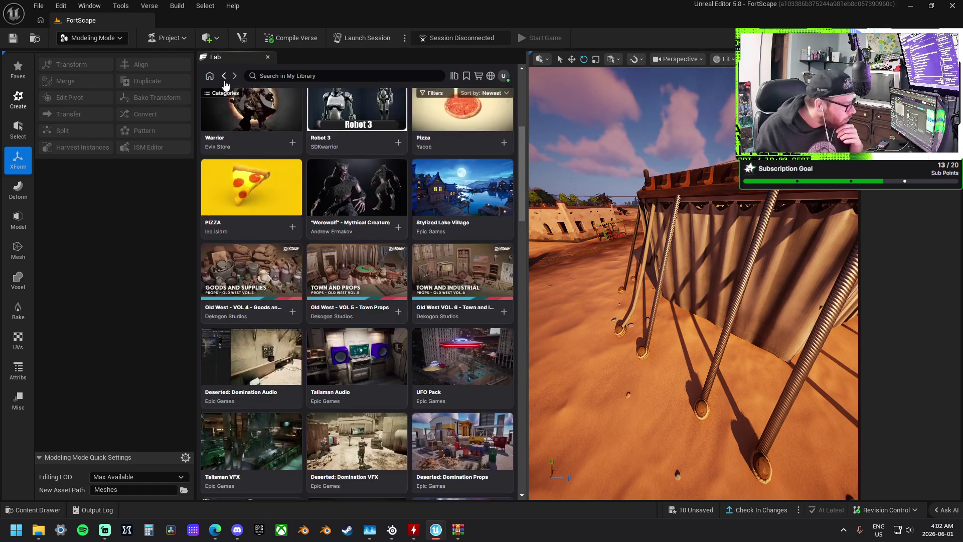
scroll(438, 275, down, 5)
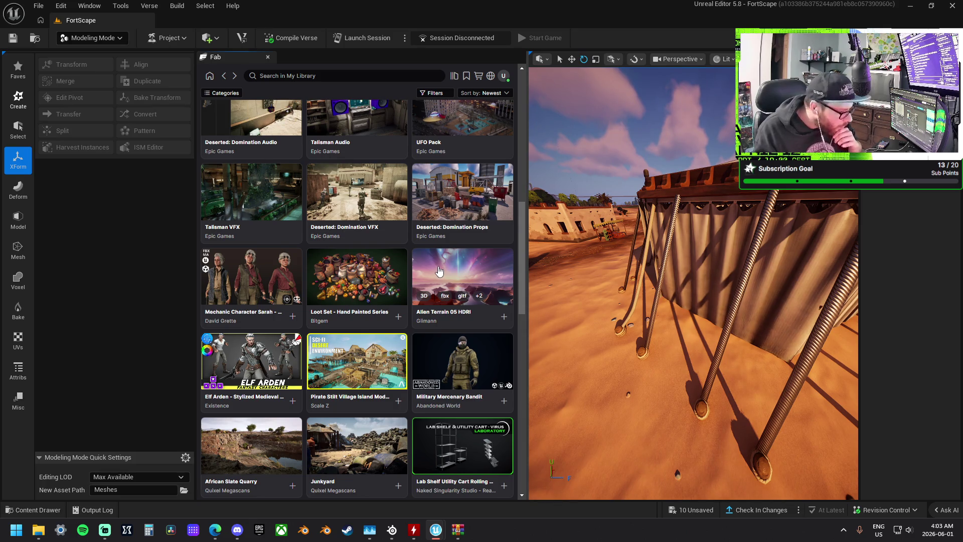
Add the Pirate Stilt Village pack to the project's Content Browser
click(385, 361)
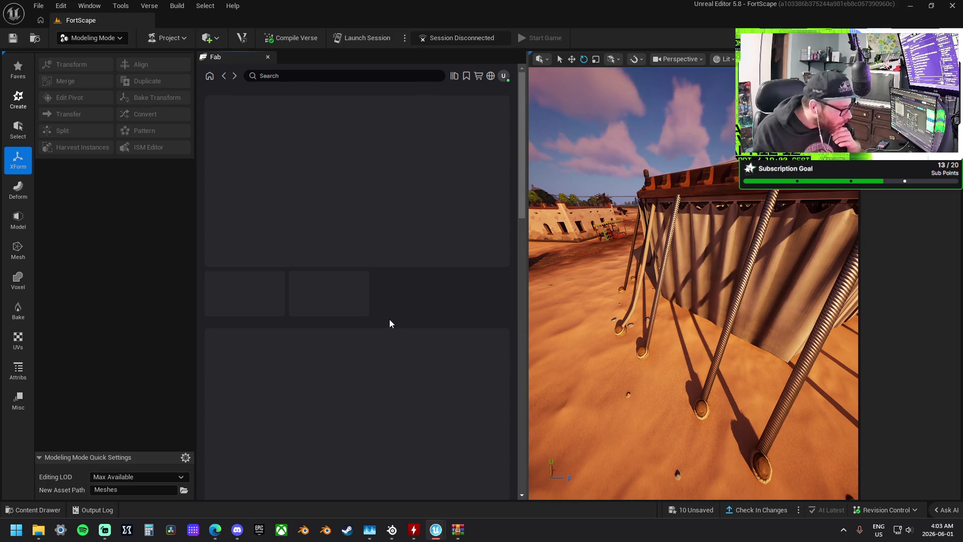
click(421, 434)
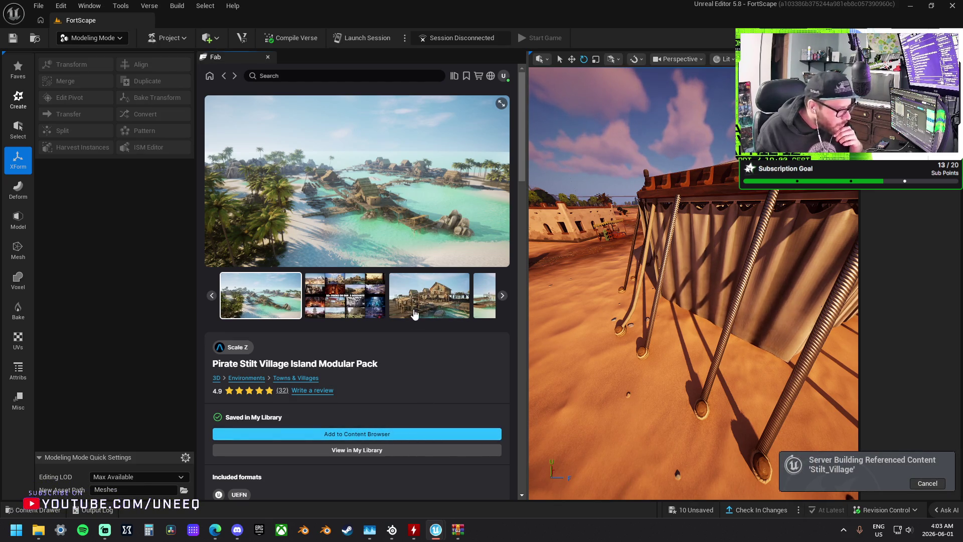
click(224, 77)
Look over the Bazaar product page, then go back to the library list
scroll(435, 382, down, 4)
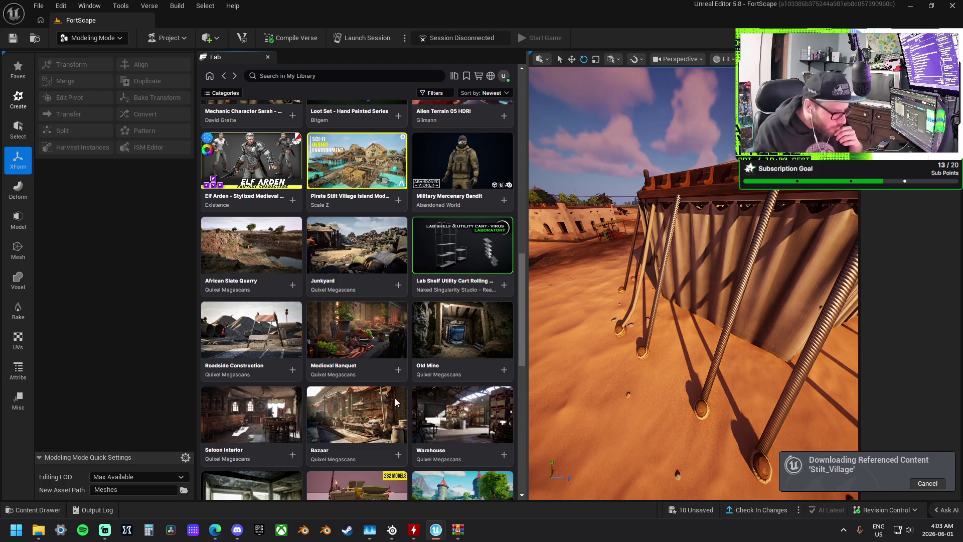
click(371, 402)
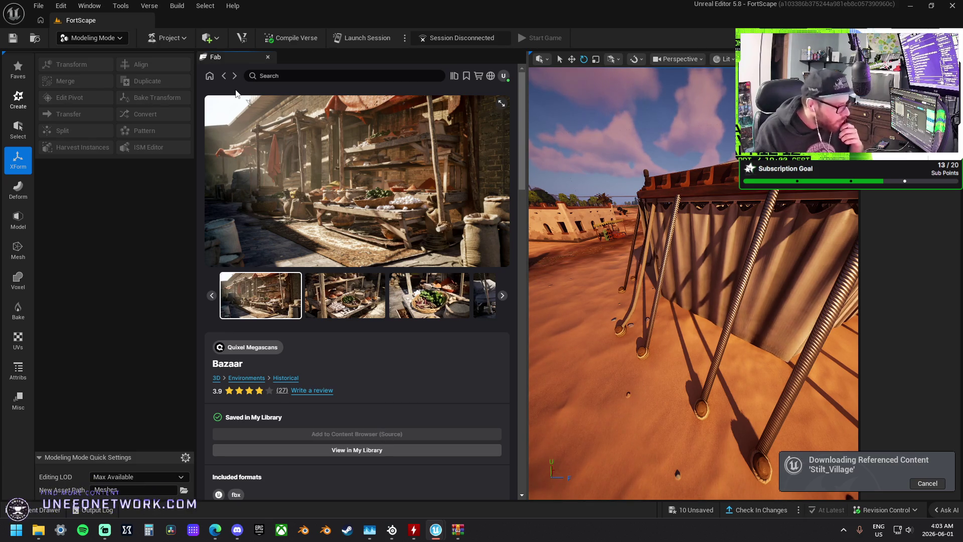
click(225, 79)
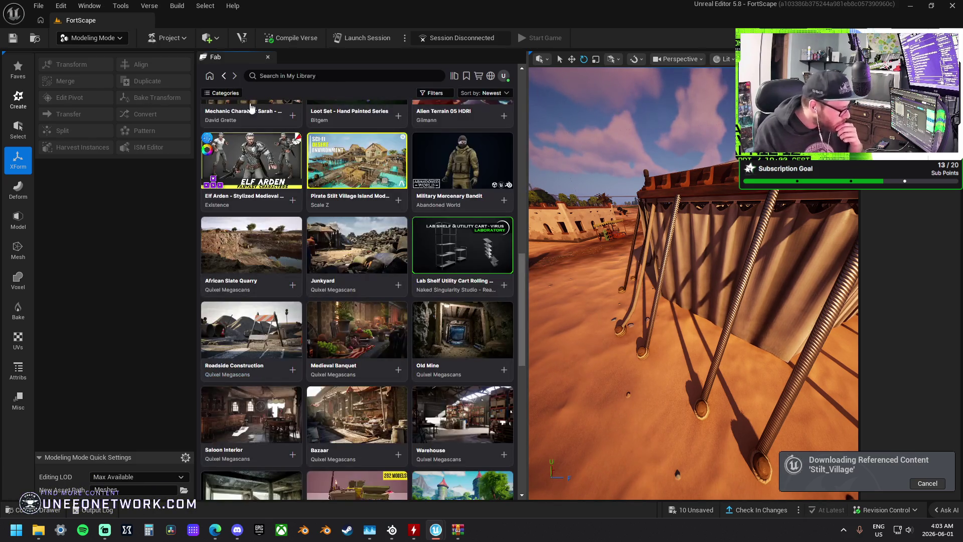
scroll(384, 325, down, 2)
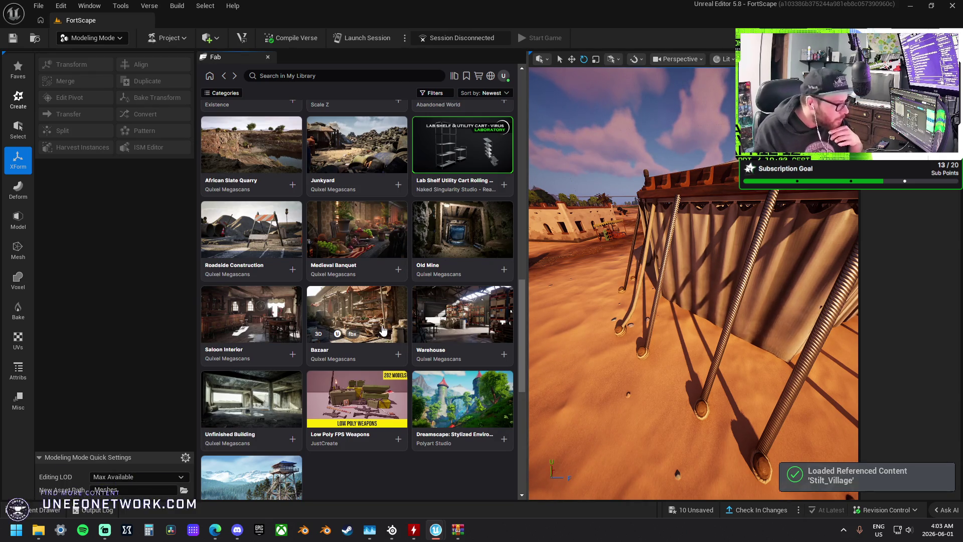
Open Medieval Banquet and page through its preview gallery to the banquet diorama
click(359, 236)
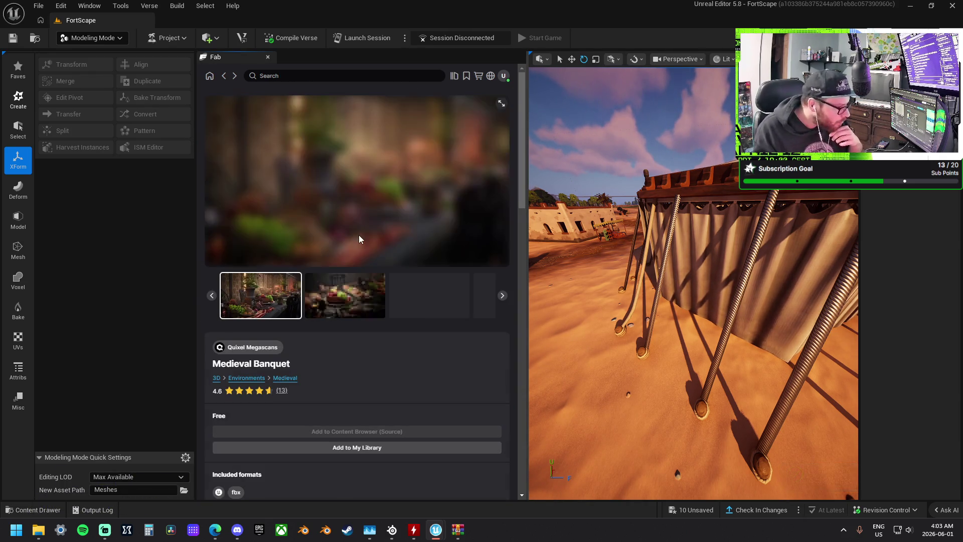
click(502, 296)
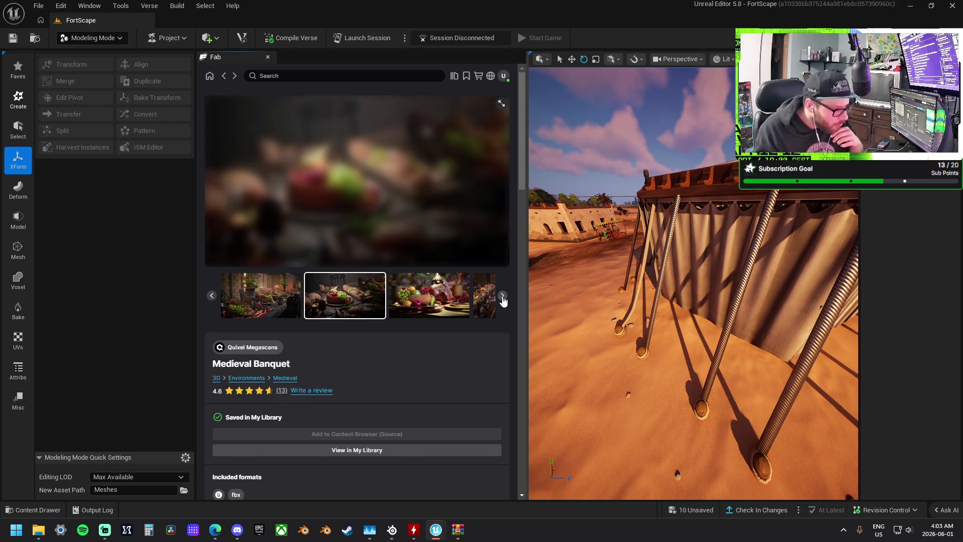
click(502, 296)
click(502, 296)
click(502, 296)
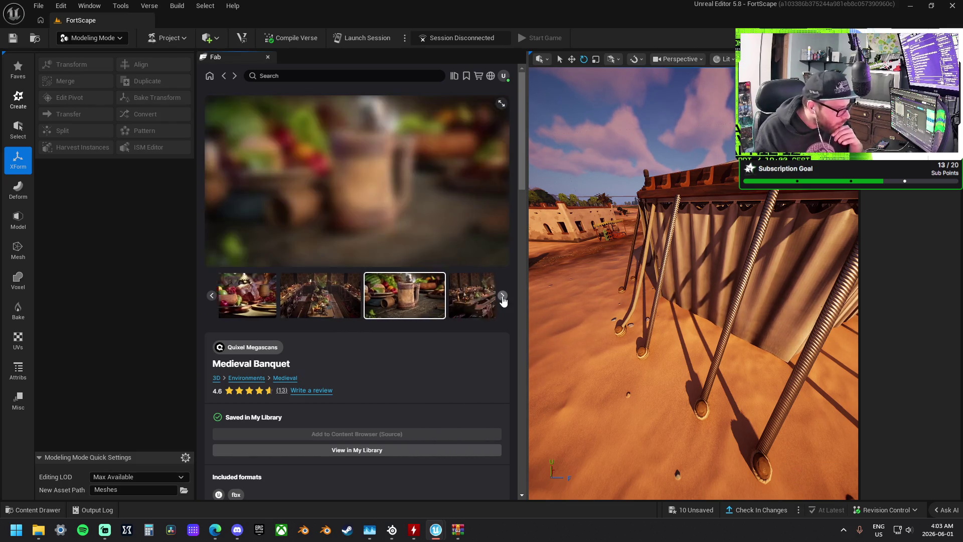
click(502, 296)
click(502, 296)
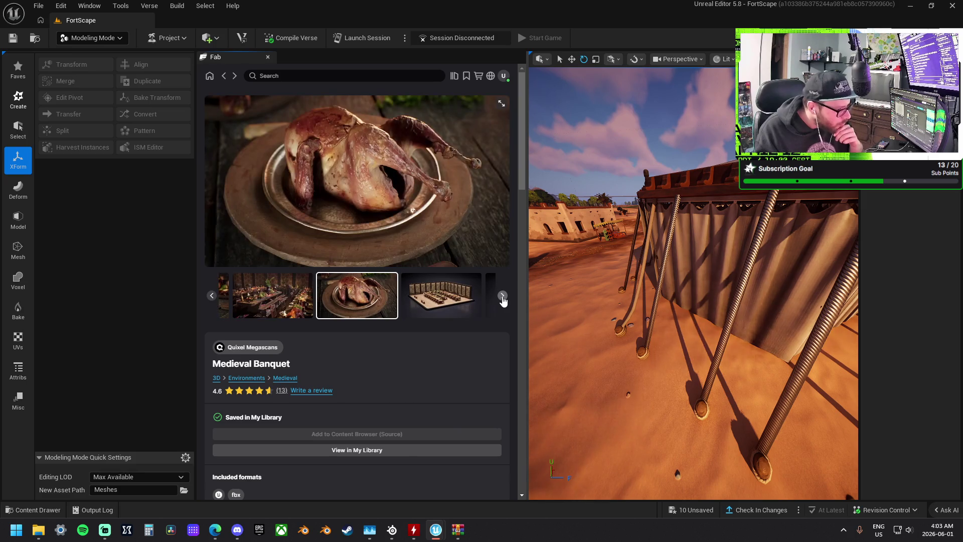
click(502, 296)
click(502, 296)
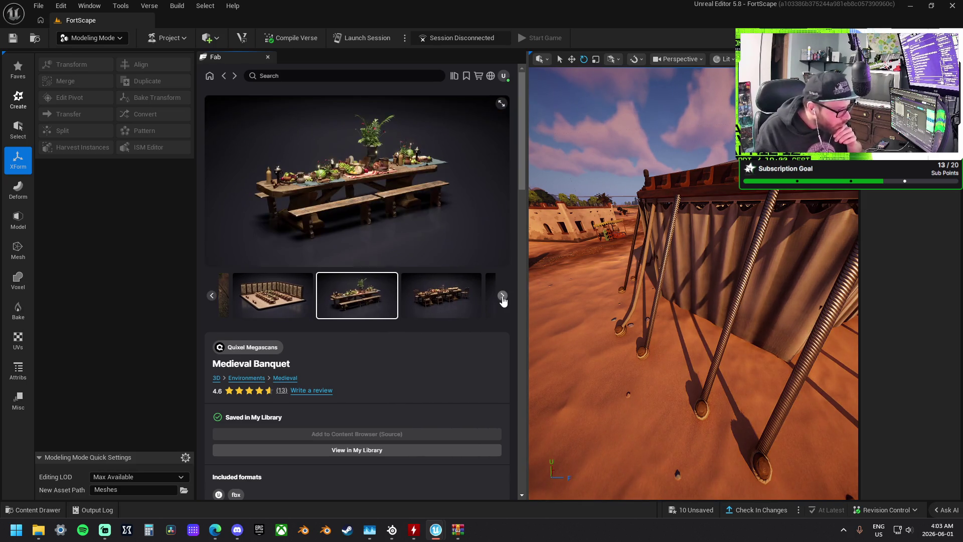
click(502, 296)
click(502, 296)
click(502, 296)
click(502, 296)
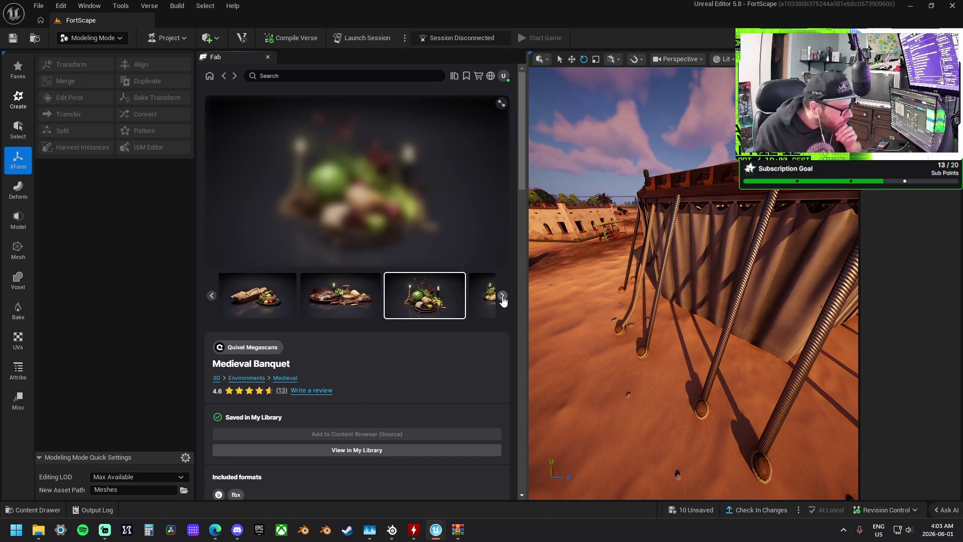
click(502, 296)
click(502, 296)
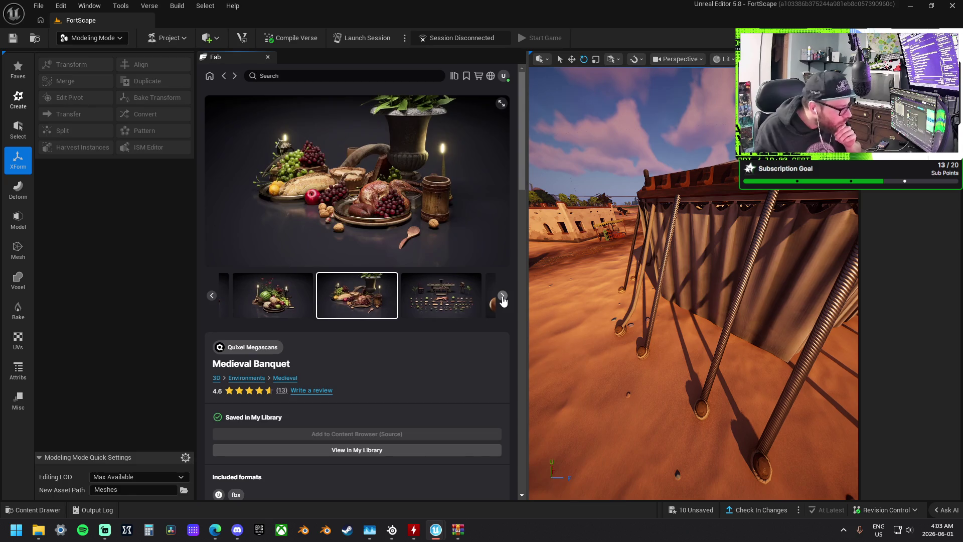
Return to My Library and open the Dreamscape tower pack's product page
click(223, 76)
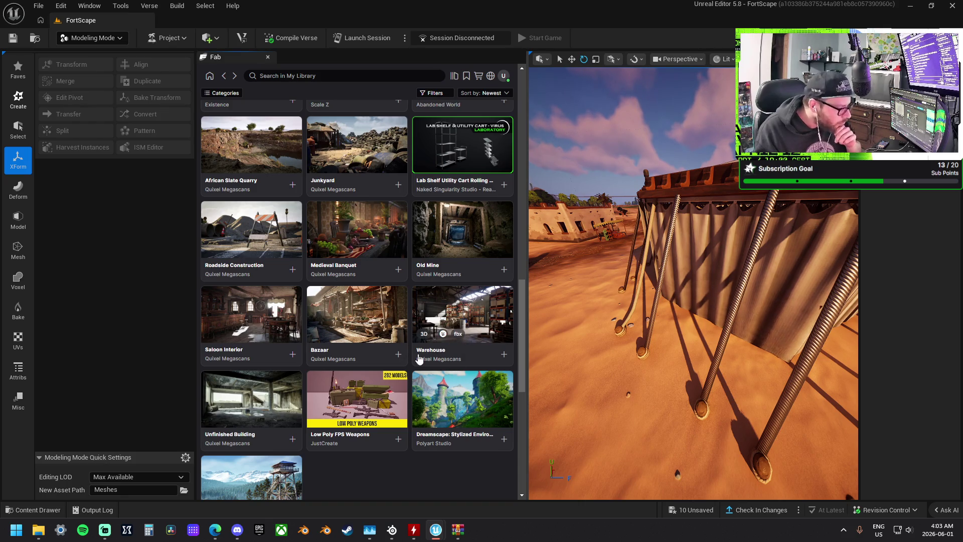
scroll(336, 367, down, 3)
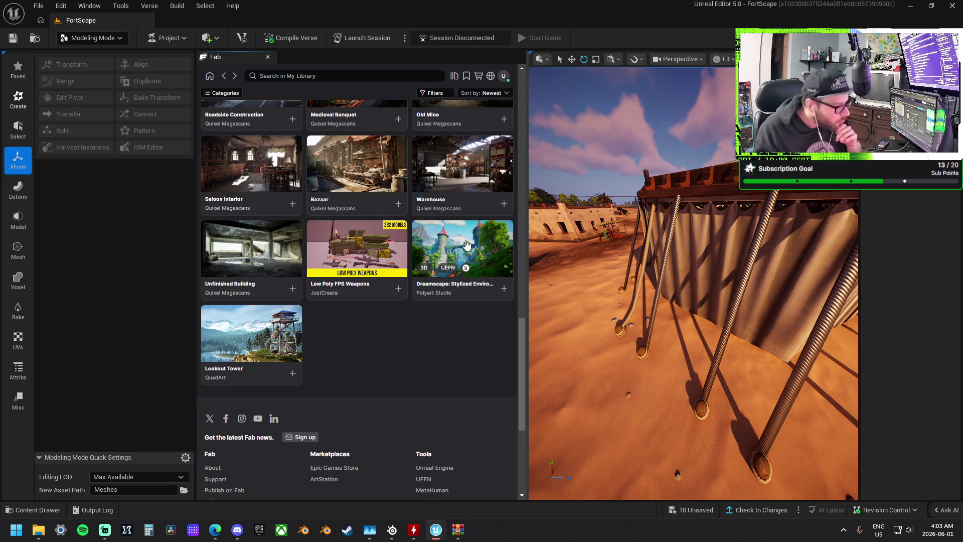
click(466, 245)
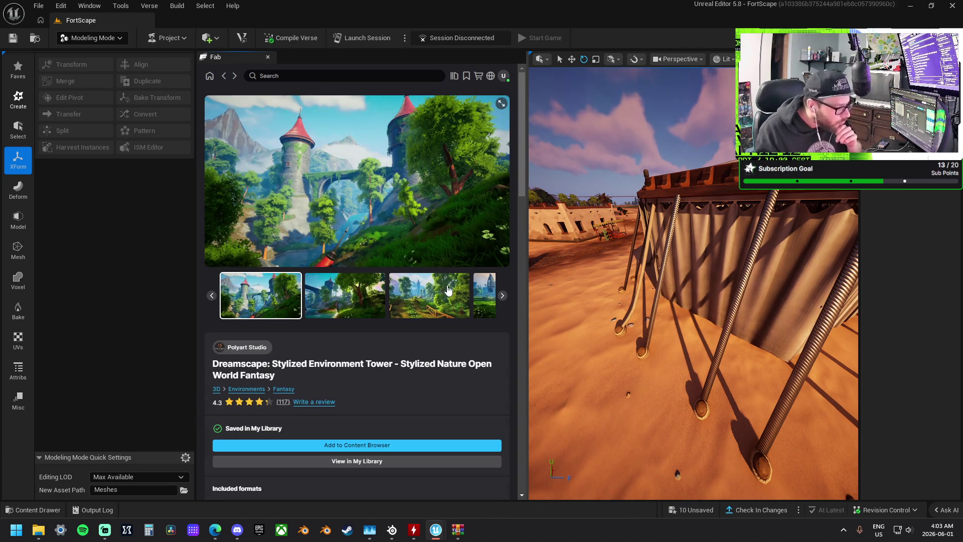
Page through the Dreamscape Stylized Environment Tower preview screenshots
click(502, 297)
click(502, 297)
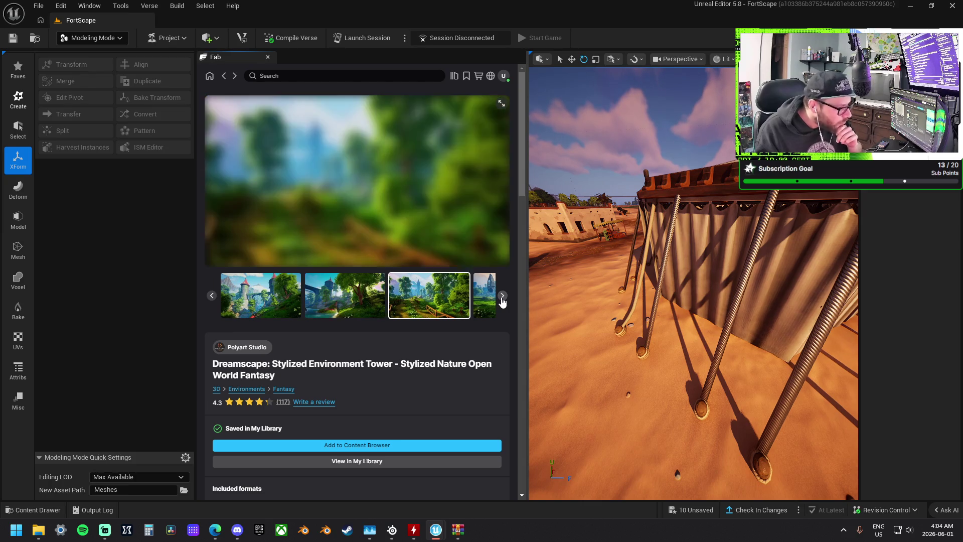
click(502, 298)
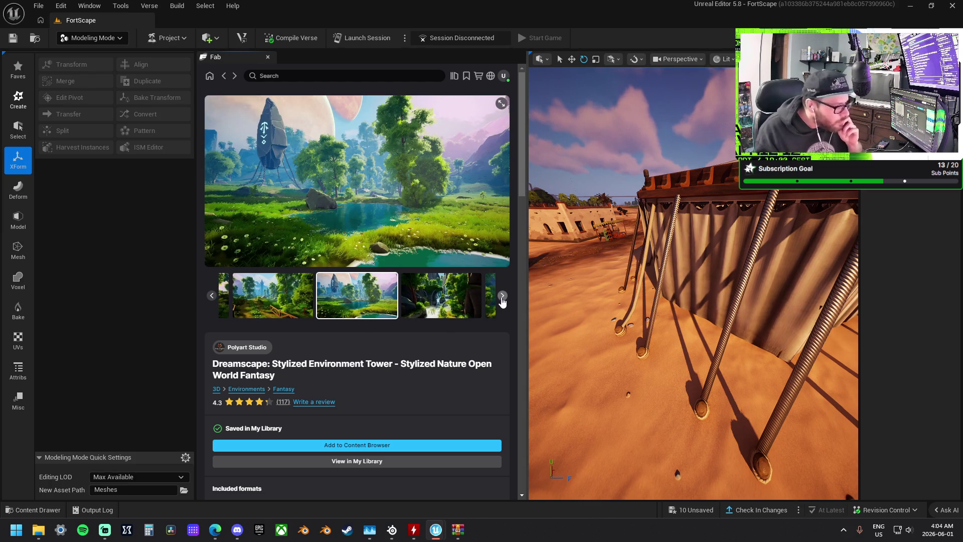
click(502, 297)
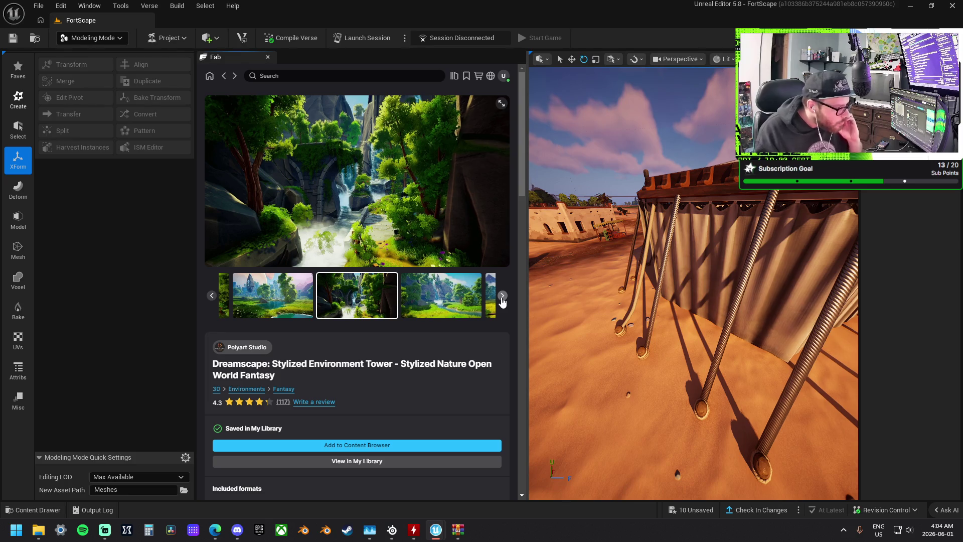
click(503, 297)
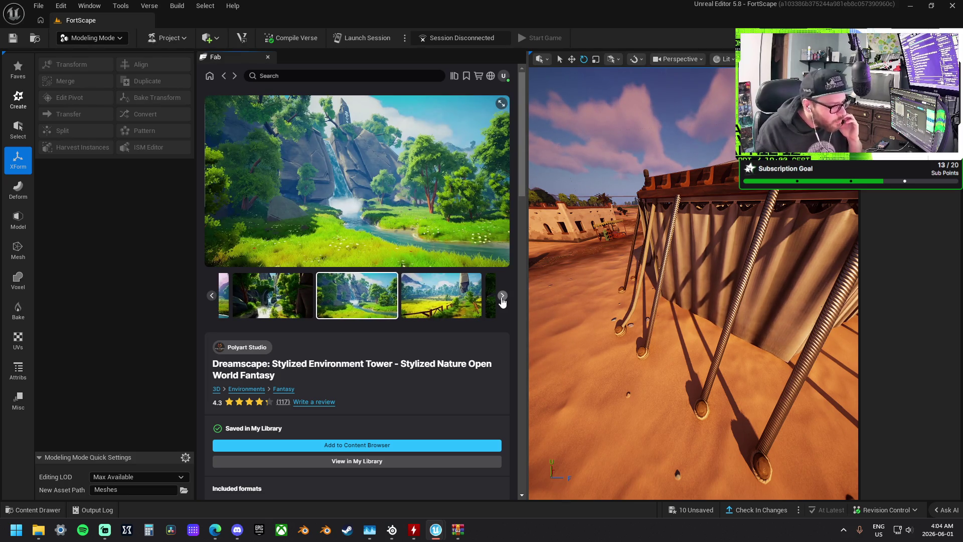
click(502, 297)
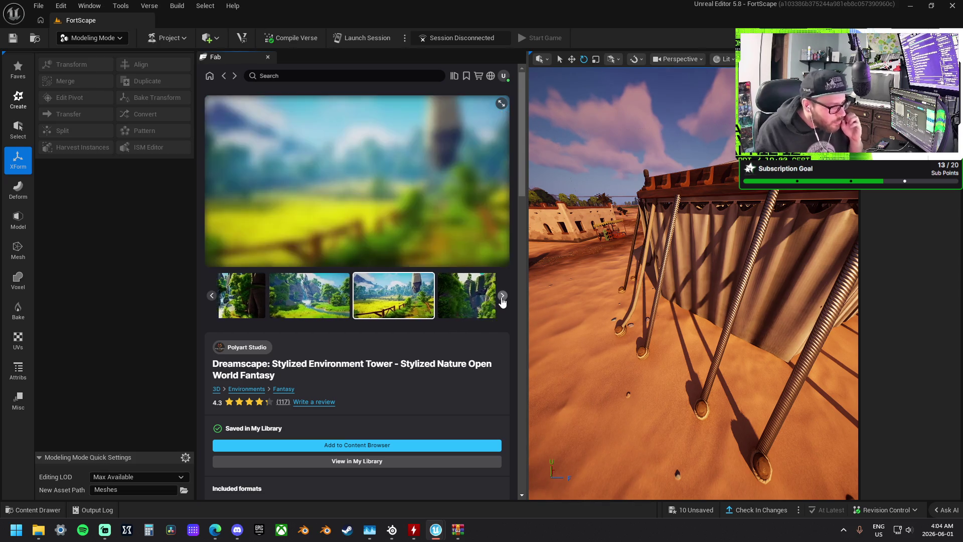
click(502, 297)
click(502, 297)
click(502, 297)
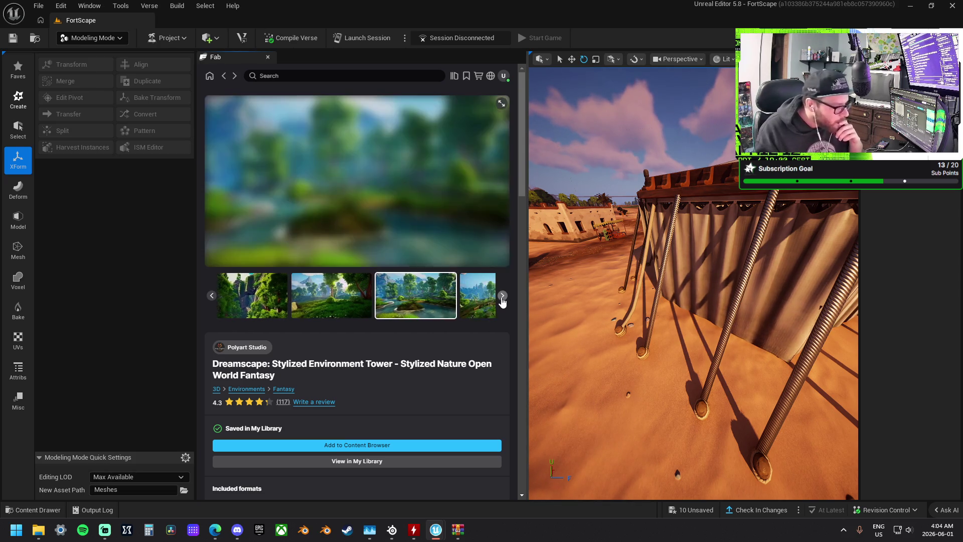
click(502, 297)
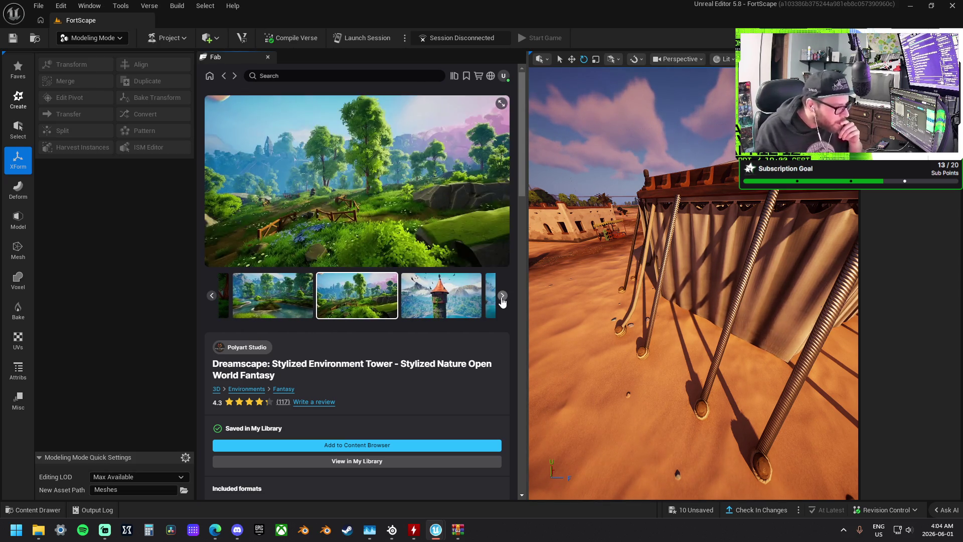
click(502, 297)
click(502, 297)
click(502, 297)
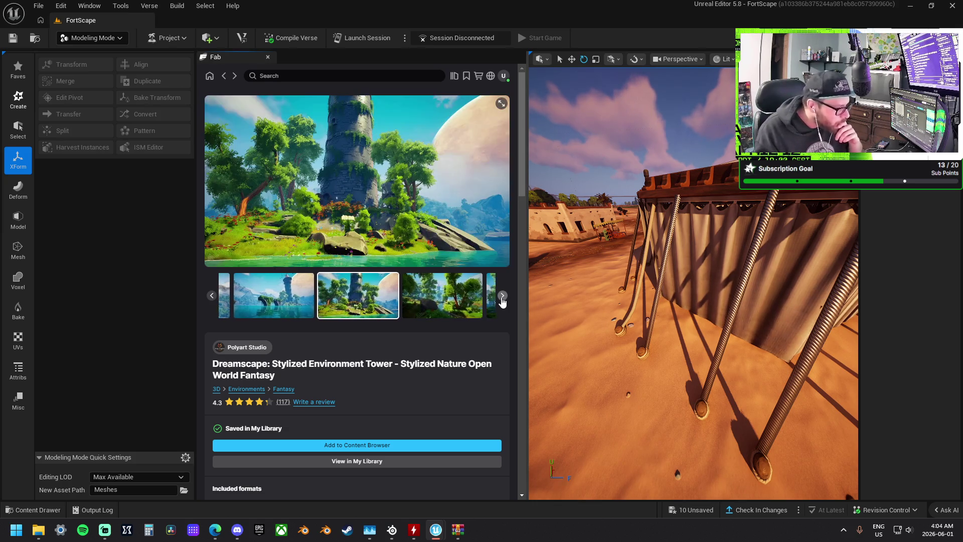
click(502, 297)
click(502, 297)
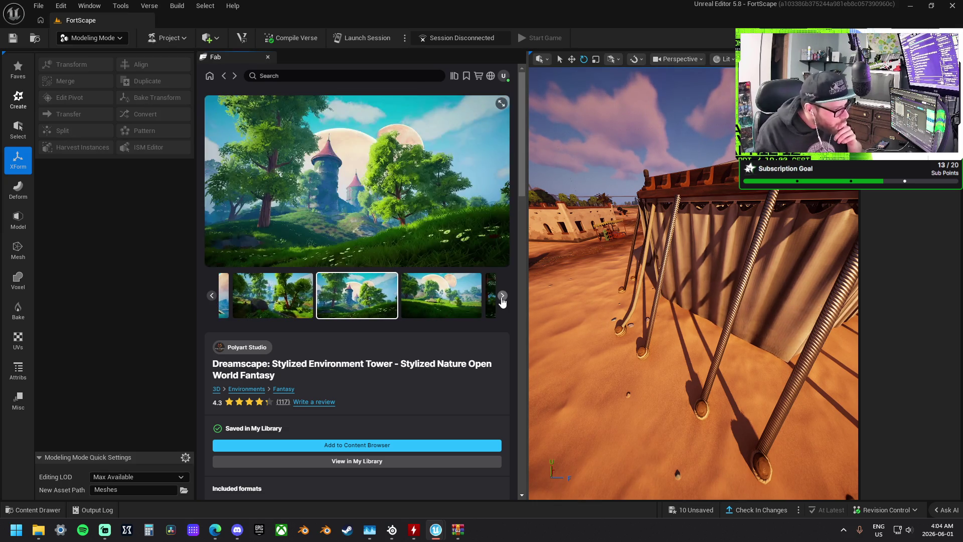
Add the Dreamscape tower pack to the Content Browser and return to My Library
click(502, 296)
click(502, 297)
click(457, 446)
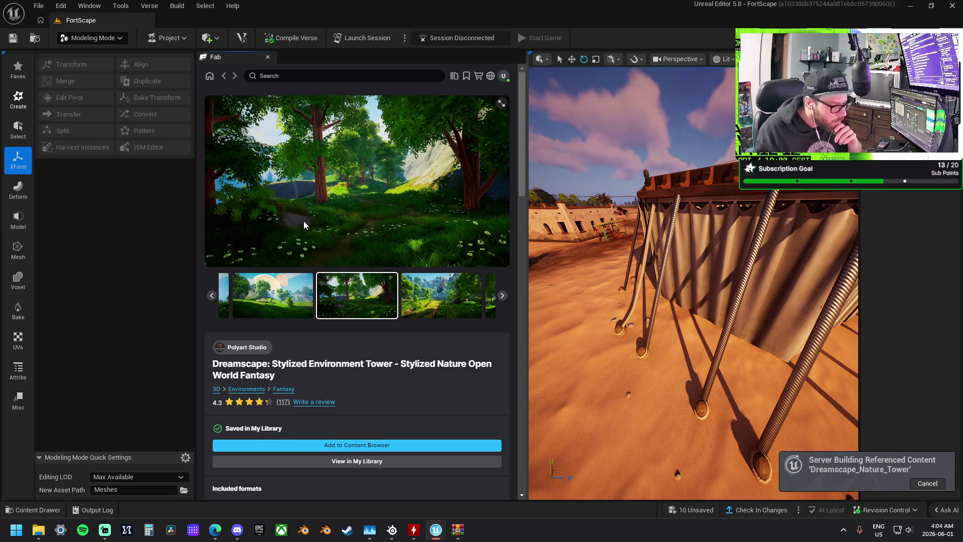
click(224, 76)
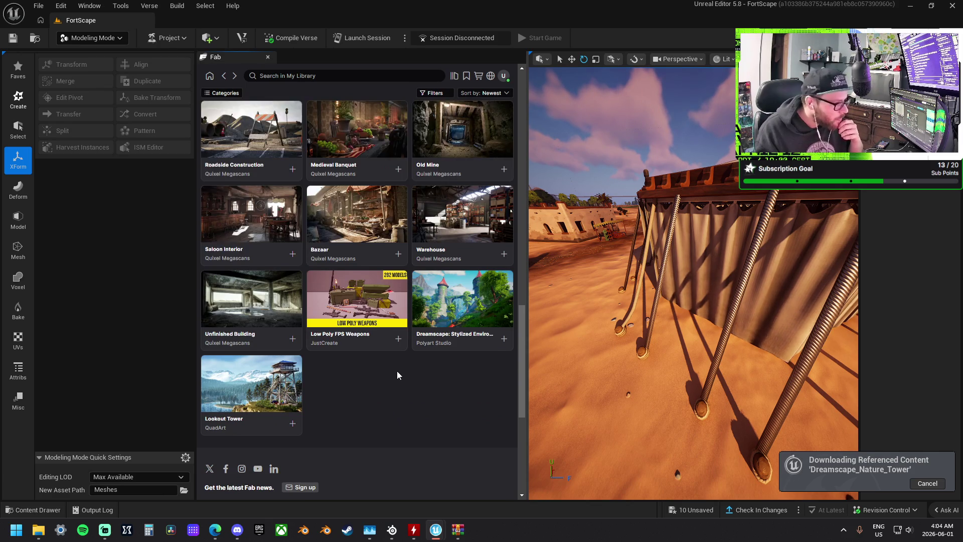
scroll(398, 375, up, 5)
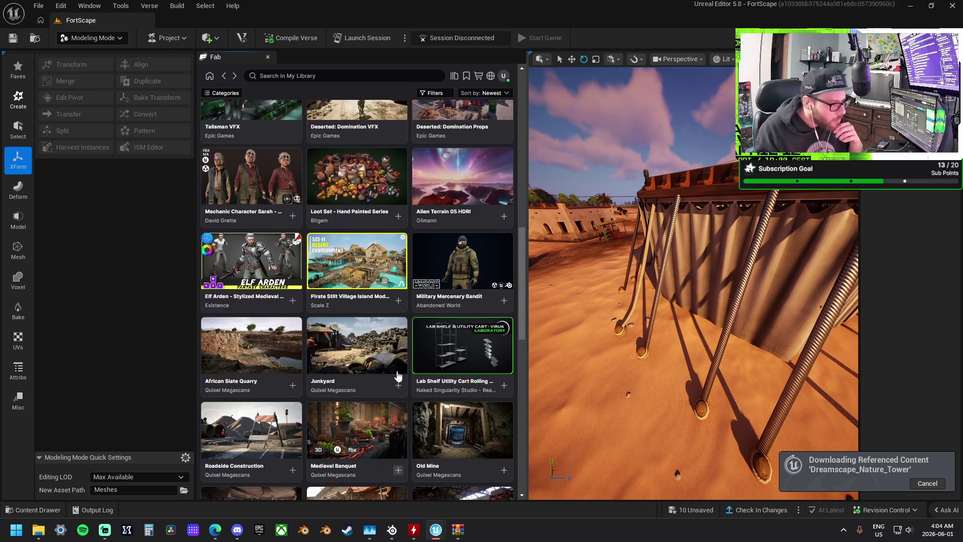
scroll(398, 375, up, 3)
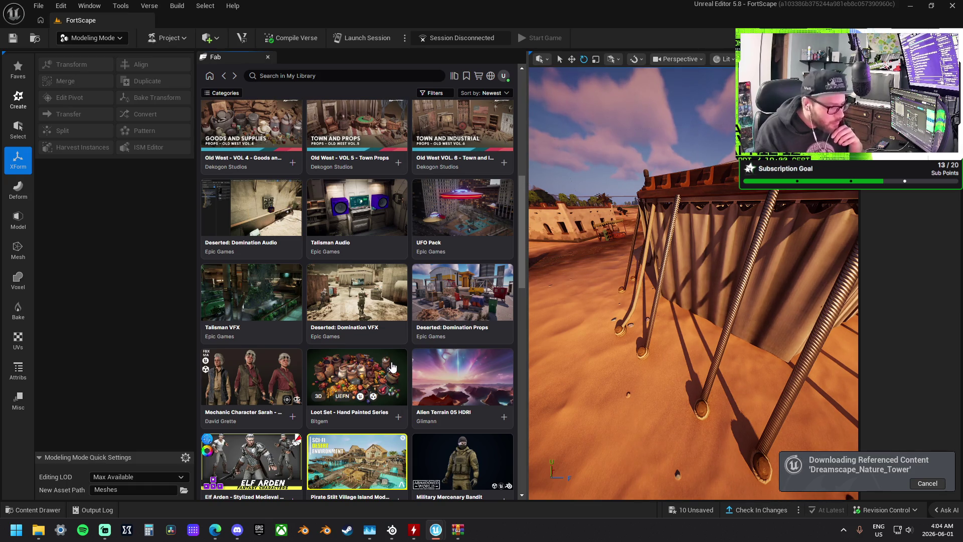
scroll(393, 368, up, 1)
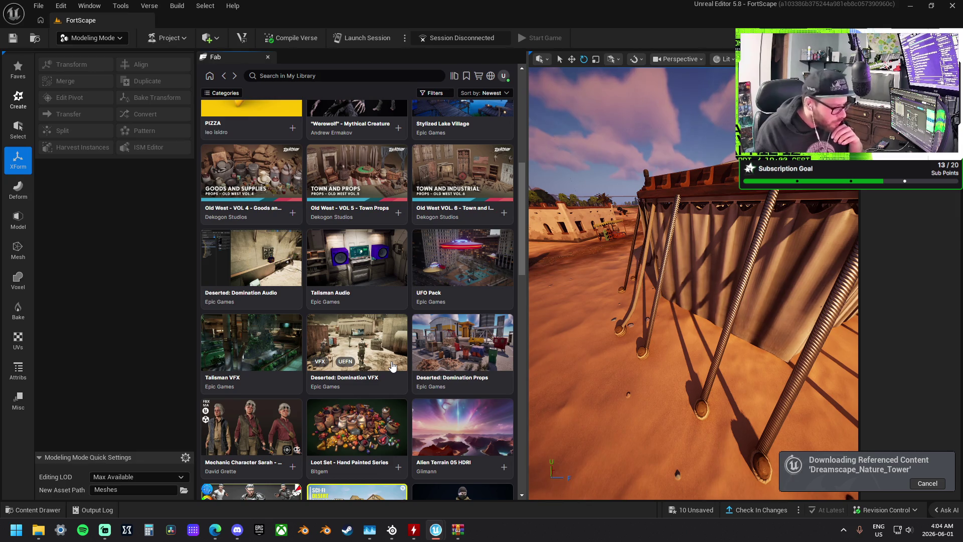
scroll(392, 366, up, 2)
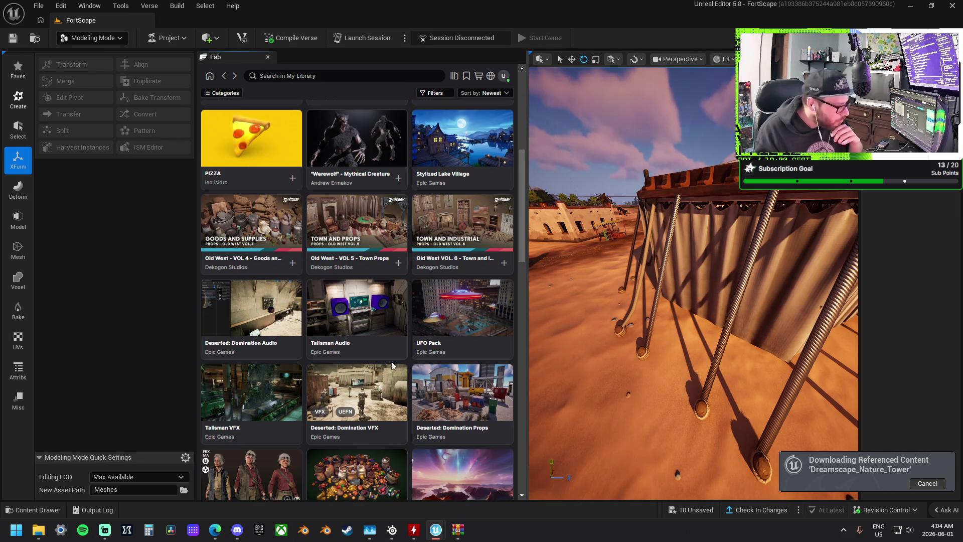
scroll(392, 366, up, 2)
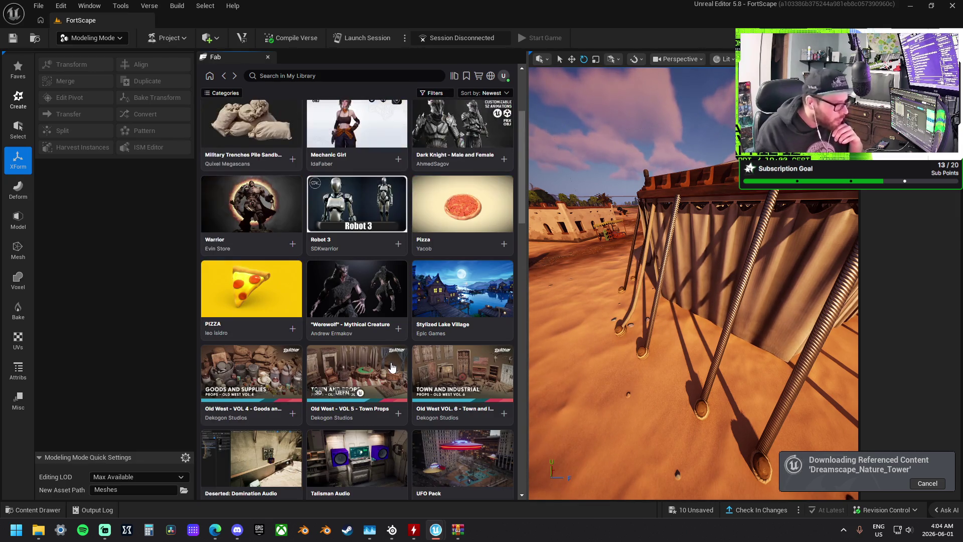
scroll(392, 367, up, 3)
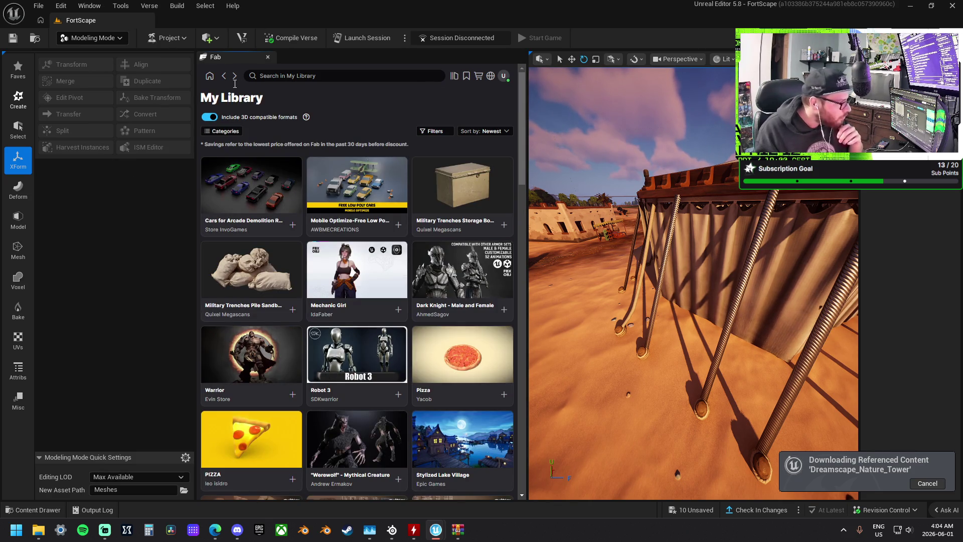
click(211, 77)
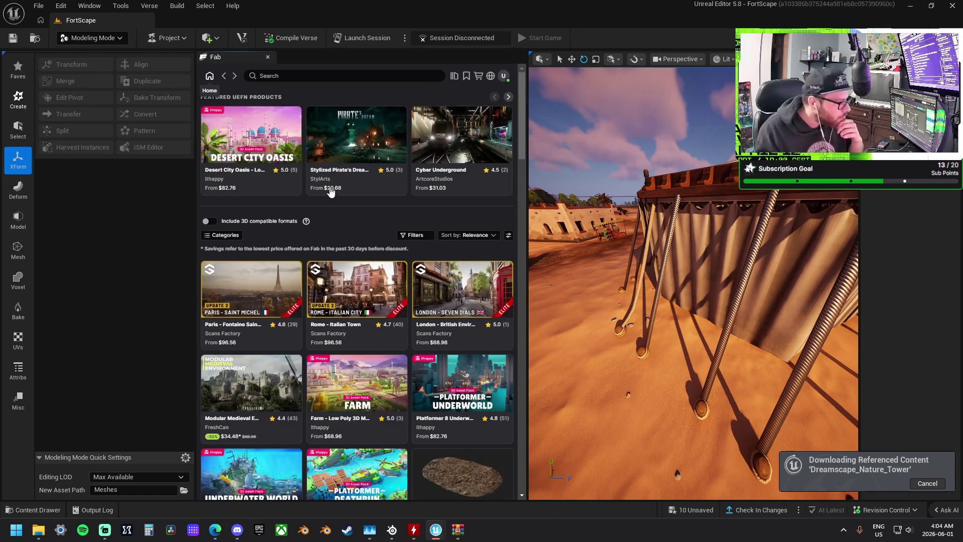
Switch on Include 3D compatible formats in the storefront and bring up Filters
click(209, 222)
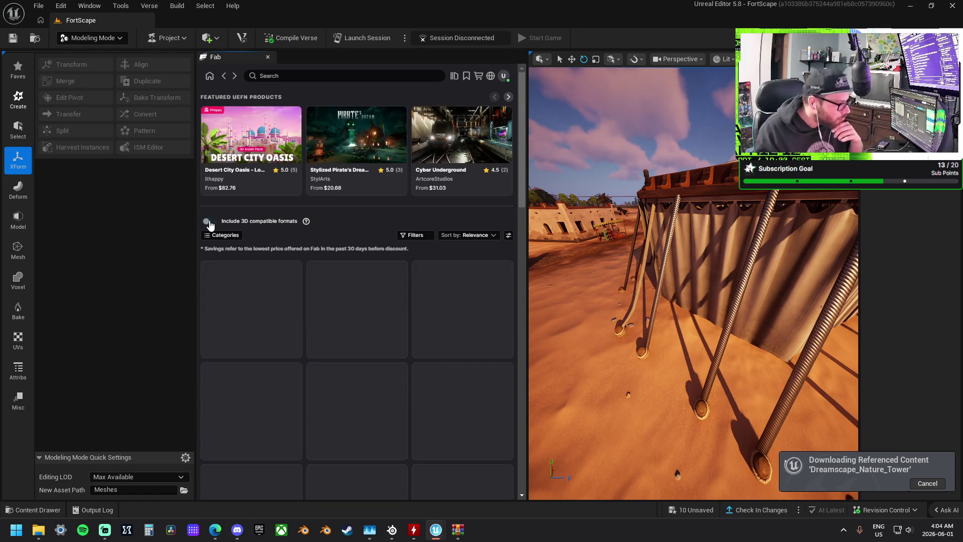
click(208, 221)
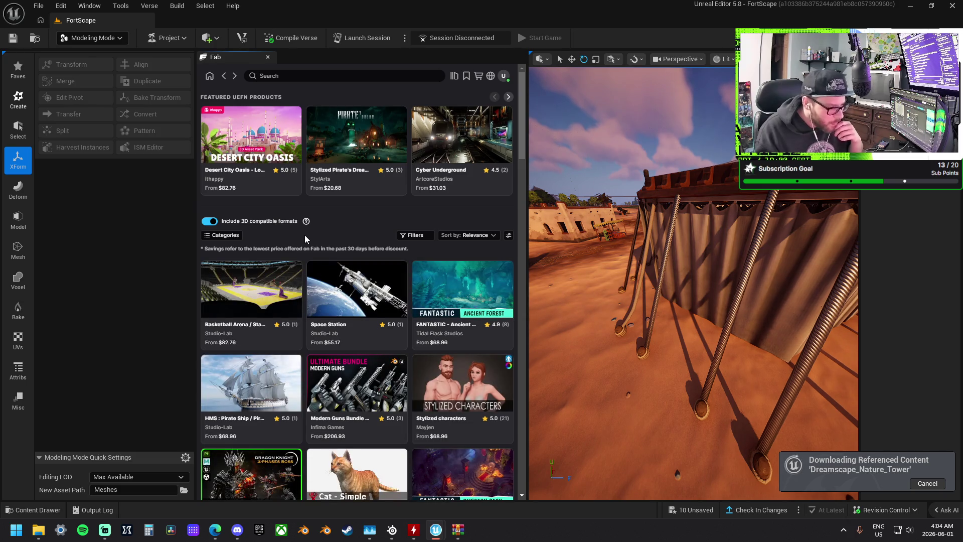
mouse_move(350, 283)
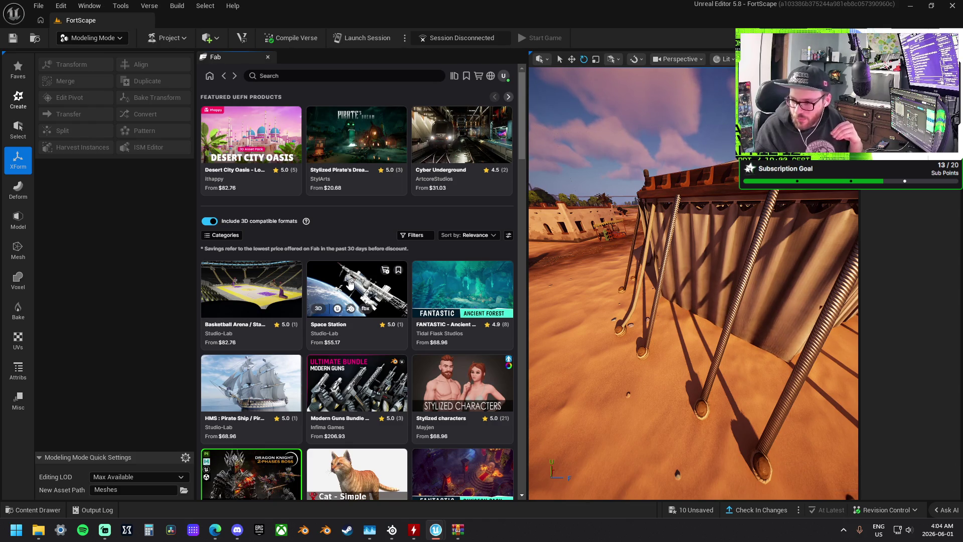
scroll(349, 283, down, 5)
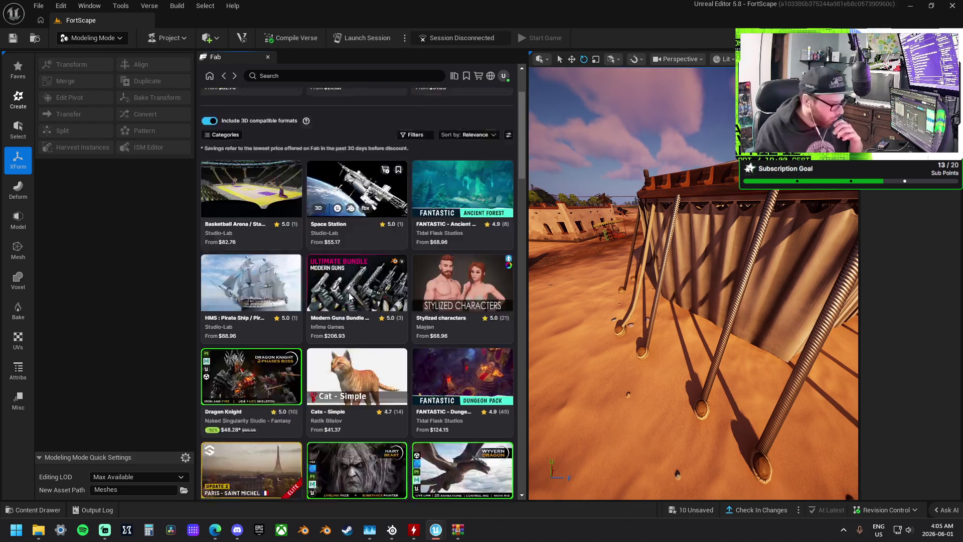
scroll(350, 296, up, 5)
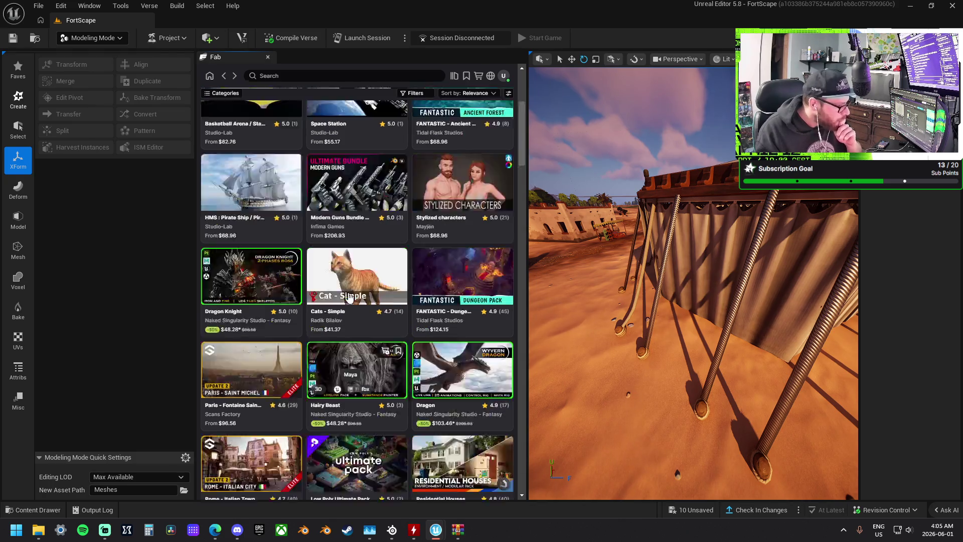
click(416, 235)
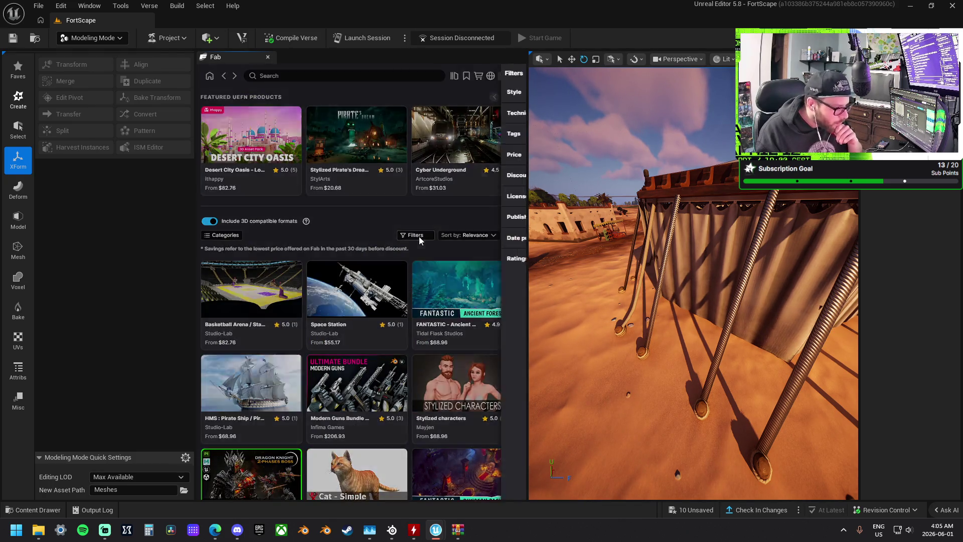
Use the Price filter to show only free products, then scroll the results
click(437, 156)
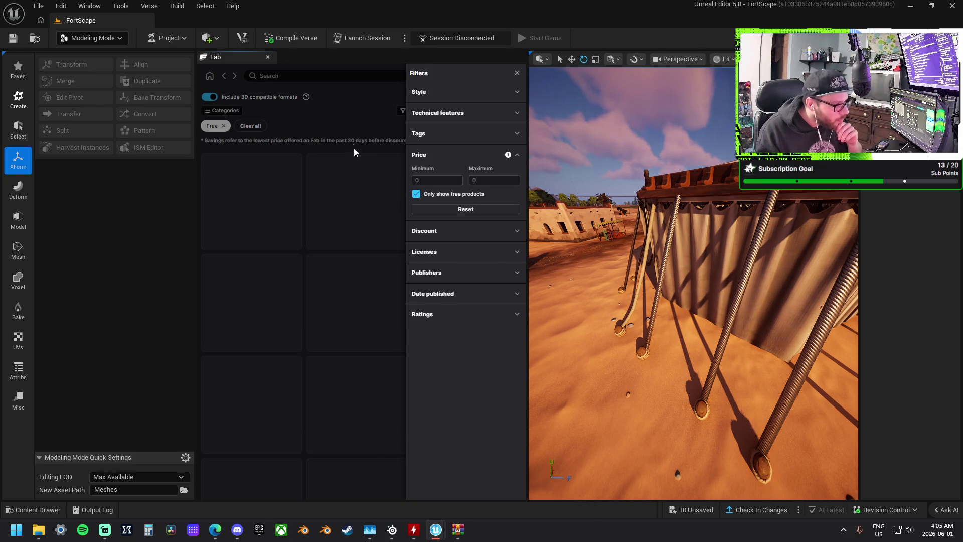
click(353, 123)
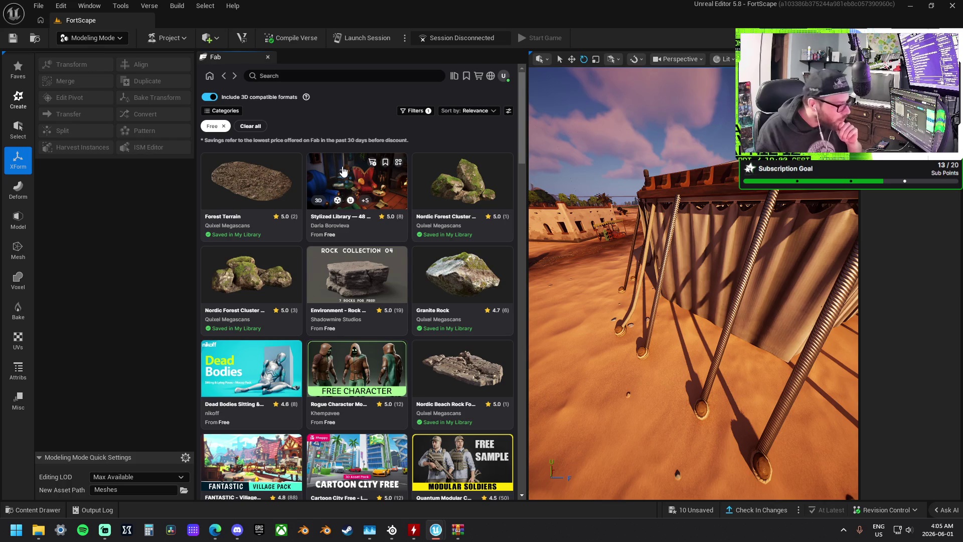
scroll(373, 321, down, 5)
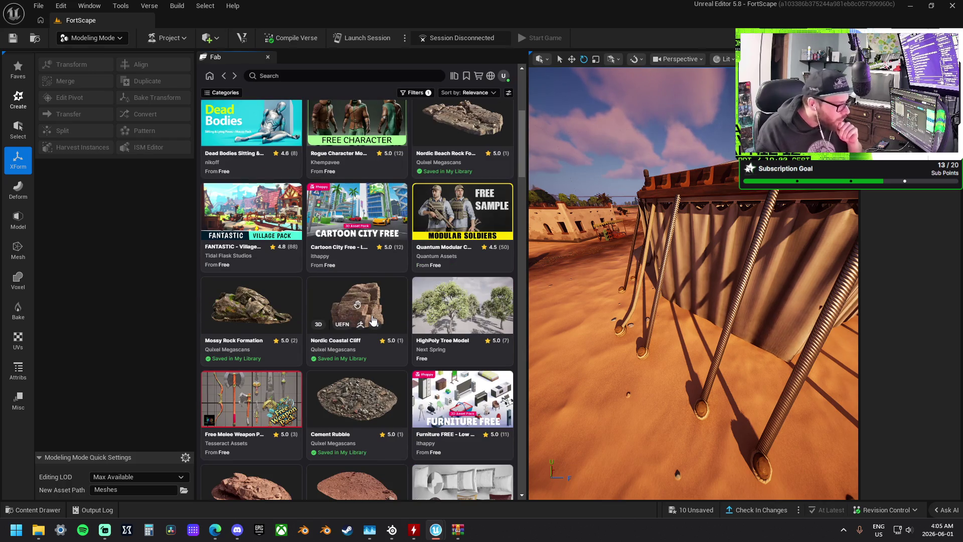
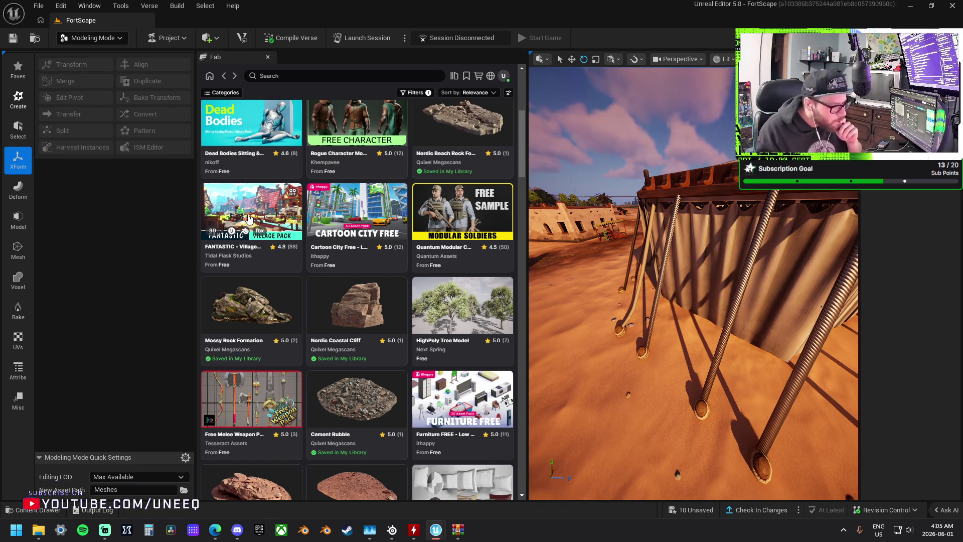
Open the Free Melee Weapon Pack page and view its PBR, Stylized and blue-sky previews
scroll(248, 218, down, 2)
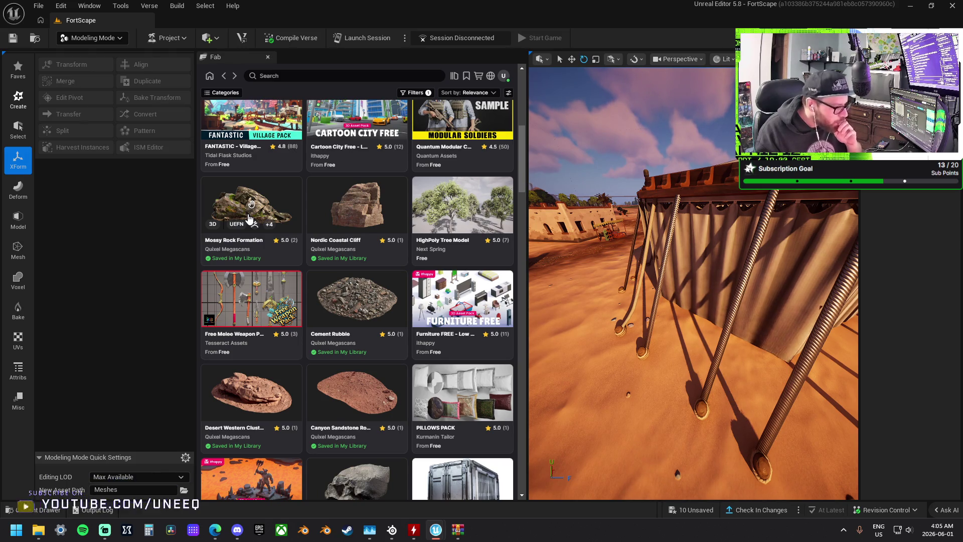
click(266, 300)
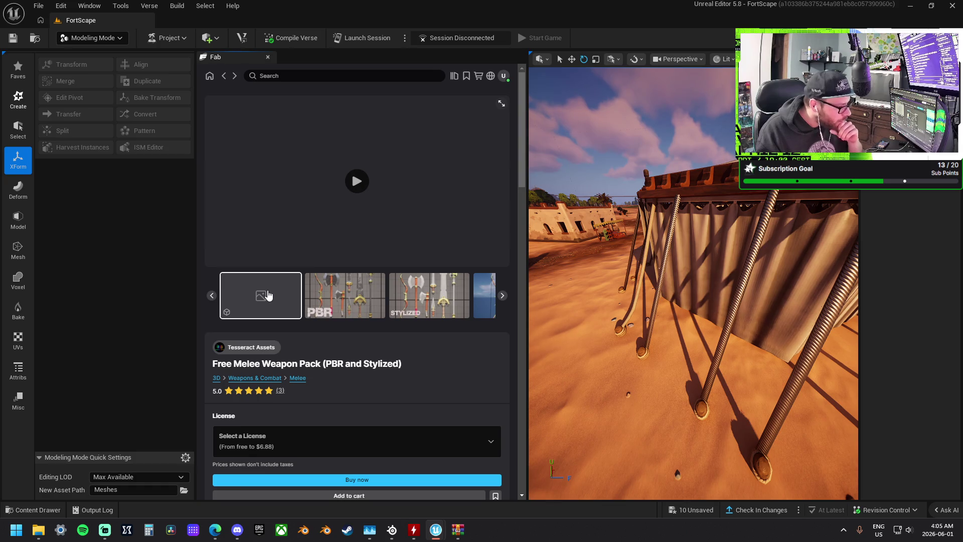
click(311, 301)
click(399, 310)
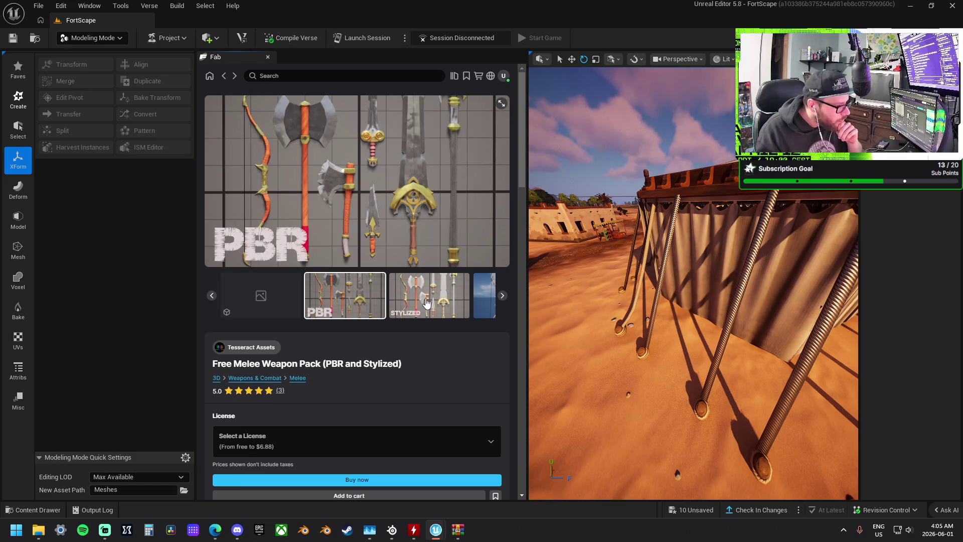
click(432, 302)
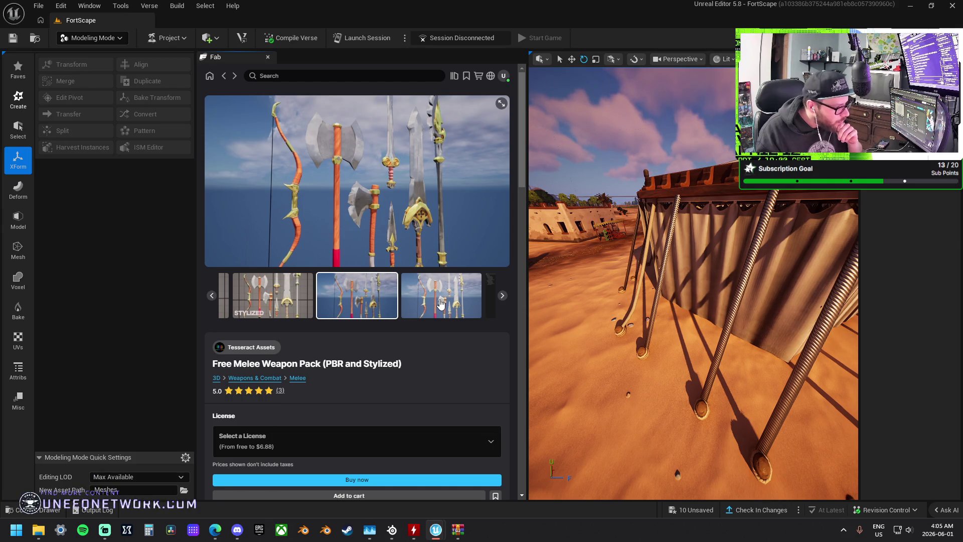
Page through more weapon previews, including the bow screenshot, back to the video
click(440, 304)
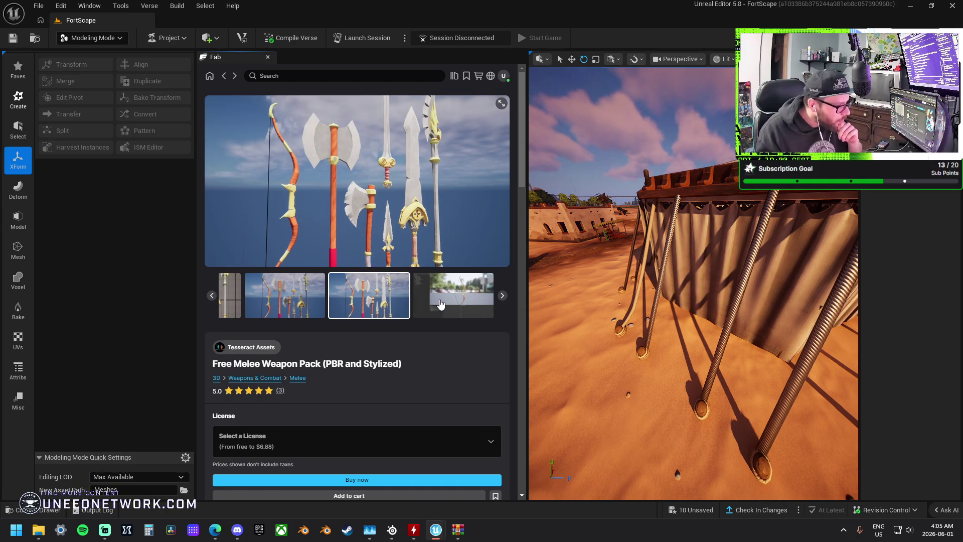
click(286, 301)
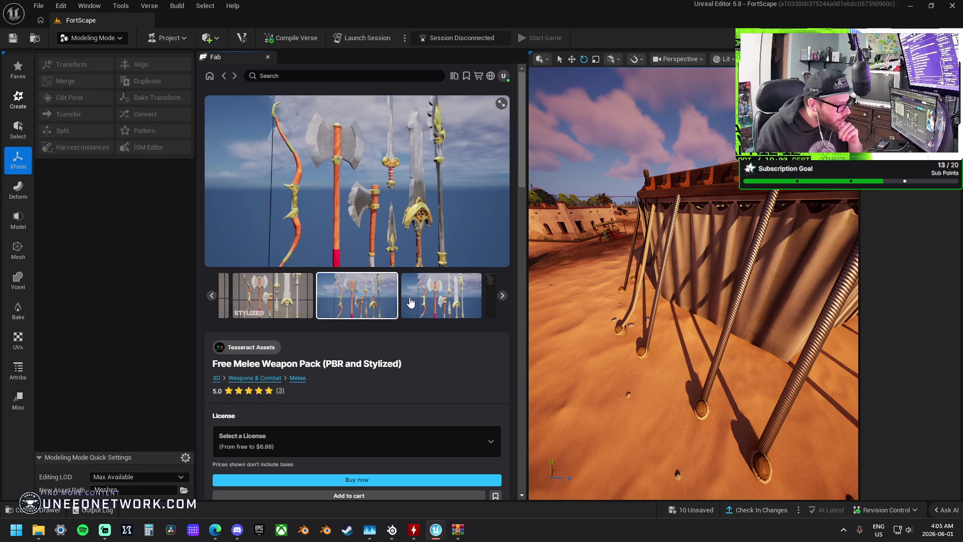
click(411, 301)
click(475, 298)
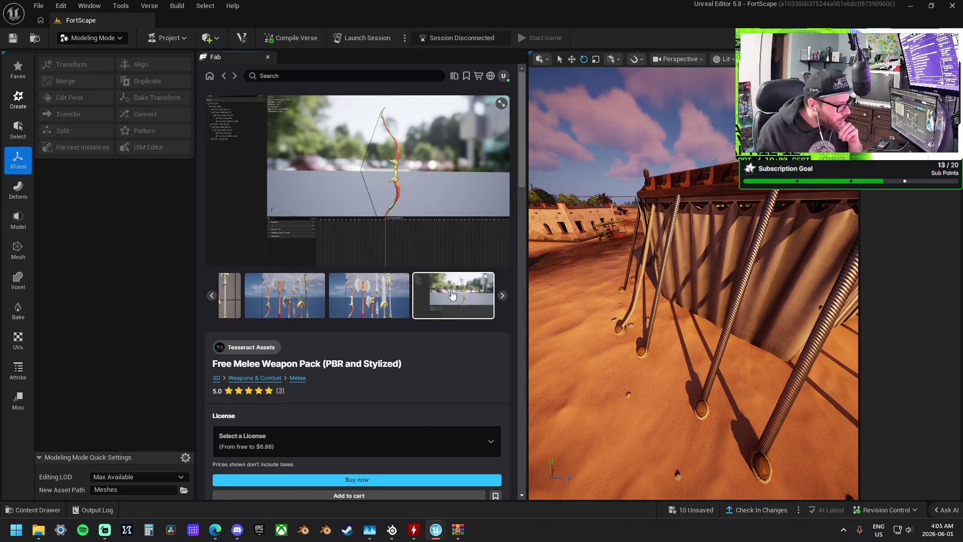
click(501, 295)
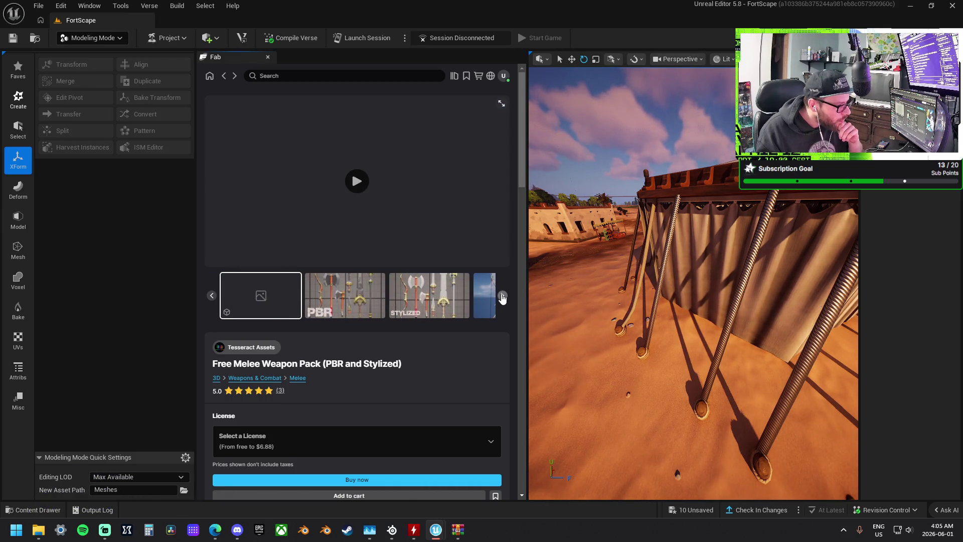
Return to the Fab listing and scroll down to the Green Pear and Talisman Props rows
click(224, 75)
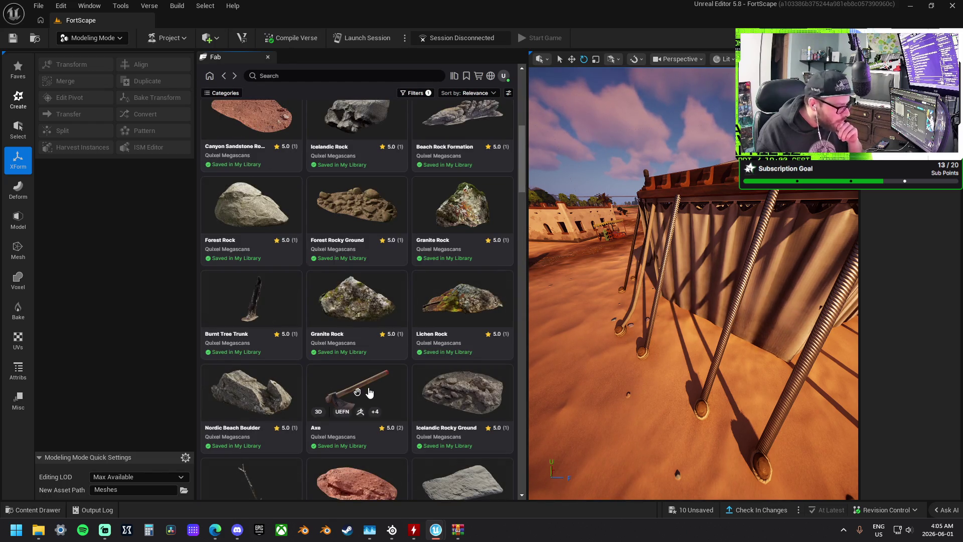
scroll(369, 392, down, 5)
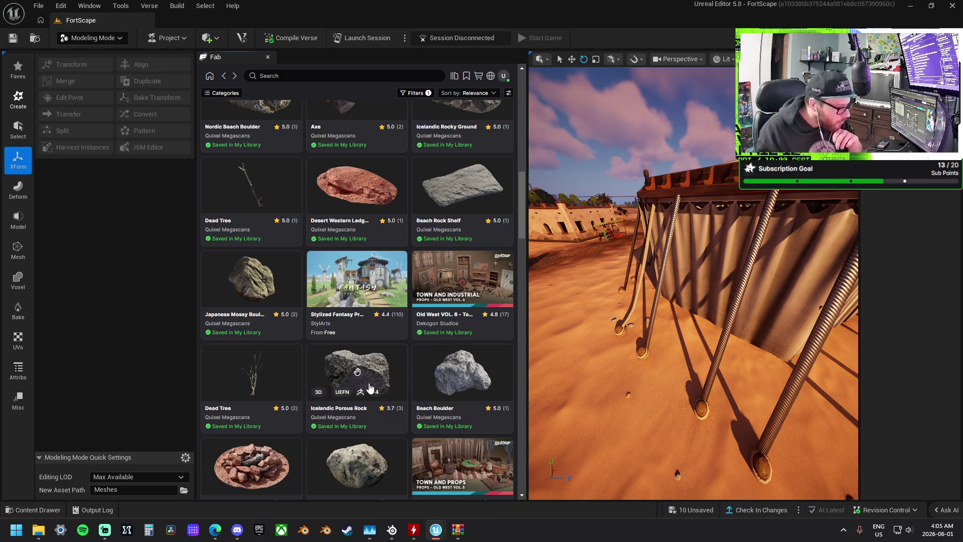
scroll(370, 387, down, 5)
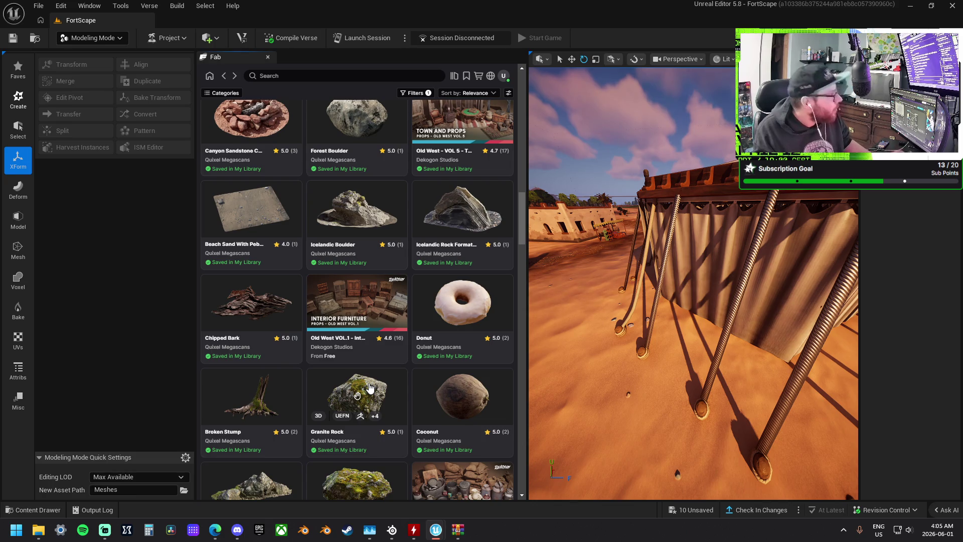
scroll(369, 387, down, 5)
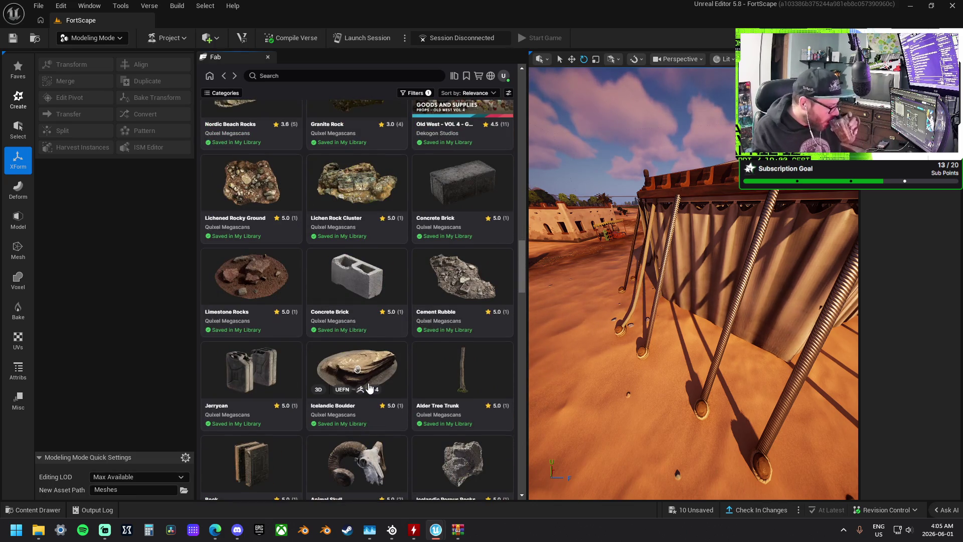
scroll(370, 388, down, 5)
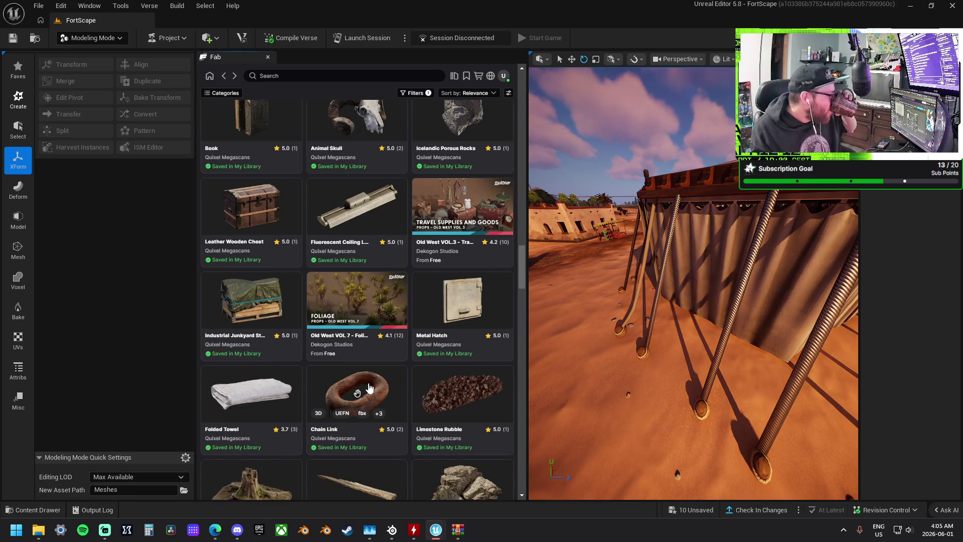
scroll(369, 388, down, 4)
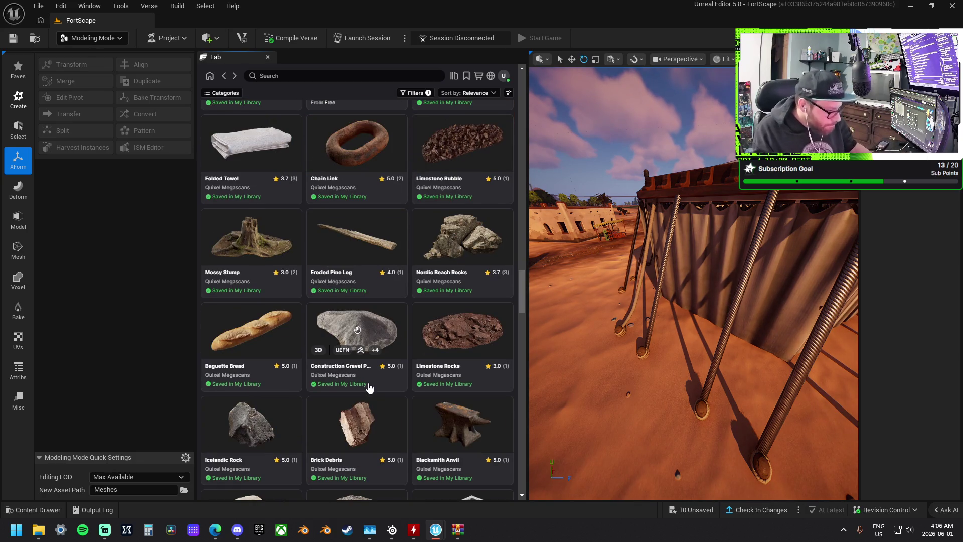
scroll(370, 388, down, 4)
scroll(370, 388, down, 4)
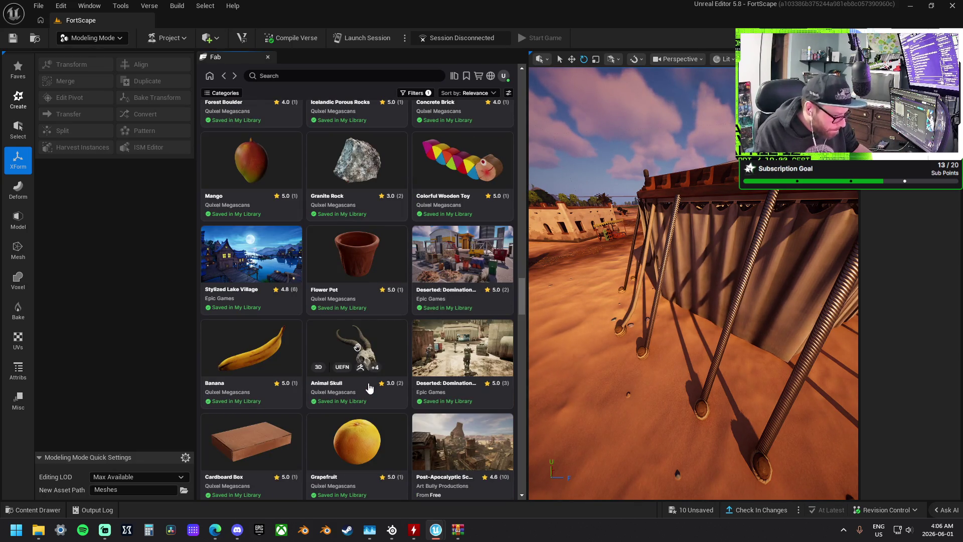
scroll(370, 388, down, 1)
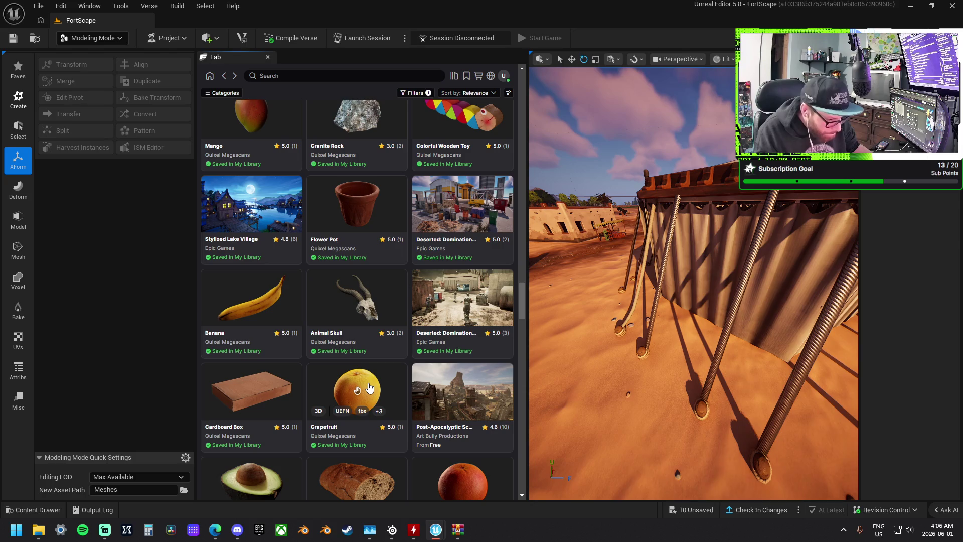
scroll(370, 388, down, 4)
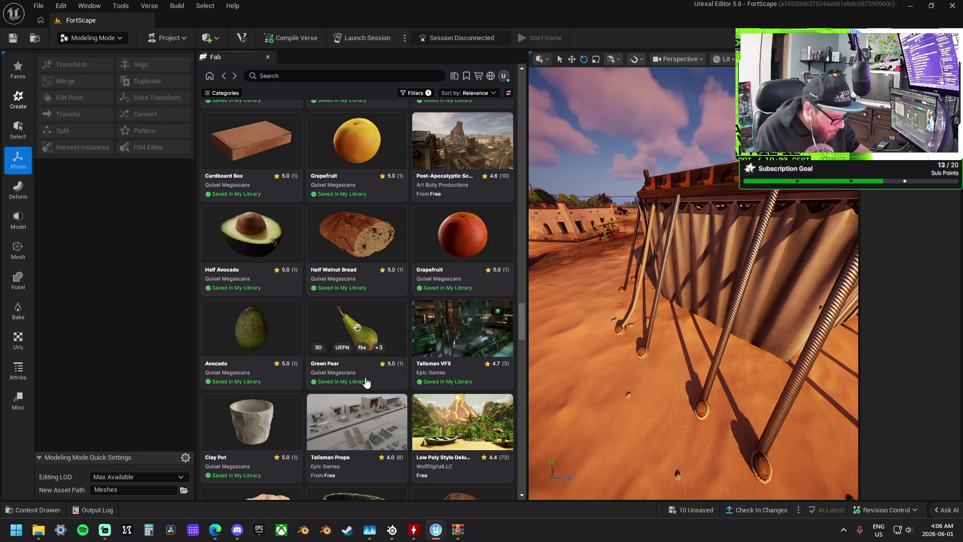
scroll(365, 383, down, 1)
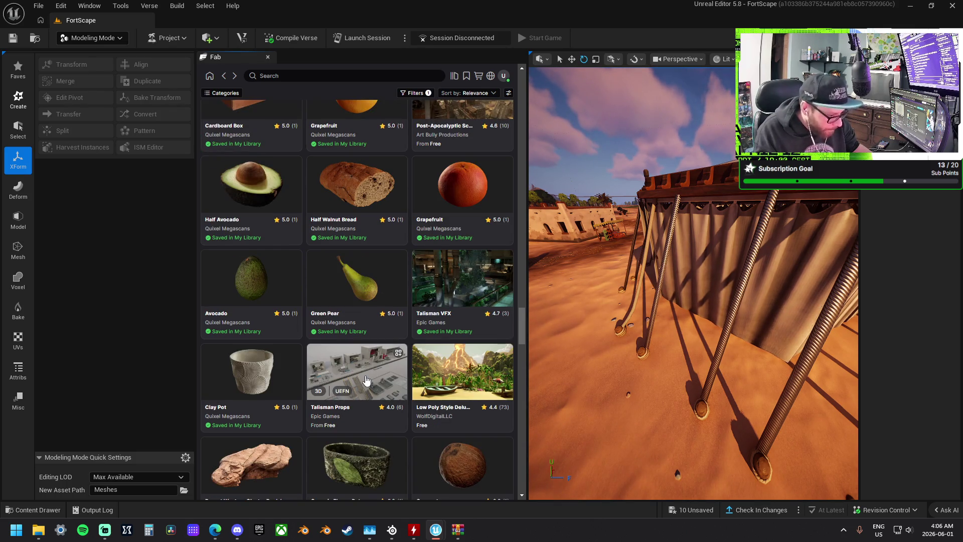
Open the free Talisman Props product page and scroll through its details
click(365, 381)
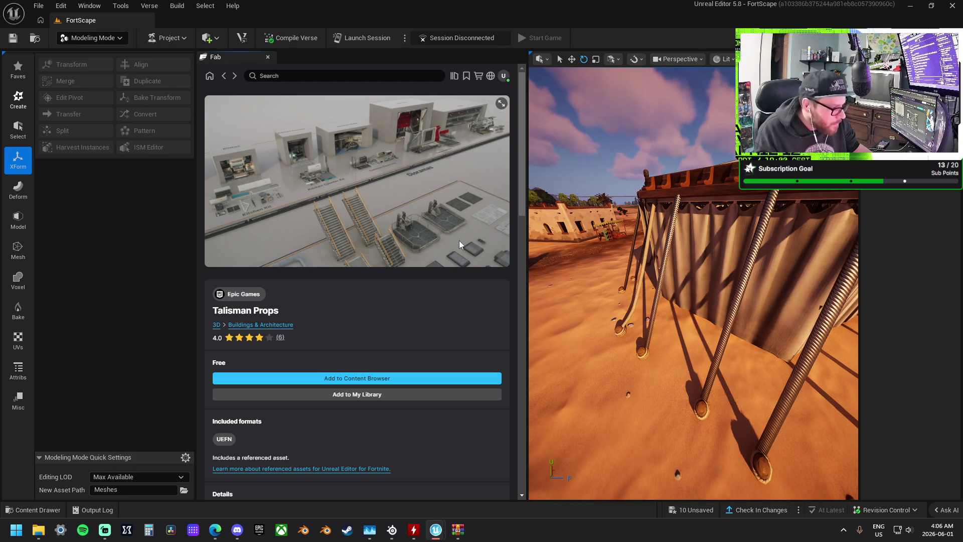
scroll(458, 240, down, 4)
scroll(457, 243, up, 4)
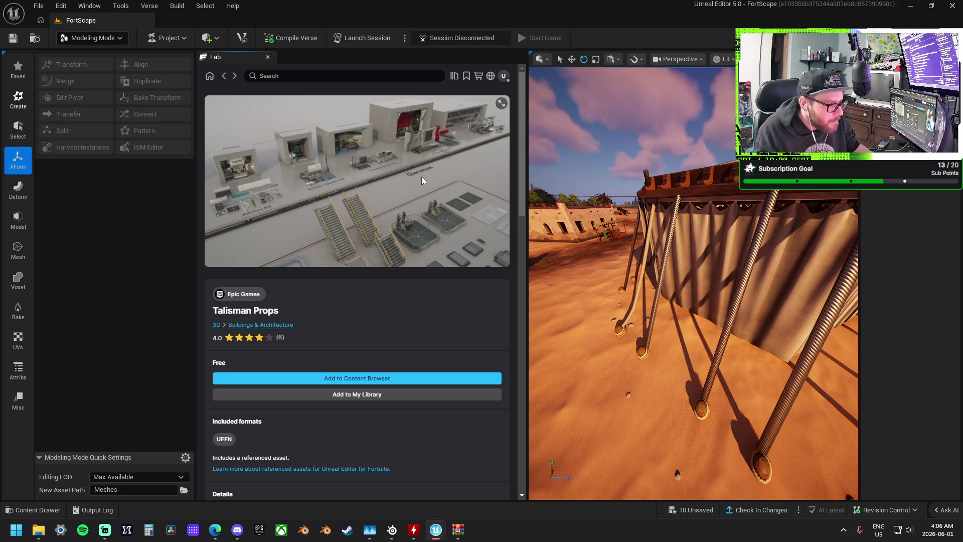
Return to the results and open the Low Poly Style Deluxe 2: Tropical Environment page
click(224, 76)
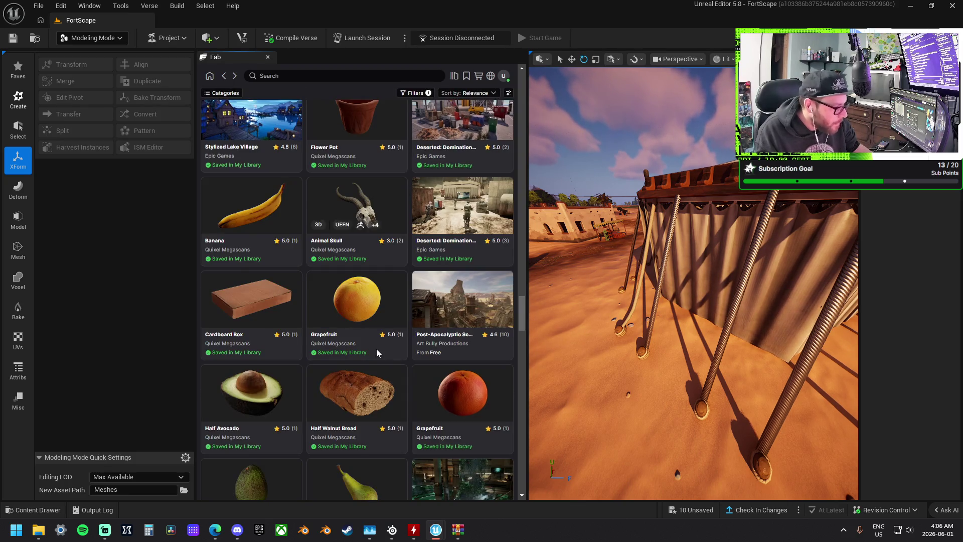
scroll(376, 348, down, 3)
scroll(374, 348, down, 5)
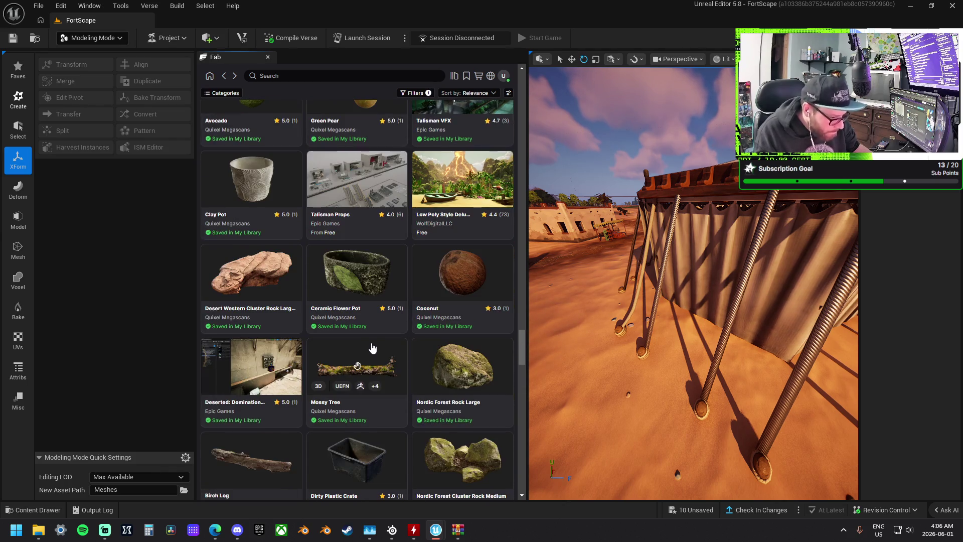
click(470, 173)
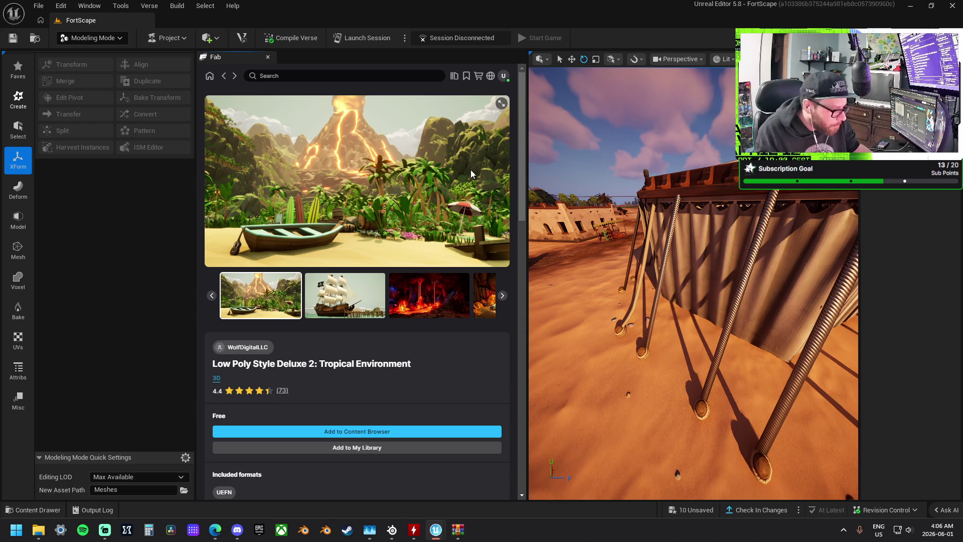
View the pirate ship, lava cave, treasure cave, beach and sign scene previews
click(365, 298)
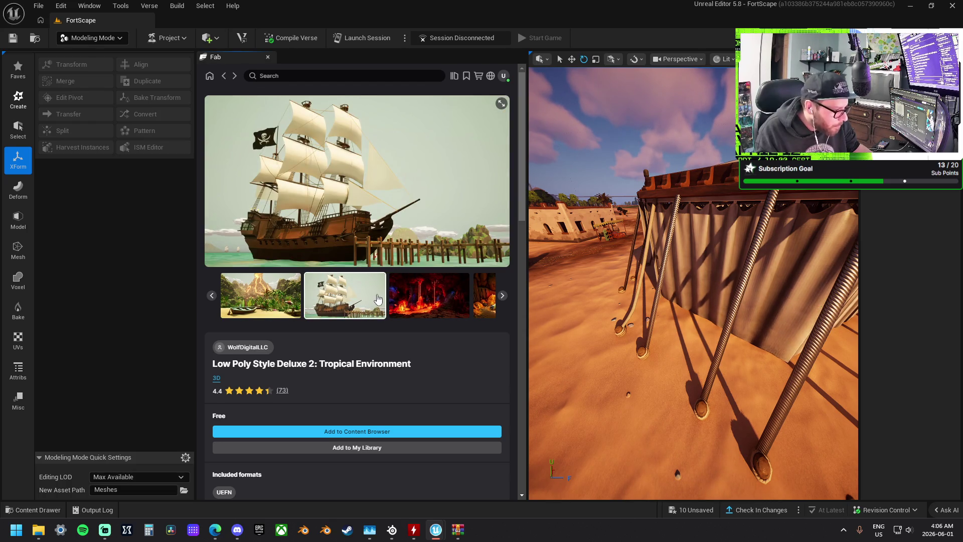
click(424, 300)
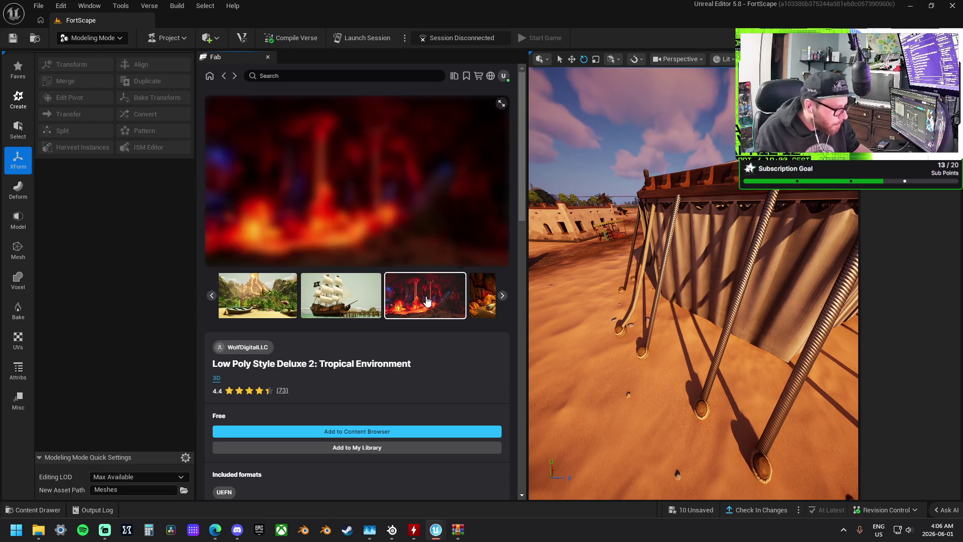
click(427, 301)
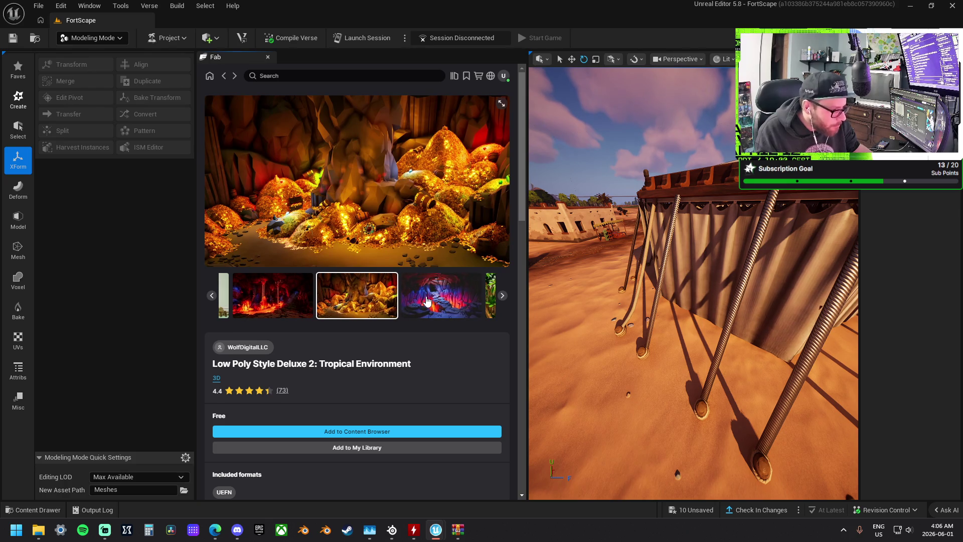
click(426, 301)
click(426, 301)
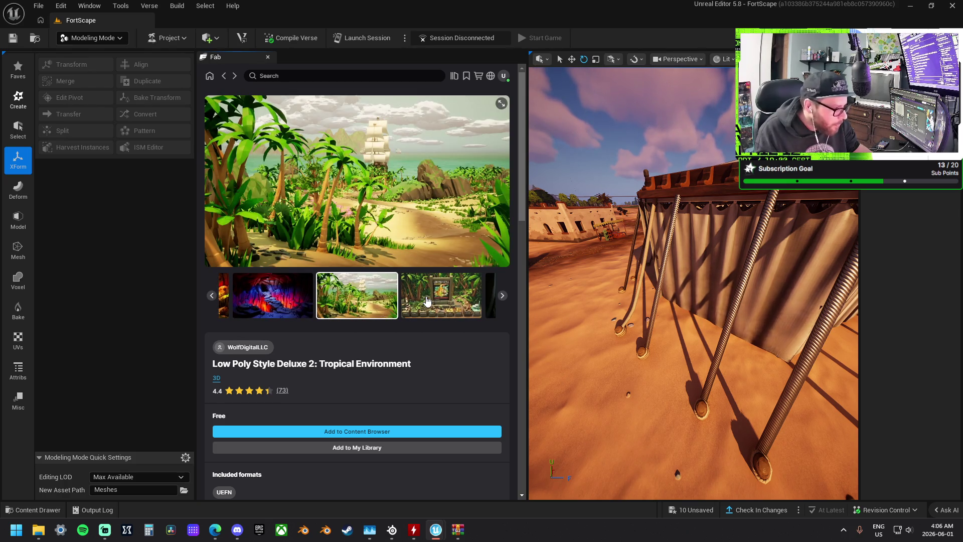
click(427, 301)
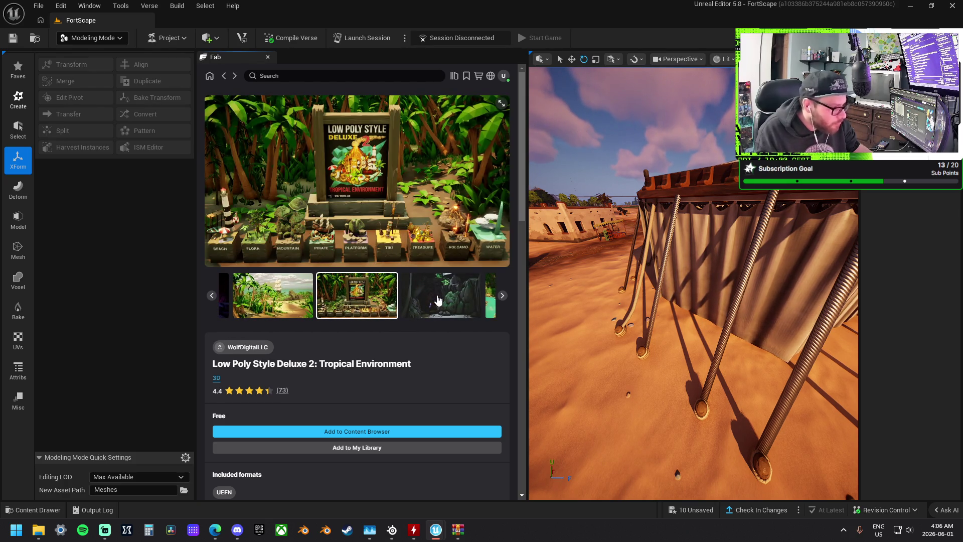
click(437, 300)
click(285, 304)
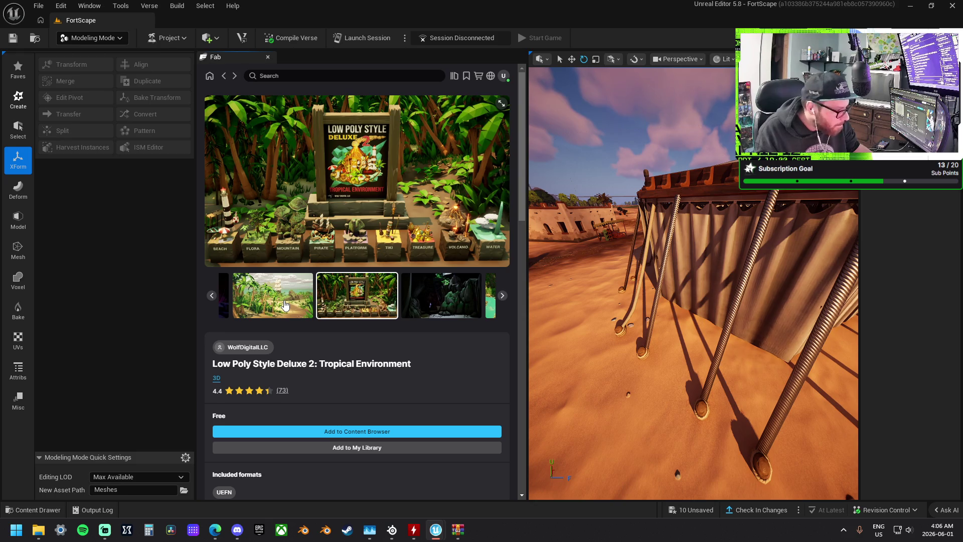
Page through the waterfall, cannon deck and captain's cabin previews, then return to results
click(501, 296)
click(501, 296)
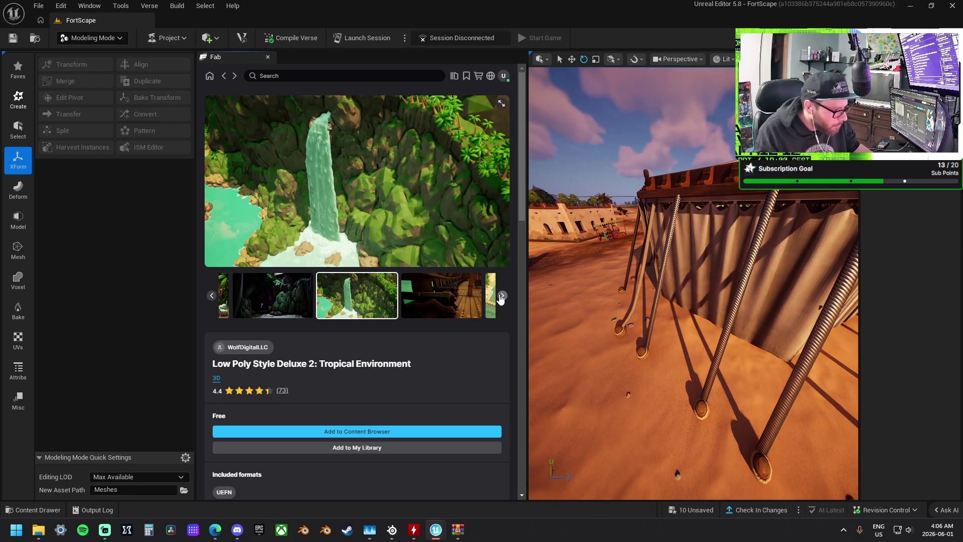
click(501, 295)
click(501, 296)
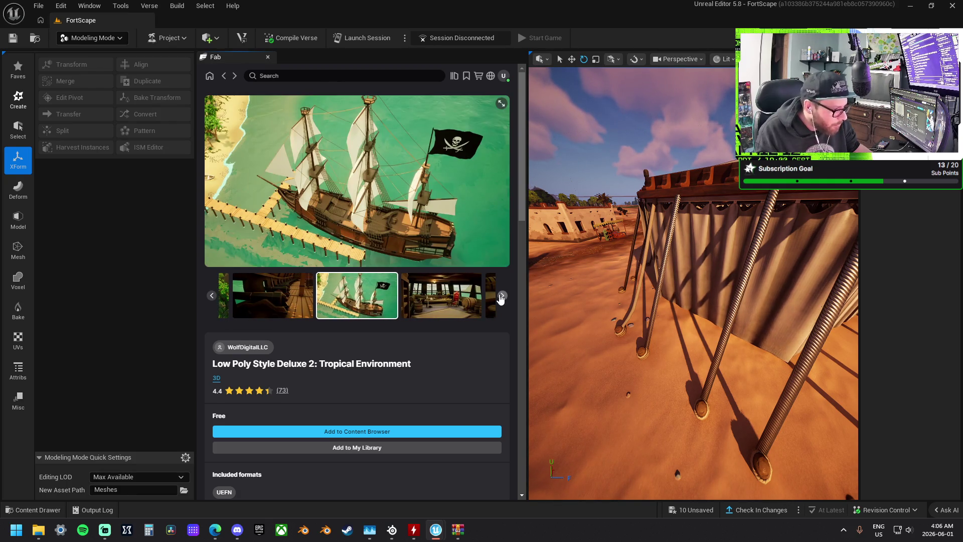
click(500, 296)
click(500, 295)
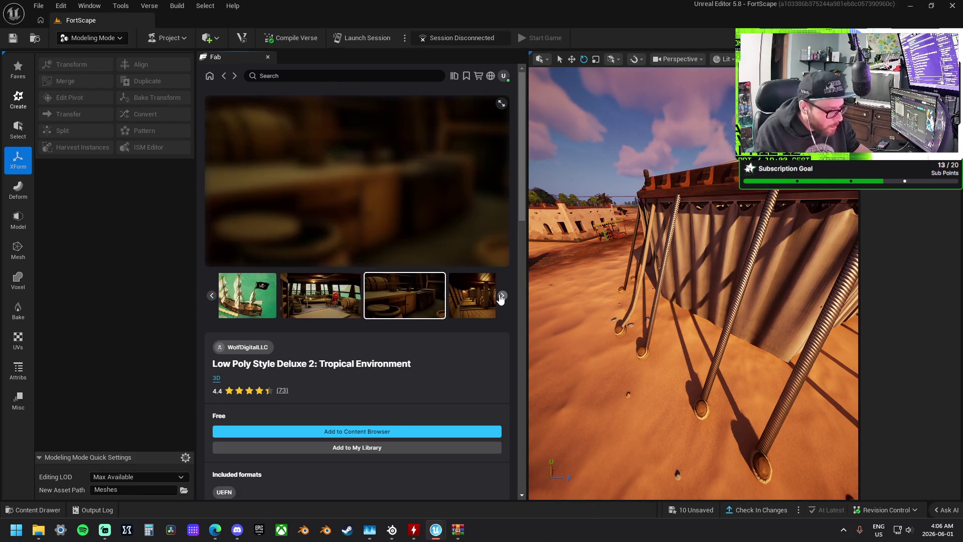
click(224, 78)
scroll(366, 366, down, 10)
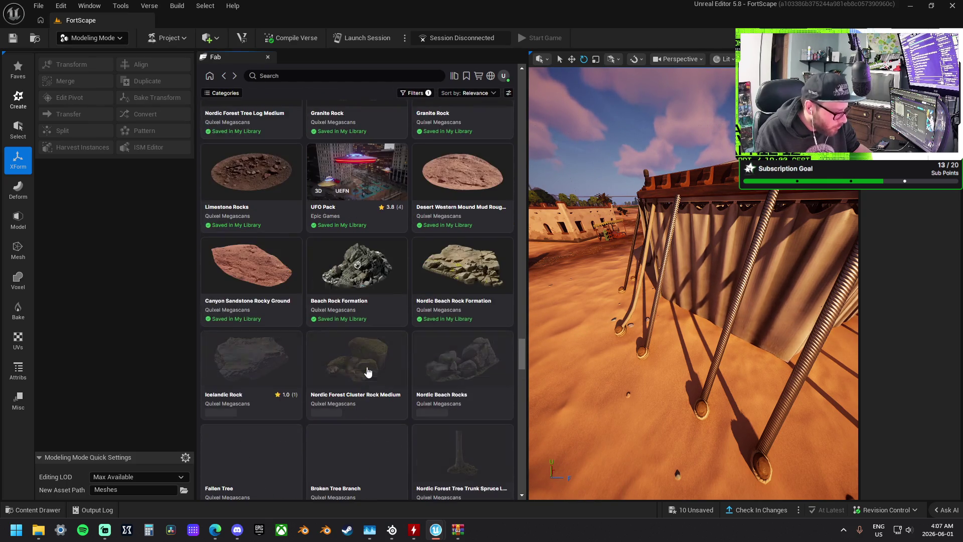
scroll(368, 371, down, 10)
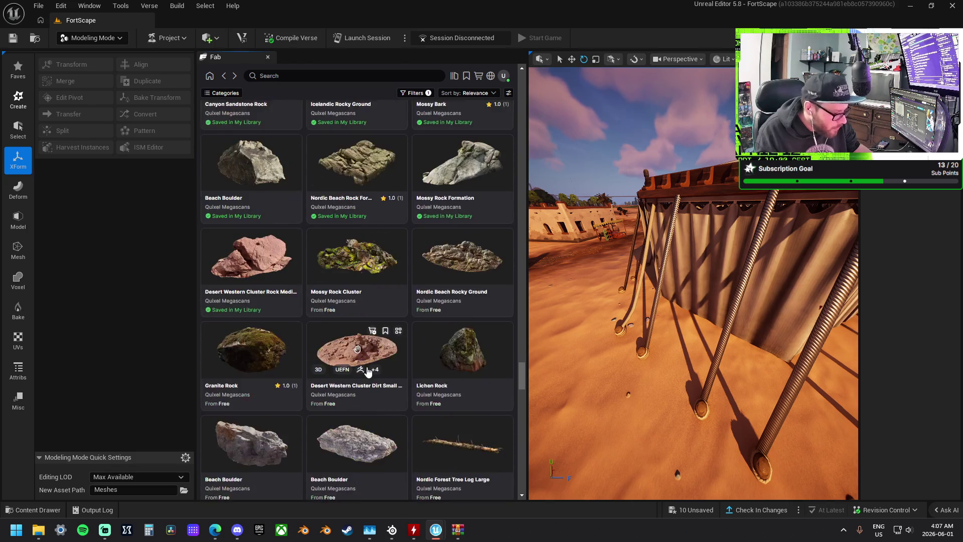
scroll(367, 371, down, 10)
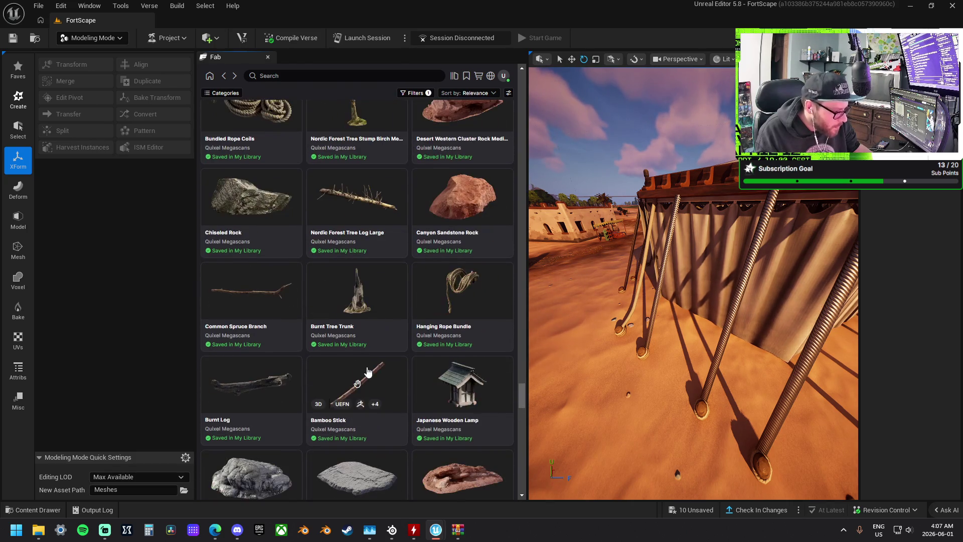
scroll(367, 371, down, 5)
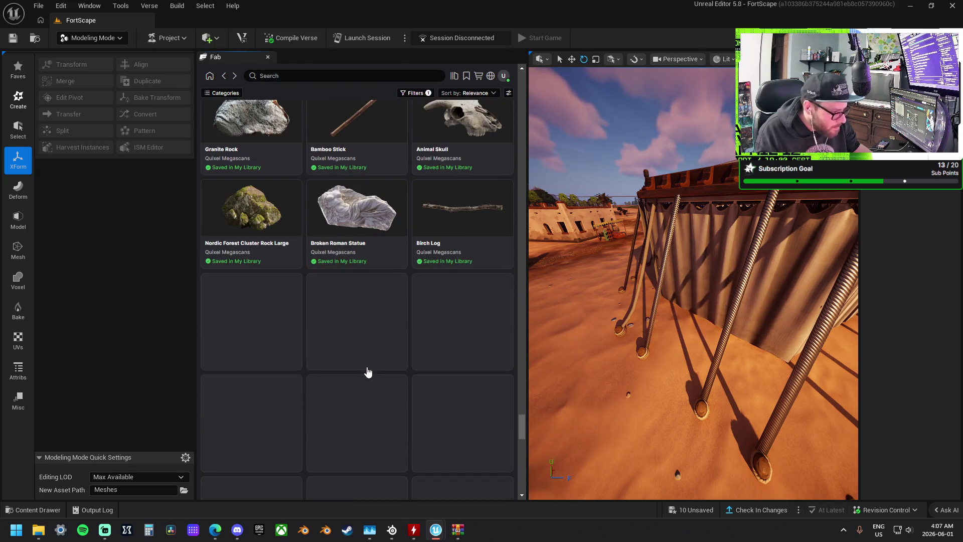
scroll(367, 371, down, 5)
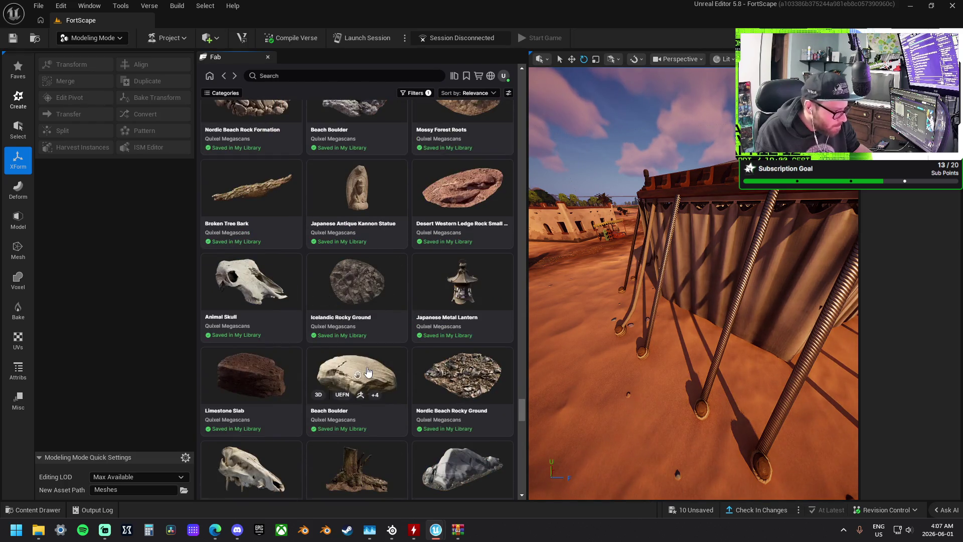
scroll(367, 372, down, 10)
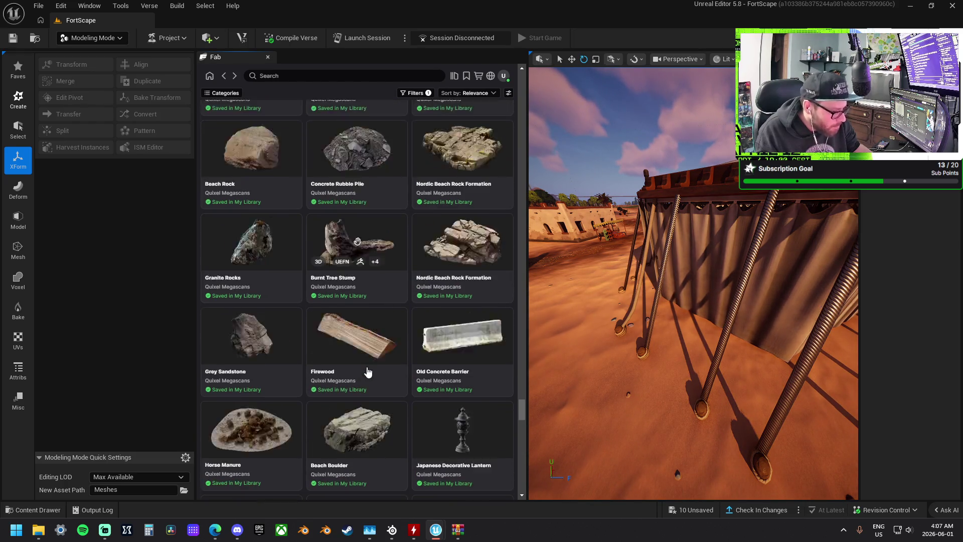
scroll(367, 371, down, 10)
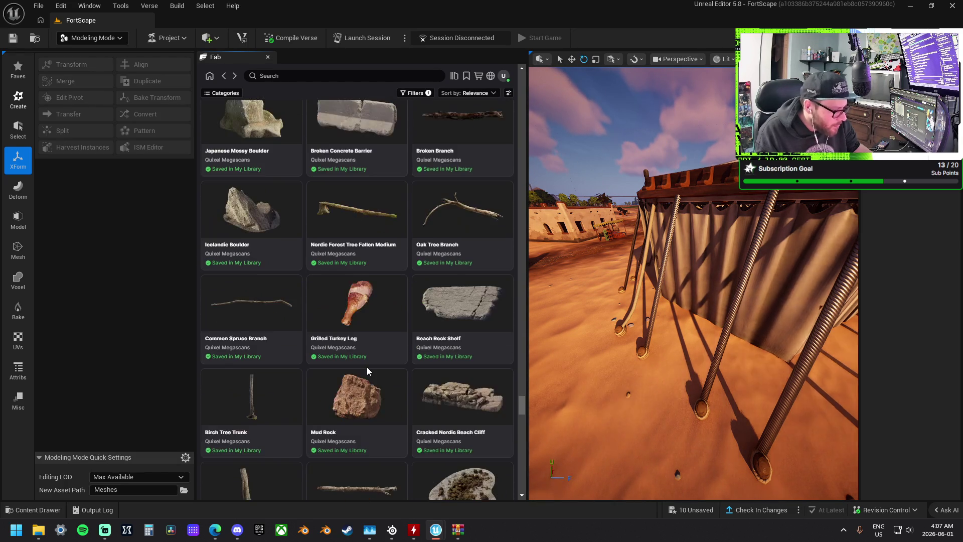
scroll(368, 371, down, 5)
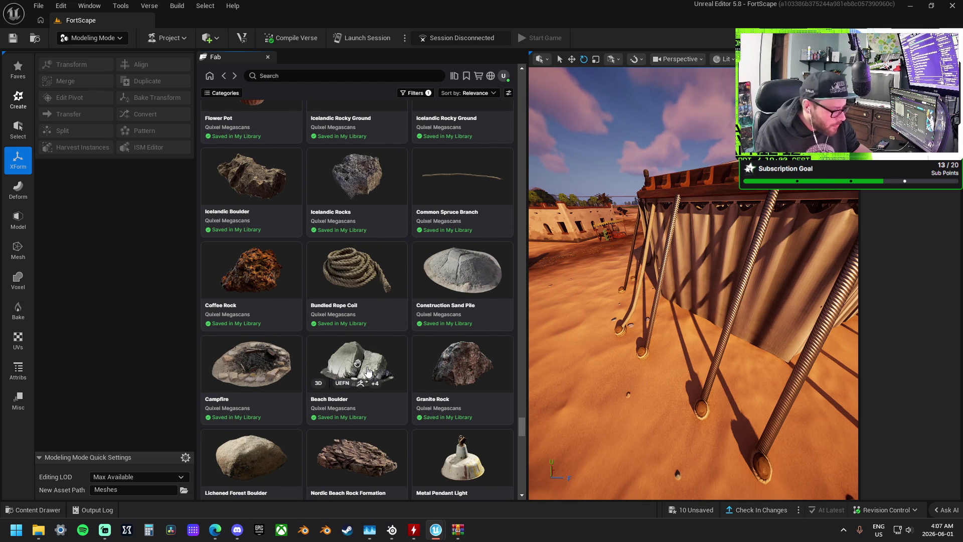
scroll(367, 372, down, 5)
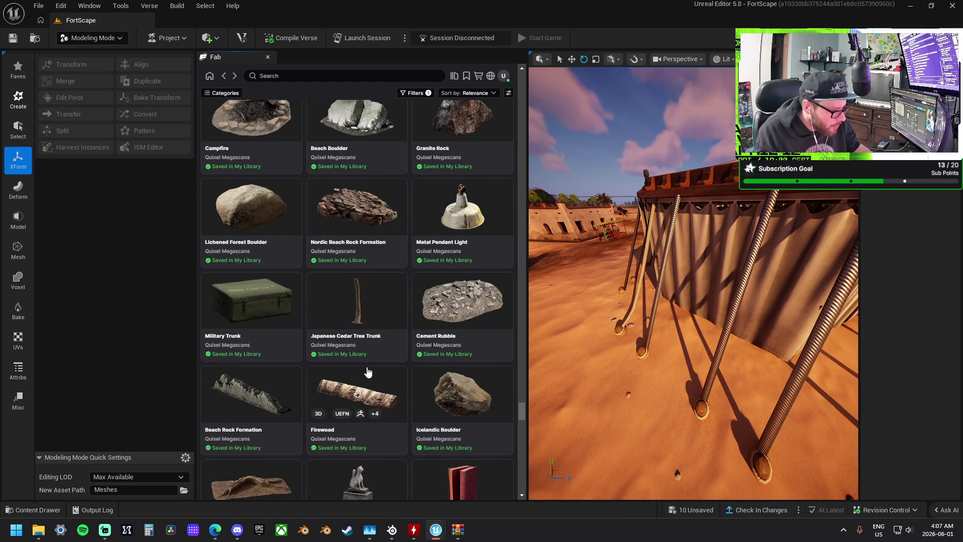
scroll(367, 371, down, 12)
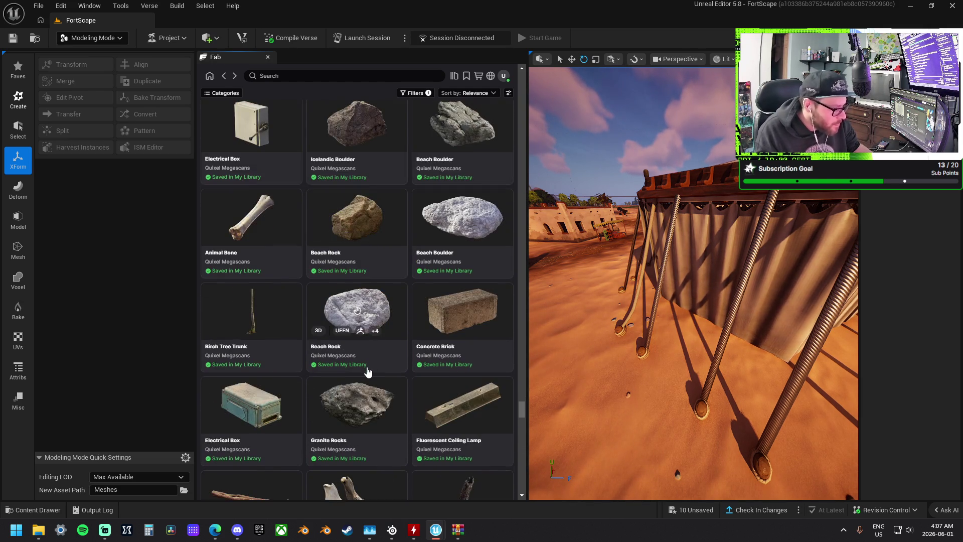
scroll(368, 371, down, 15)
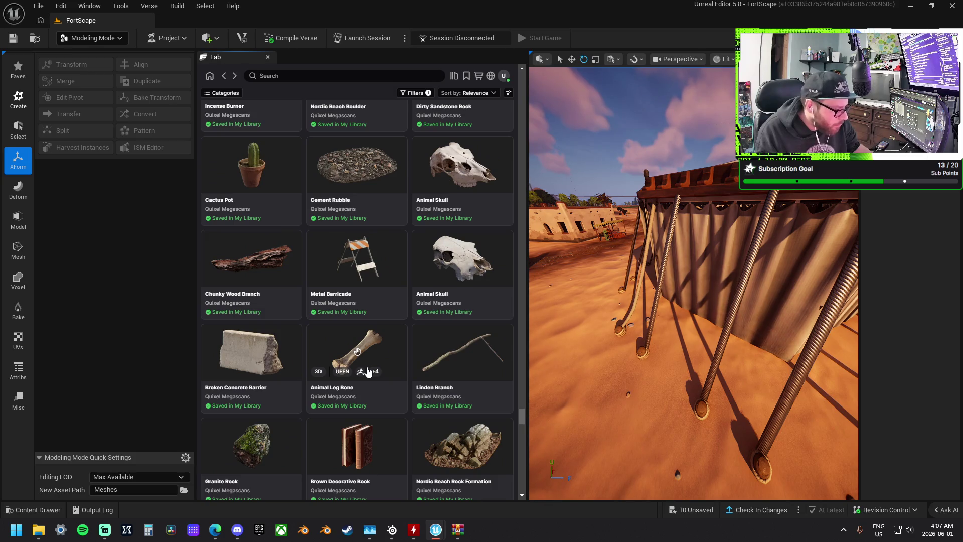
scroll(367, 371, down, 15)
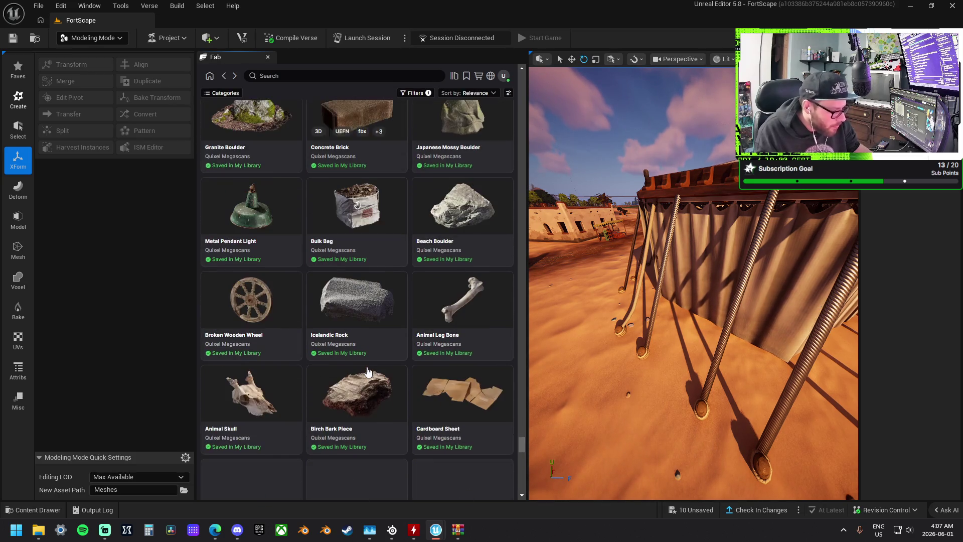
scroll(367, 372, down, 5)
scroll(367, 371, down, 5)
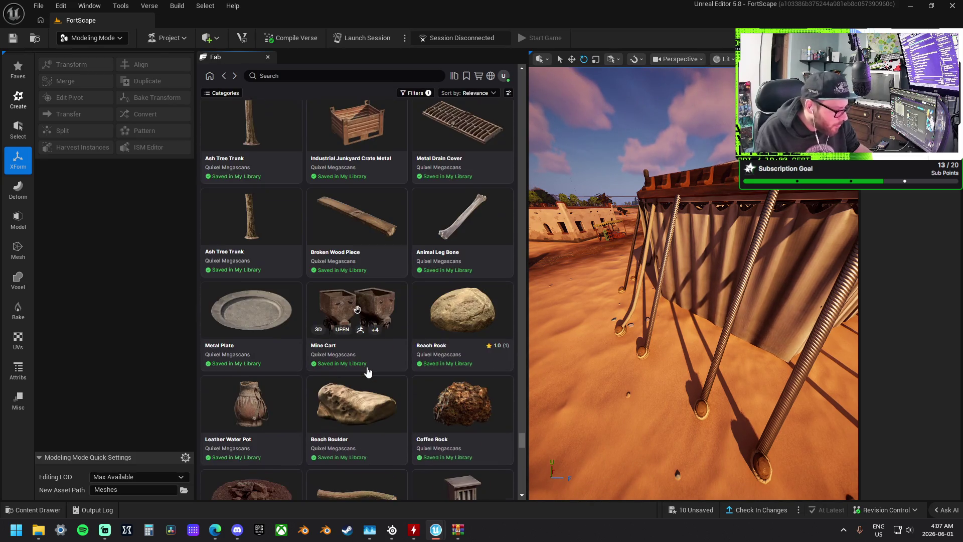
scroll(367, 371, down, 10)
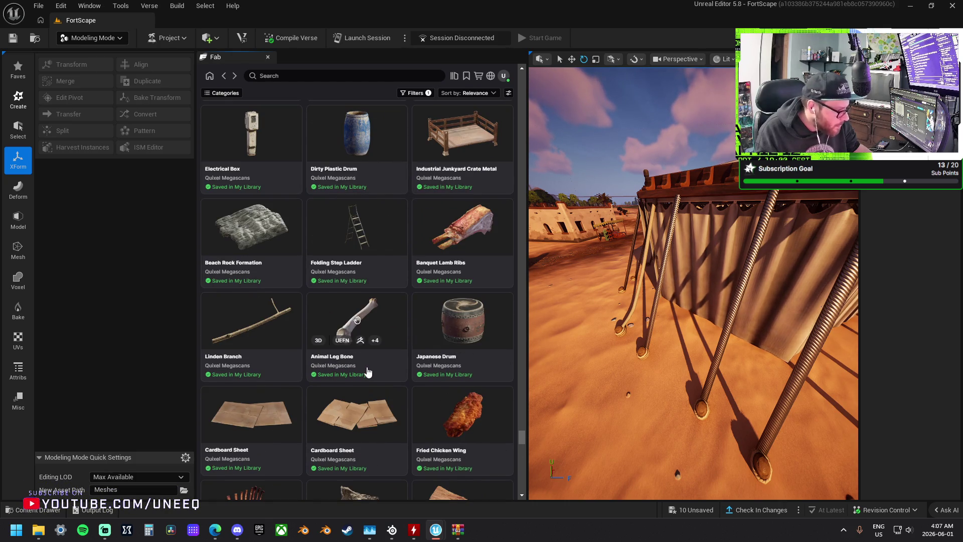
scroll(368, 371, down, 5)
scroll(367, 371, down, 5)
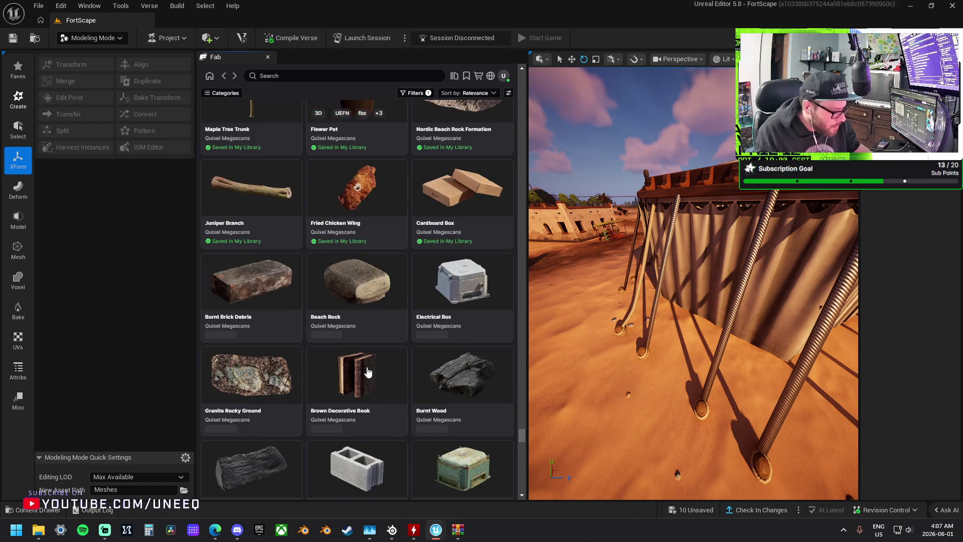
scroll(367, 371, down, 5)
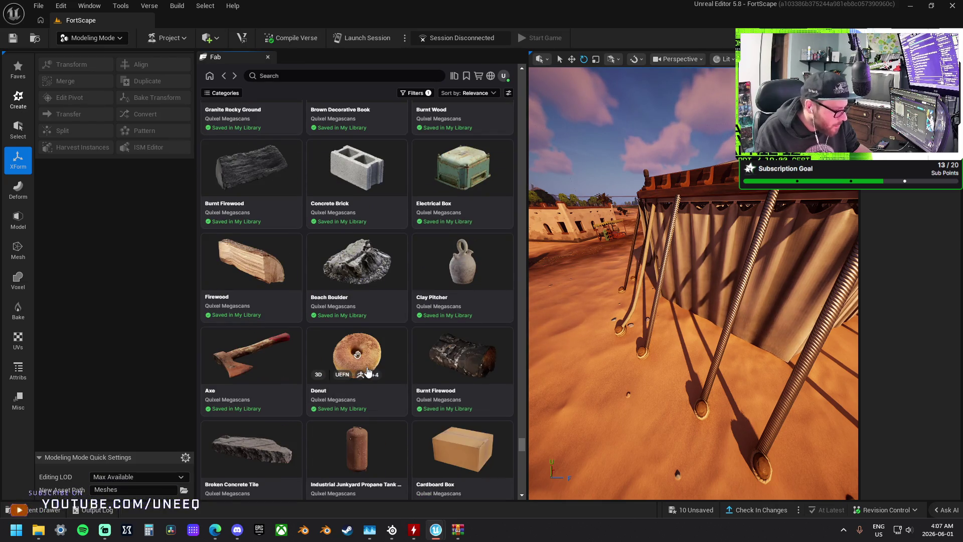
scroll(367, 371, down, 5)
scroll(367, 372, down, 15)
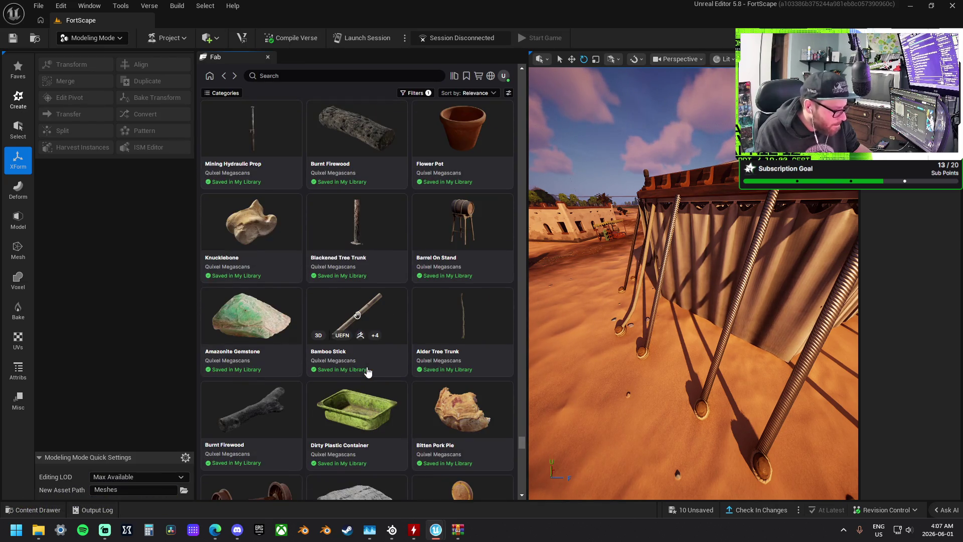
scroll(367, 371, down, 15)
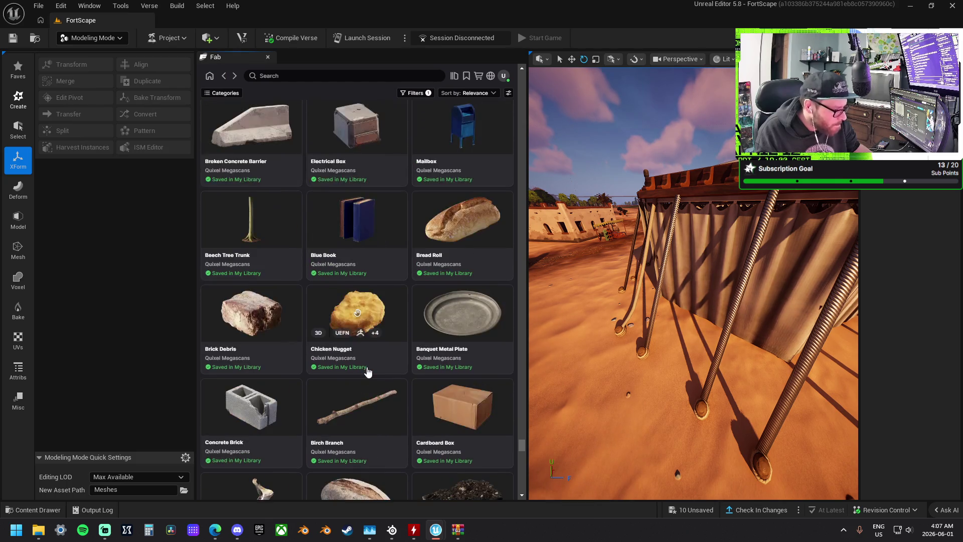
scroll(367, 371, down, 10)
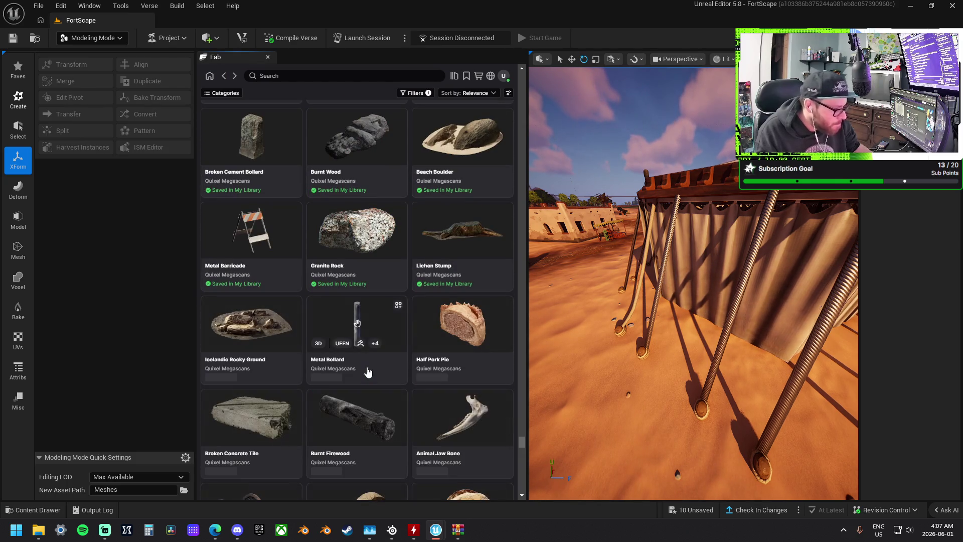
scroll(367, 371, down, 5)
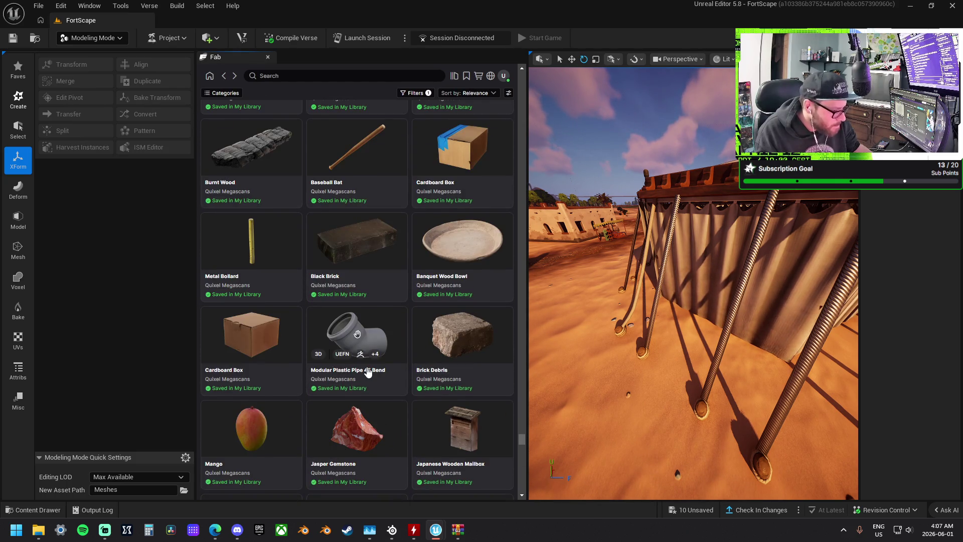
scroll(367, 371, down, 10)
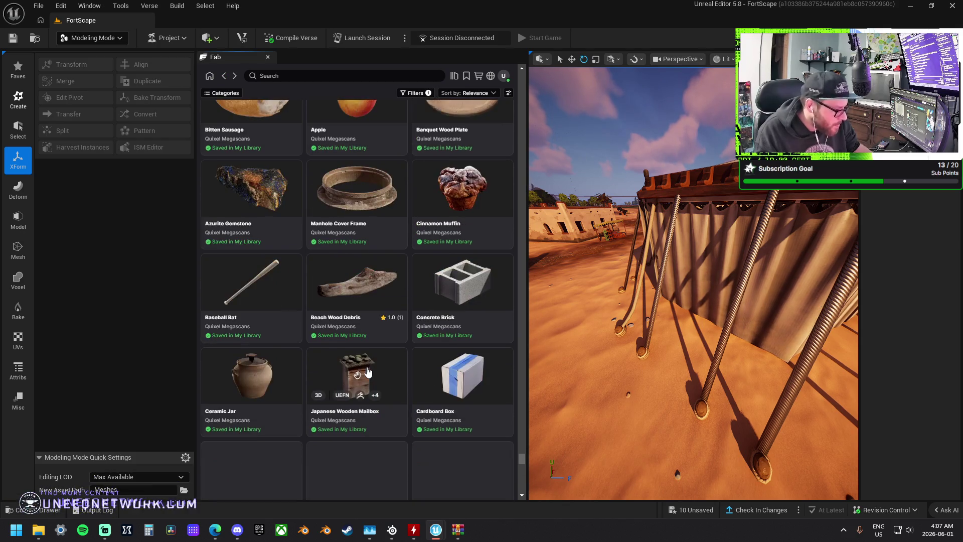
scroll(367, 371, down, 5)
scroll(368, 371, down, 10)
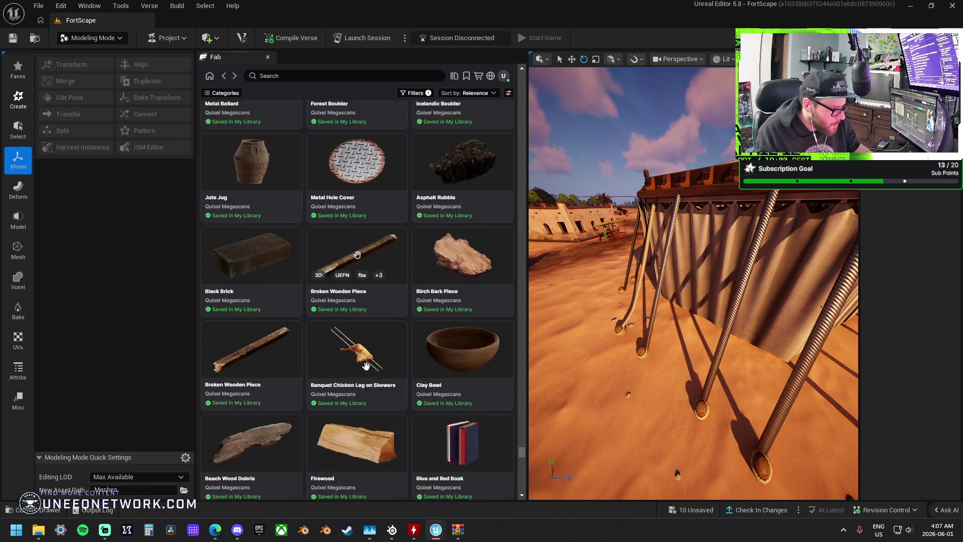
scroll(367, 371, down, 10)
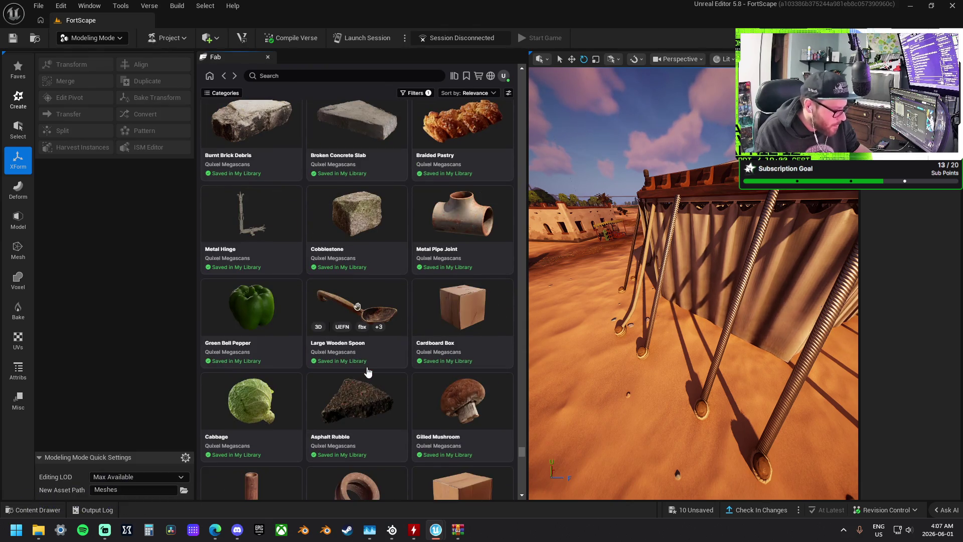
scroll(367, 371, down, 5)
scroll(367, 371, down, 6)
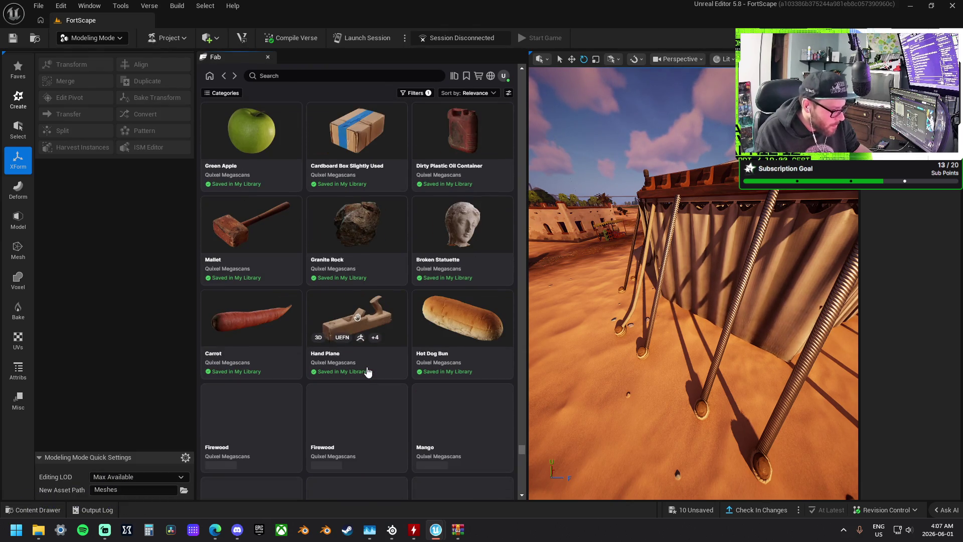
scroll(367, 371, down, 4)
scroll(367, 371, down, 10)
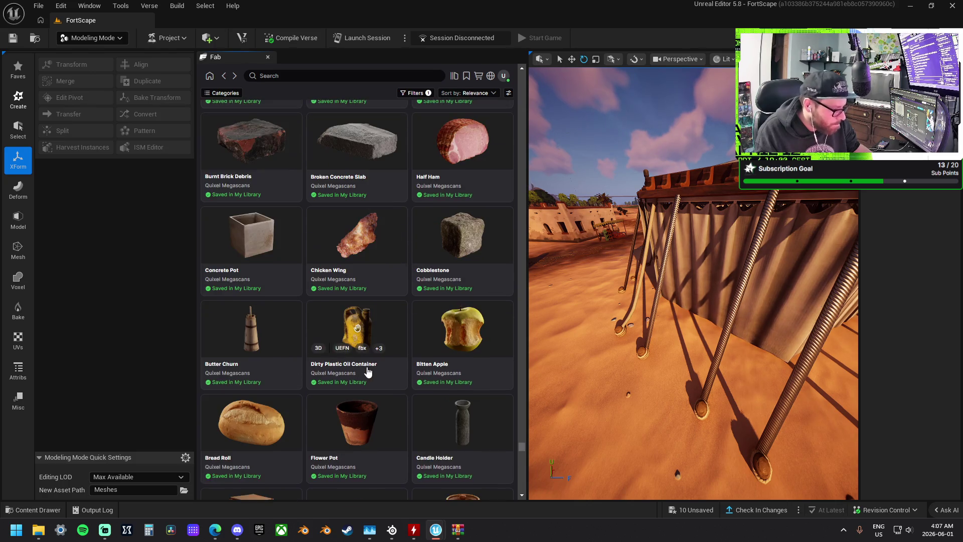
scroll(367, 371, down, 10)
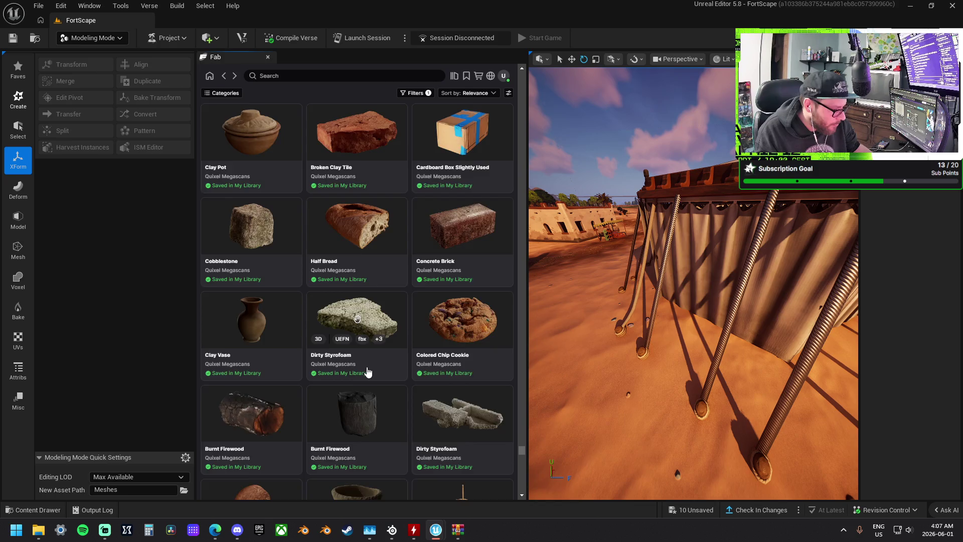
scroll(368, 371, down, 4)
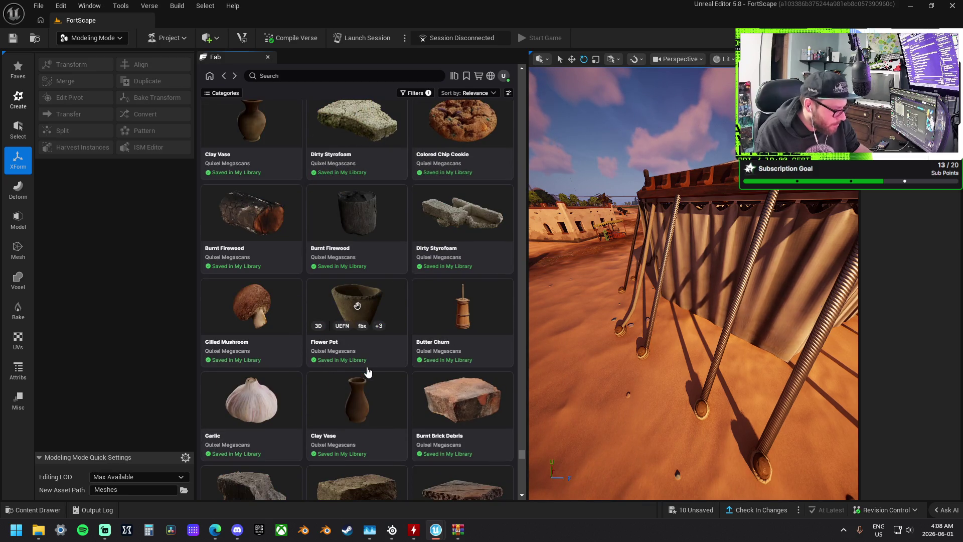
scroll(367, 371, down, 4)
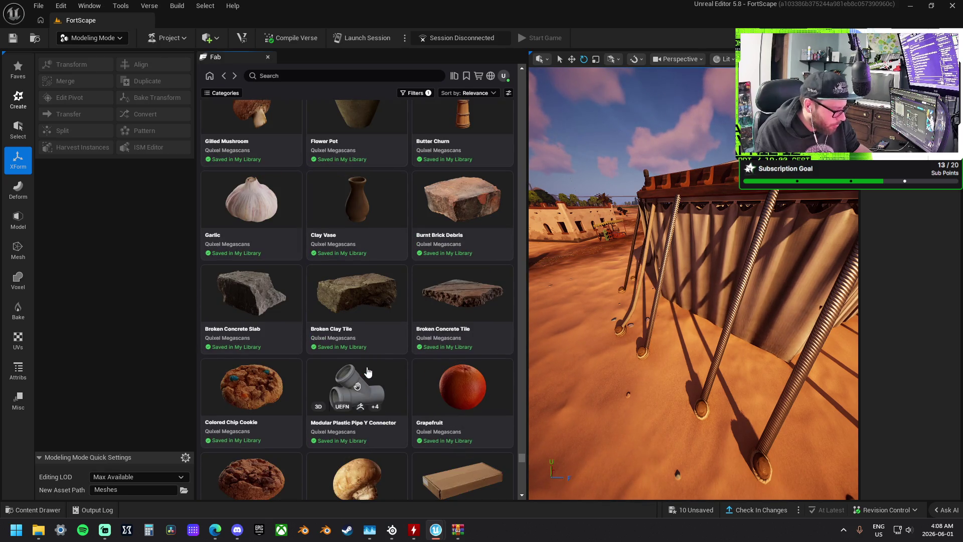
scroll(367, 371, down, 6)
scroll(367, 372, down, 6)
scroll(367, 371, down, 6)
scroll(367, 371, down, 5)
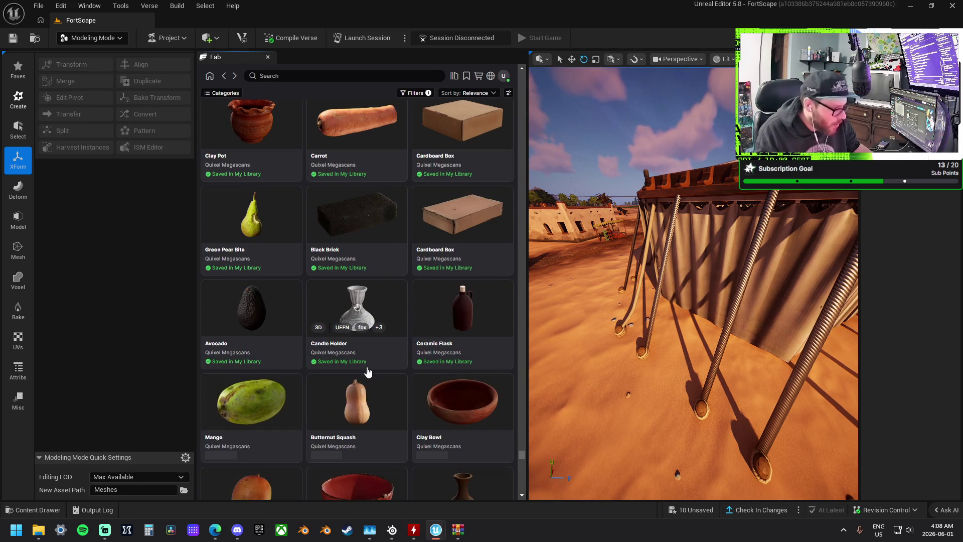
scroll(367, 371, down, 5)
scroll(367, 371, down, 4)
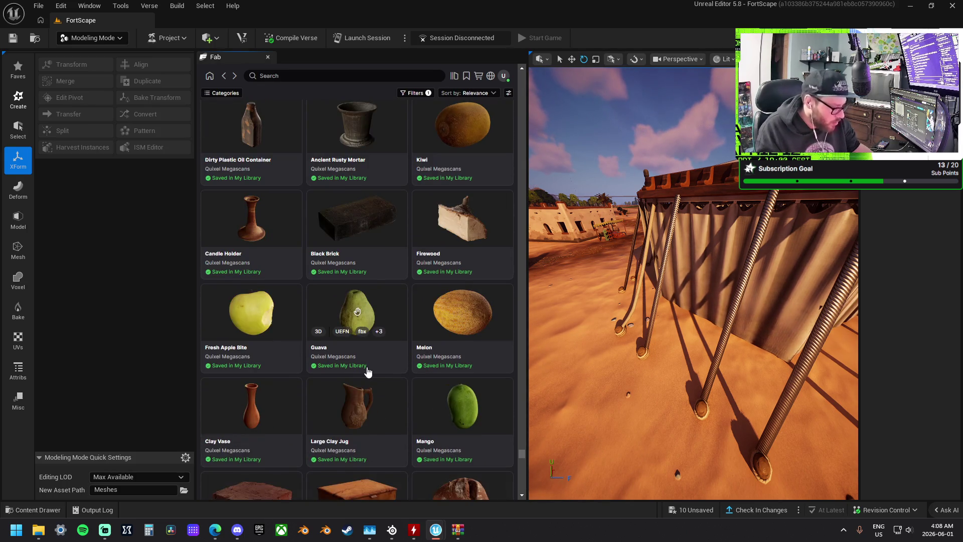
scroll(367, 372, down, 3)
scroll(367, 371, down, 10)
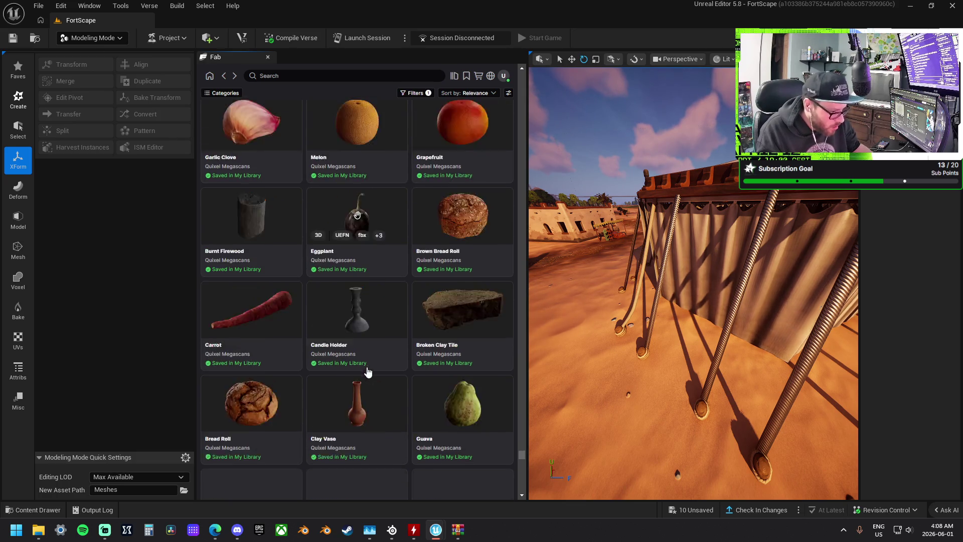
scroll(367, 372, down, 10)
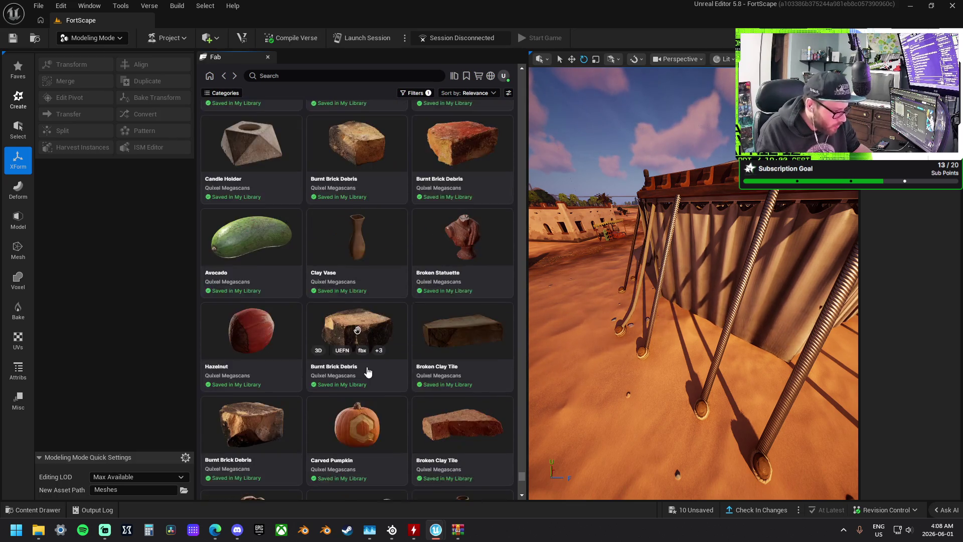
scroll(367, 371, up, 8)
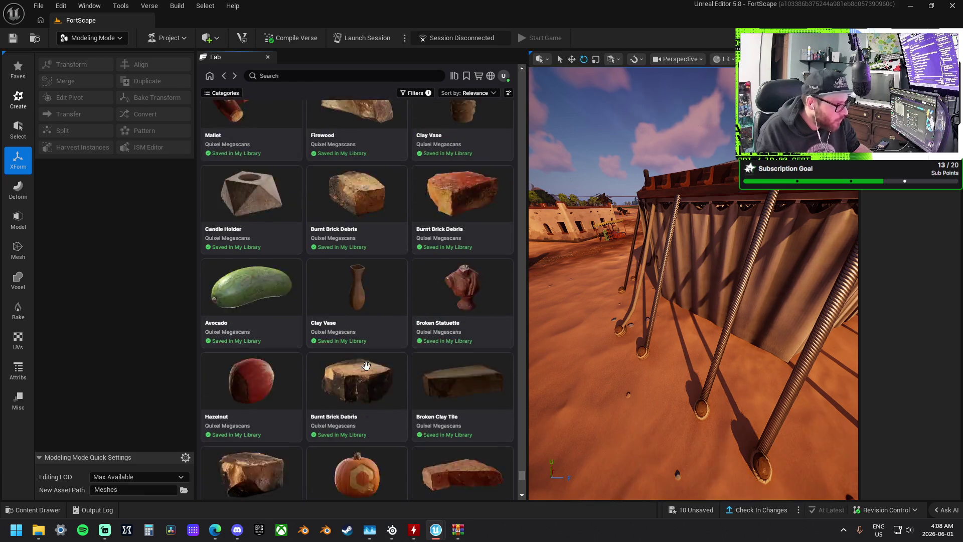
scroll(366, 341, down, 5)
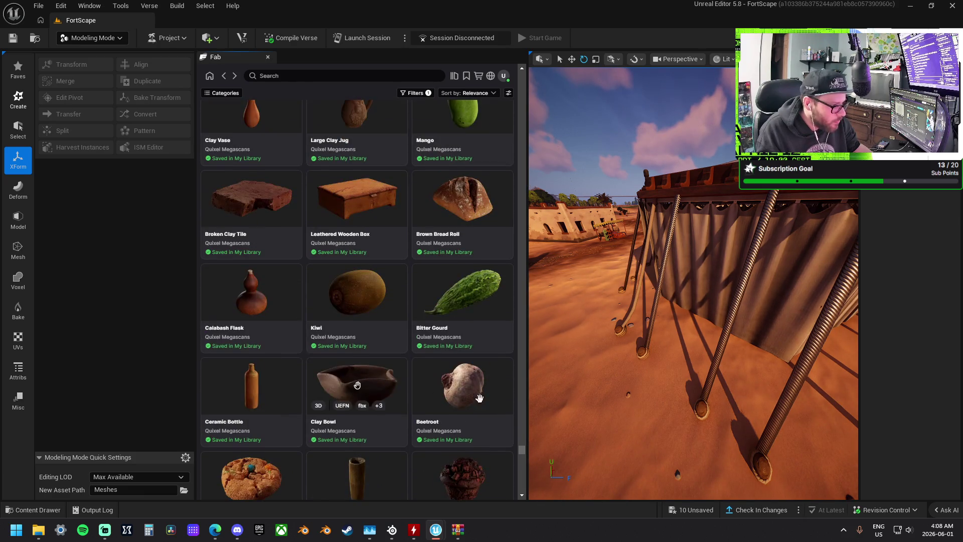
mouse_move(520, 449)
mouse_down()
mouse_move(502, 140)
mouse_move(512, 48)
mouse_up()
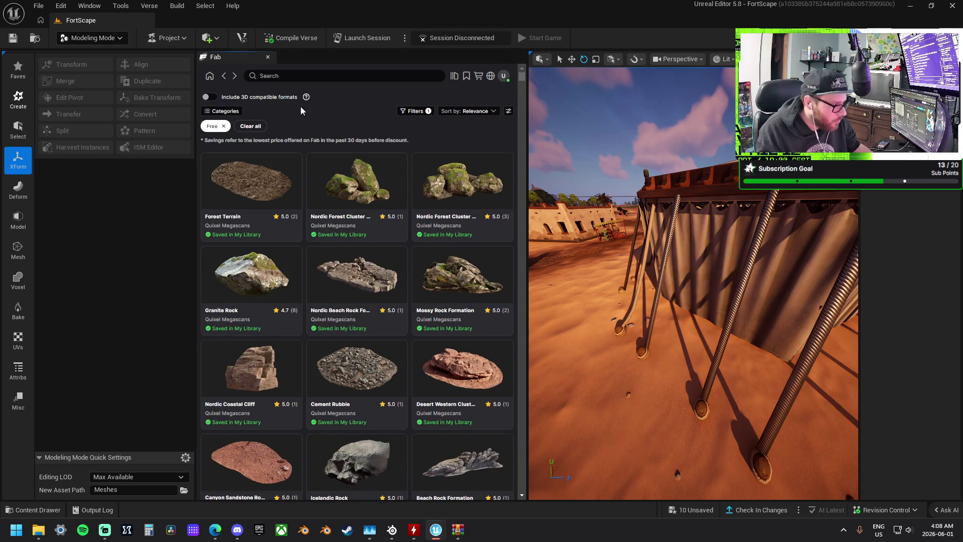
Turn on 'Include 3D compatible formats' for the free Fab results
click(210, 97)
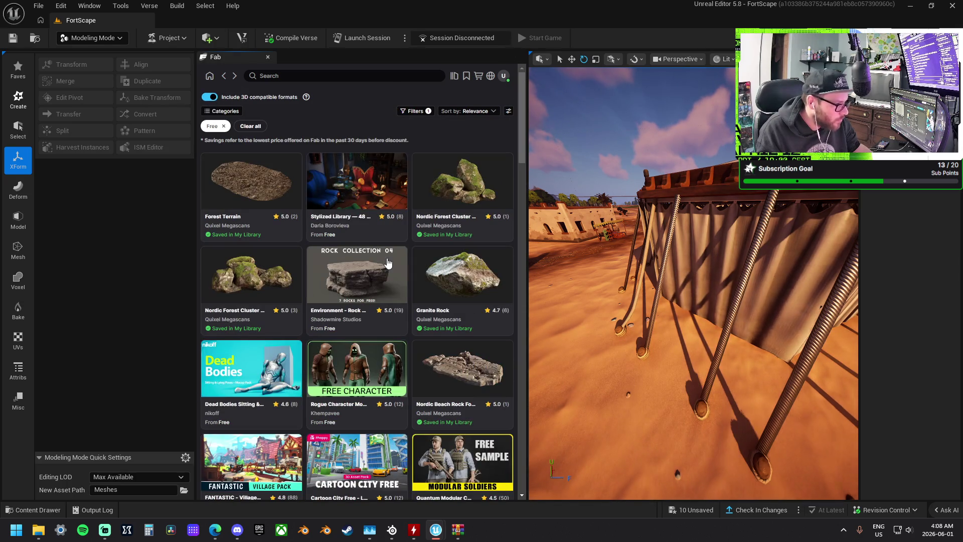
drag(520, 152, 523, 200)
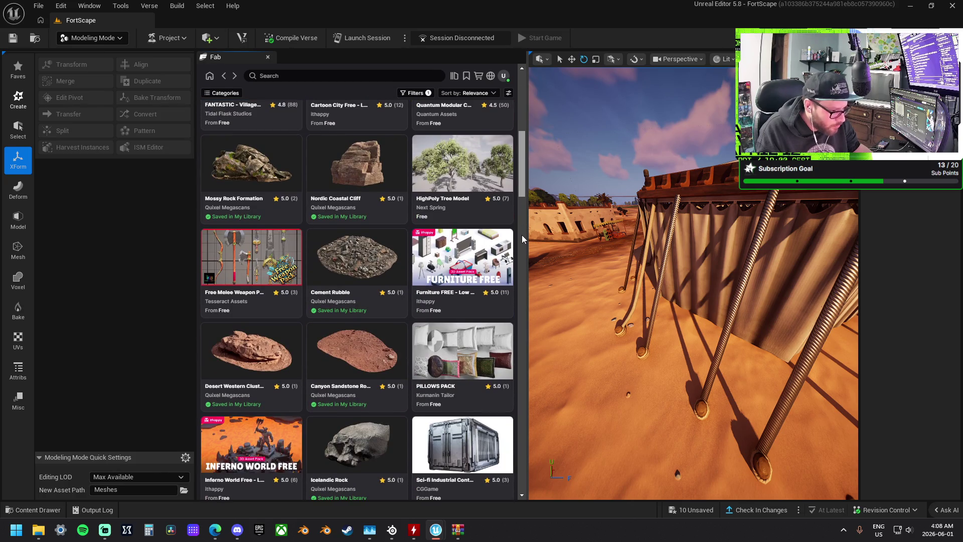
scroll(522, 247, down, 10)
scroll(446, 228, up, 6)
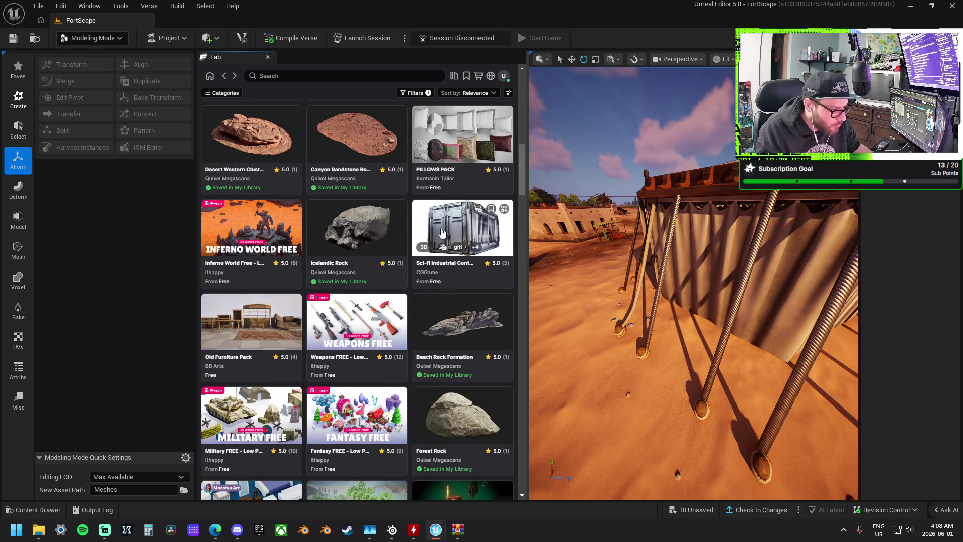
Scroll down to Low Poly Weapons Lite, open its page and view the second preview
scroll(444, 232, down, 3)
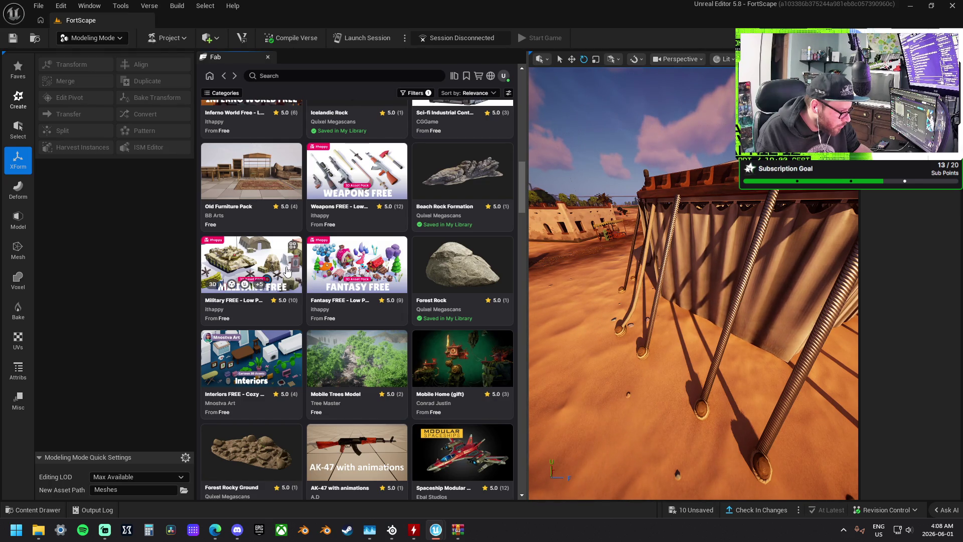
scroll(287, 271, down, 7)
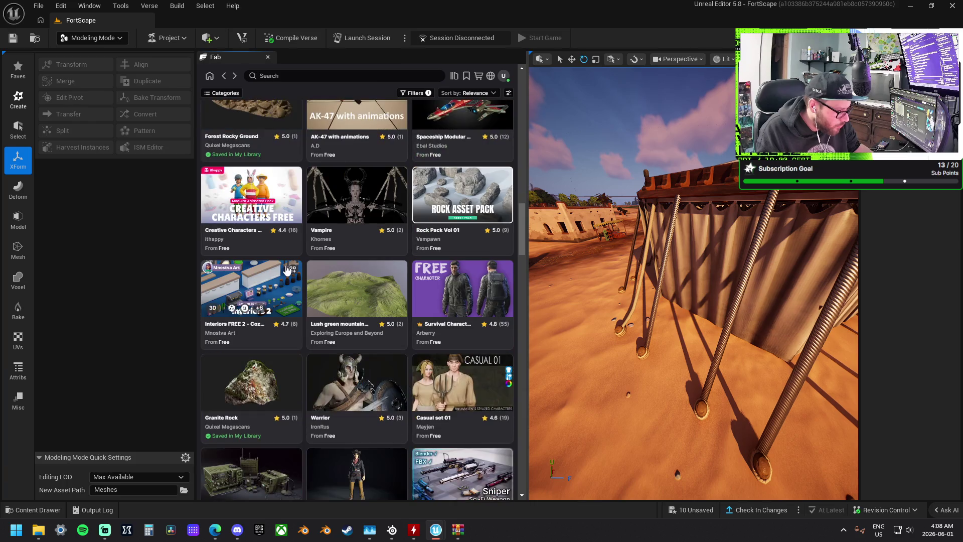
scroll(286, 270, down, 4)
scroll(287, 270, down, 4)
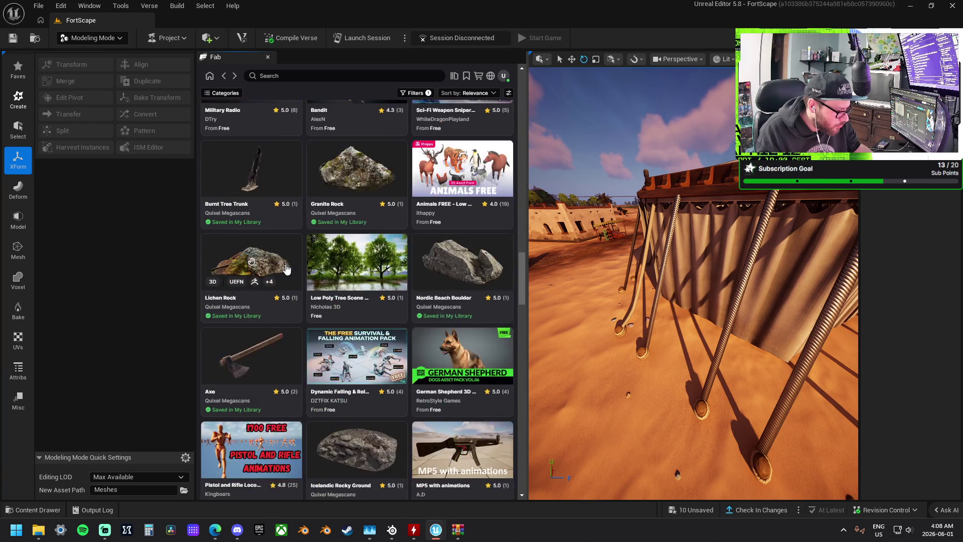
scroll(286, 269, down, 7)
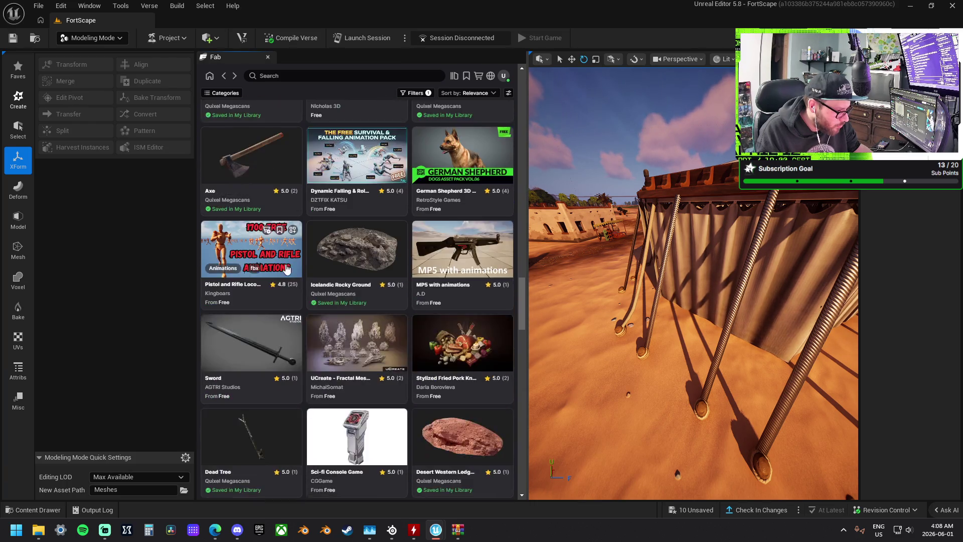
scroll(287, 269, down, 6)
scroll(286, 269, down, 9)
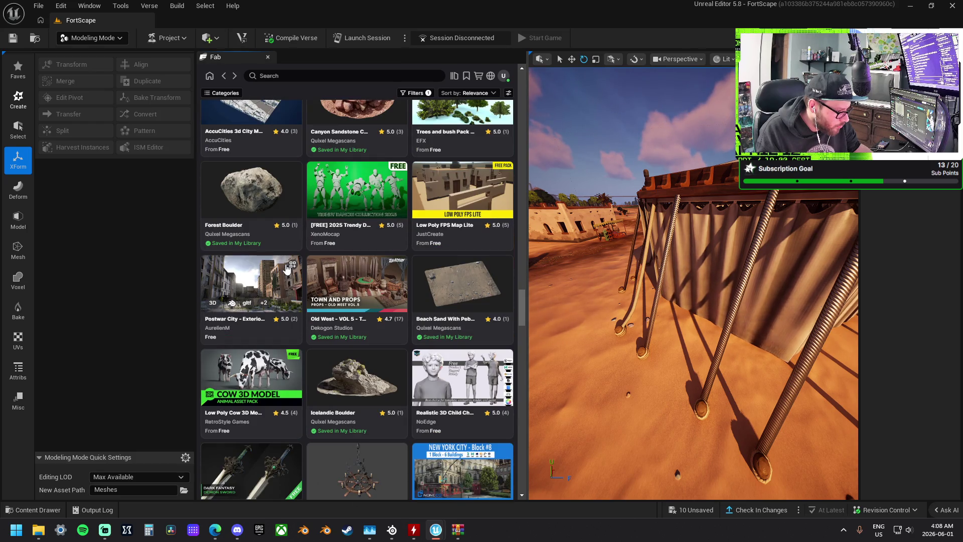
scroll(286, 270, down, 6)
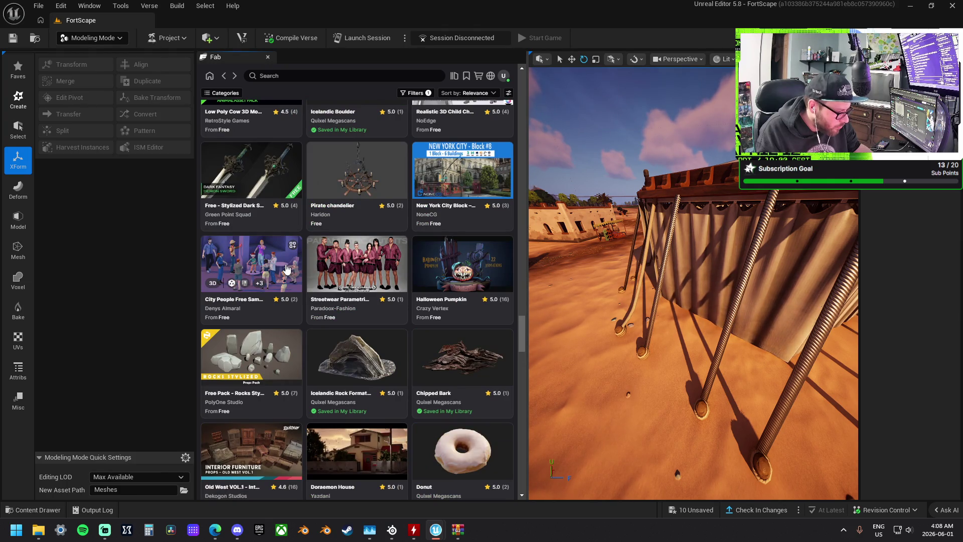
scroll(287, 270, down, 4)
scroll(287, 269, down, 5)
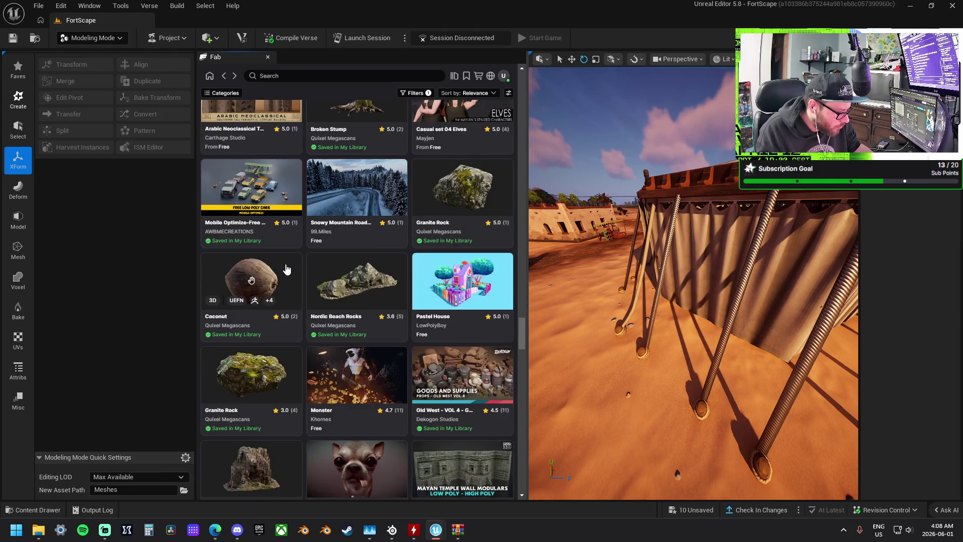
scroll(287, 269, down, 9)
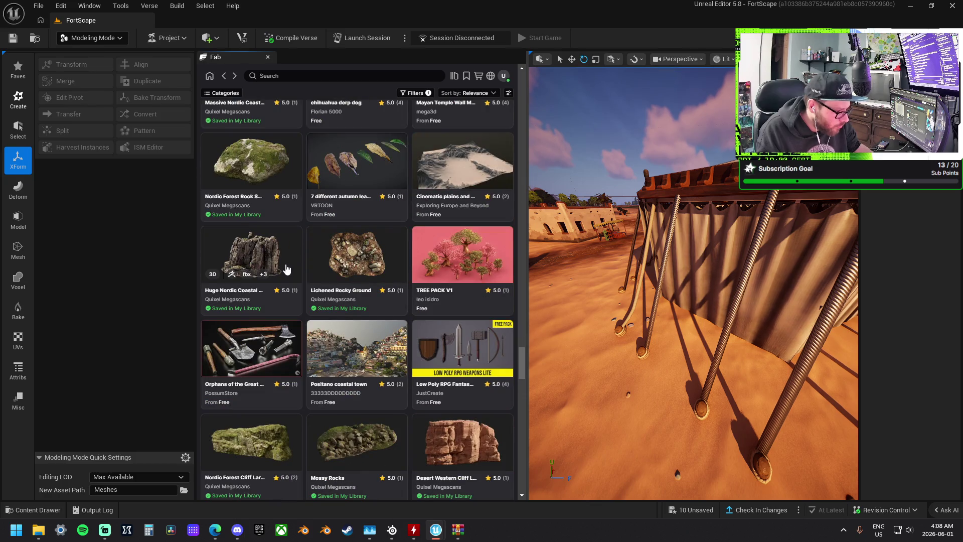
scroll(287, 269, down, 3)
scroll(287, 270, down, 15)
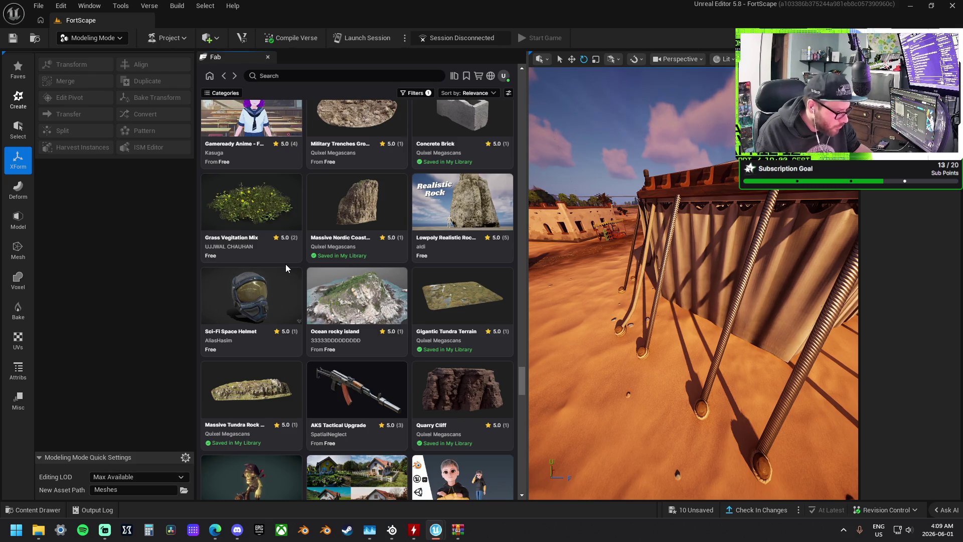
scroll(286, 268, down, 8)
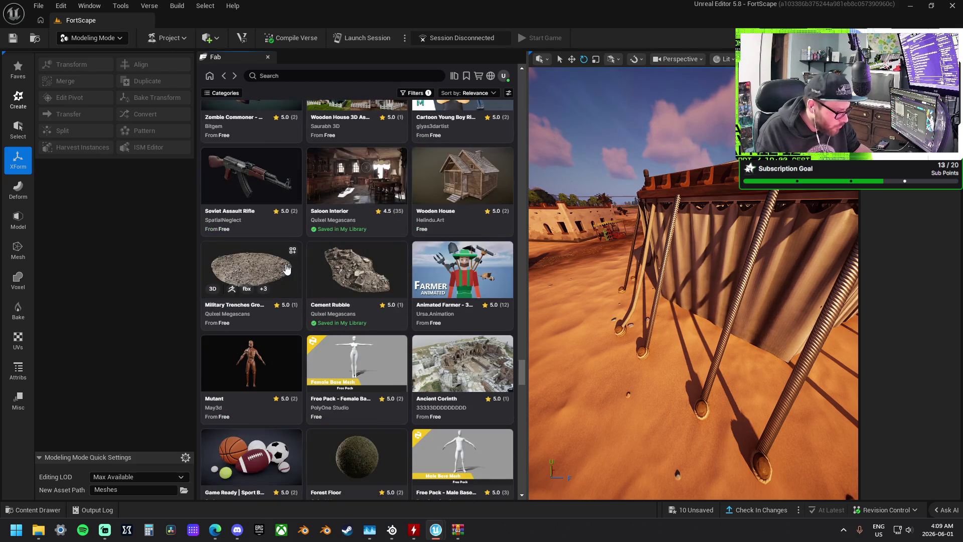
scroll(286, 269, down, 5)
scroll(286, 269, down, 10)
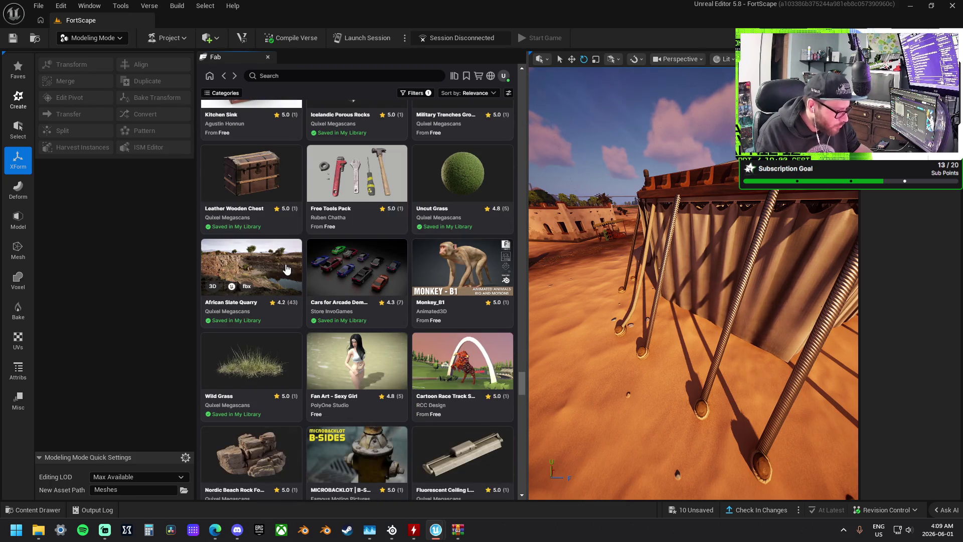
scroll(286, 269, down, 5)
scroll(284, 269, down, 2)
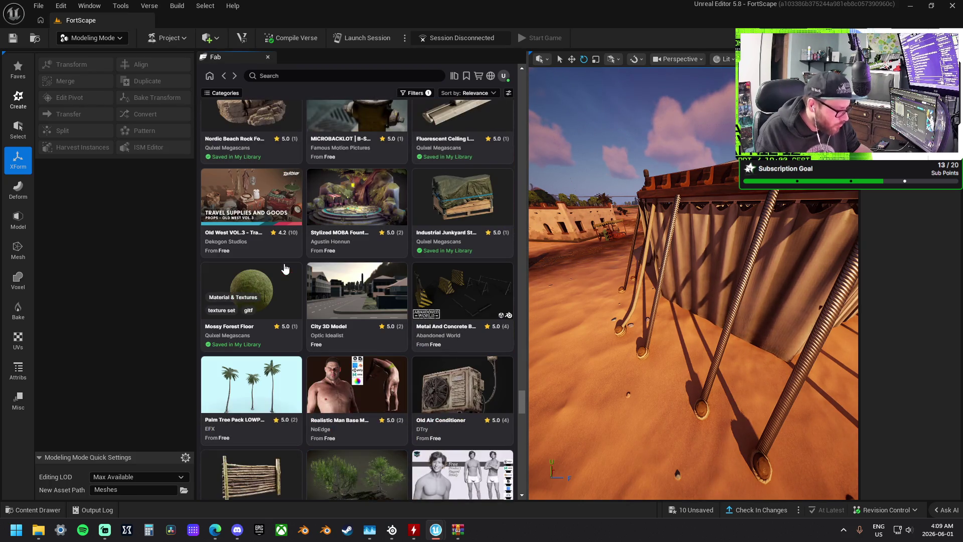
scroll(284, 269, down, 5)
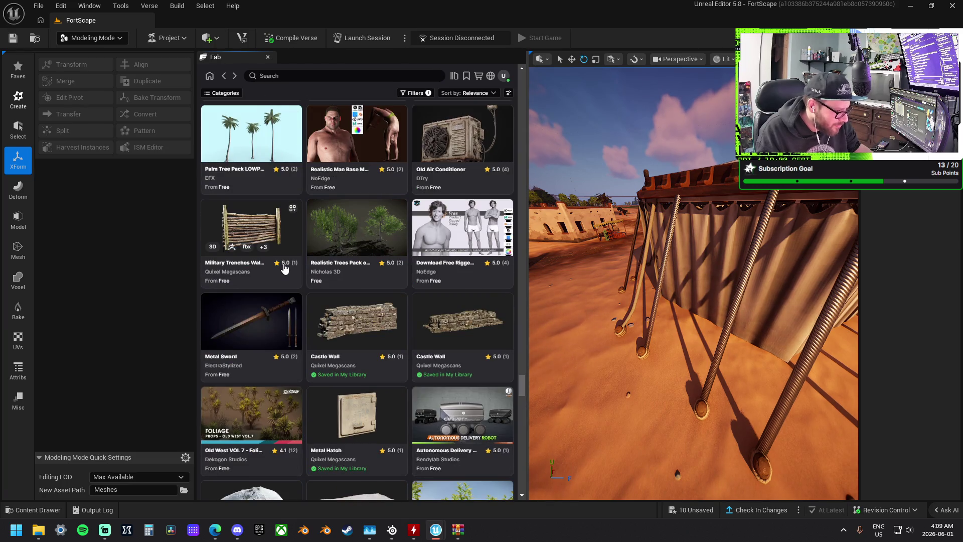
scroll(285, 269, down, 1)
scroll(284, 268, down, 4)
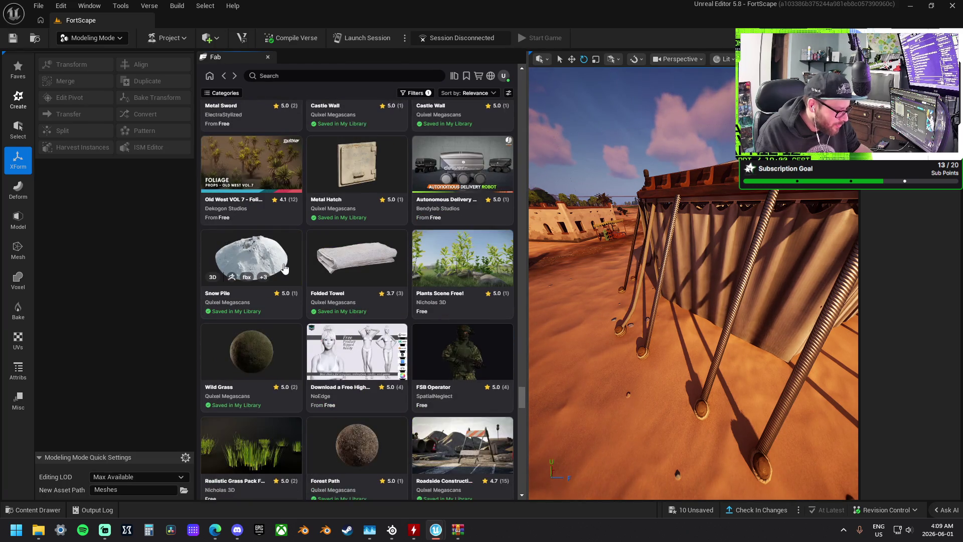
scroll(284, 268, down, 3)
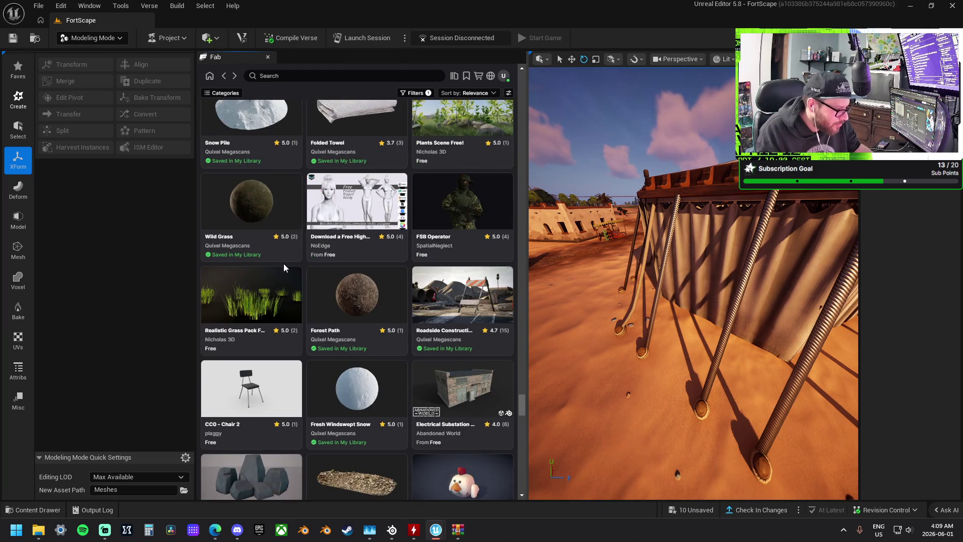
scroll(284, 269, down, 3)
scroll(284, 269, down, 4)
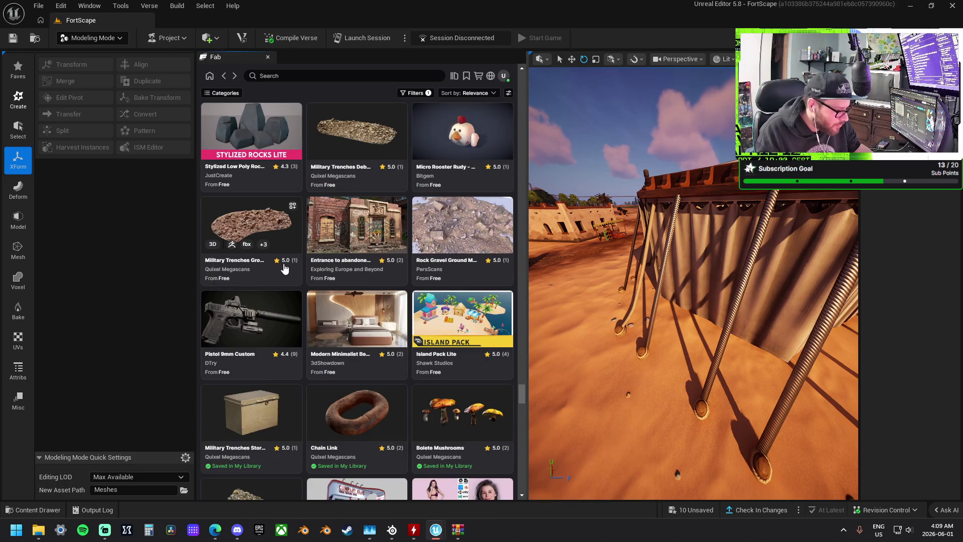
scroll(283, 269, down, 5)
scroll(284, 269, down, 4)
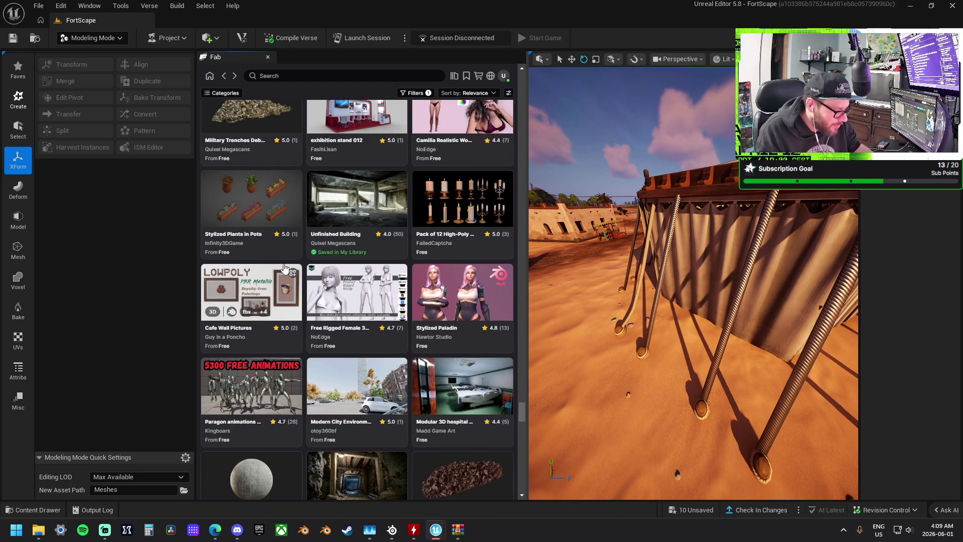
scroll(284, 268, down, 4)
scroll(284, 269, down, 4)
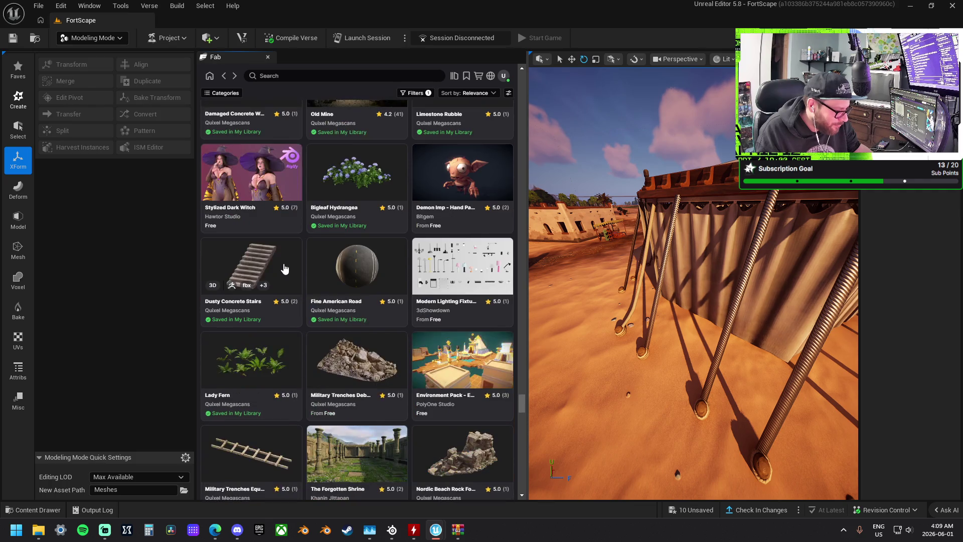
scroll(284, 268, down, 3)
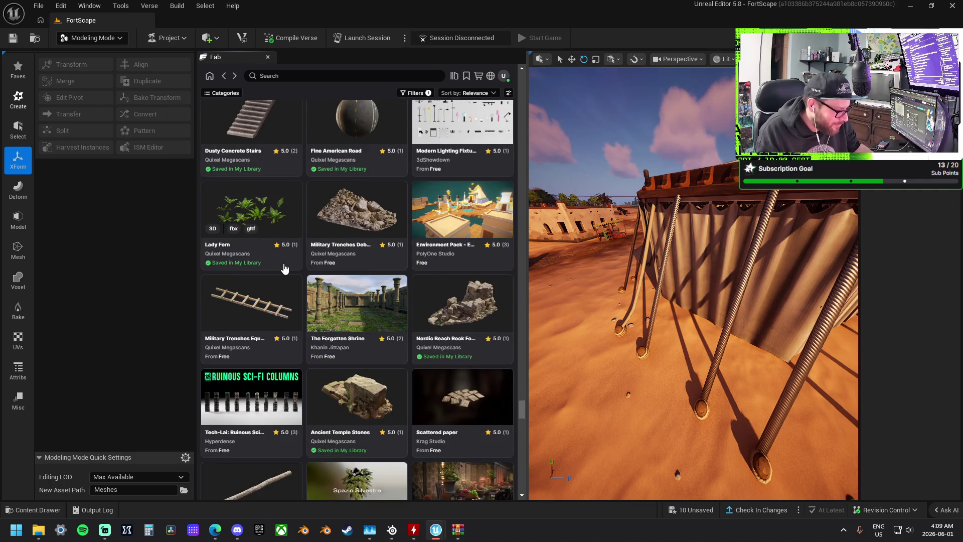
scroll(284, 269, down, 4)
scroll(284, 268, down, 1)
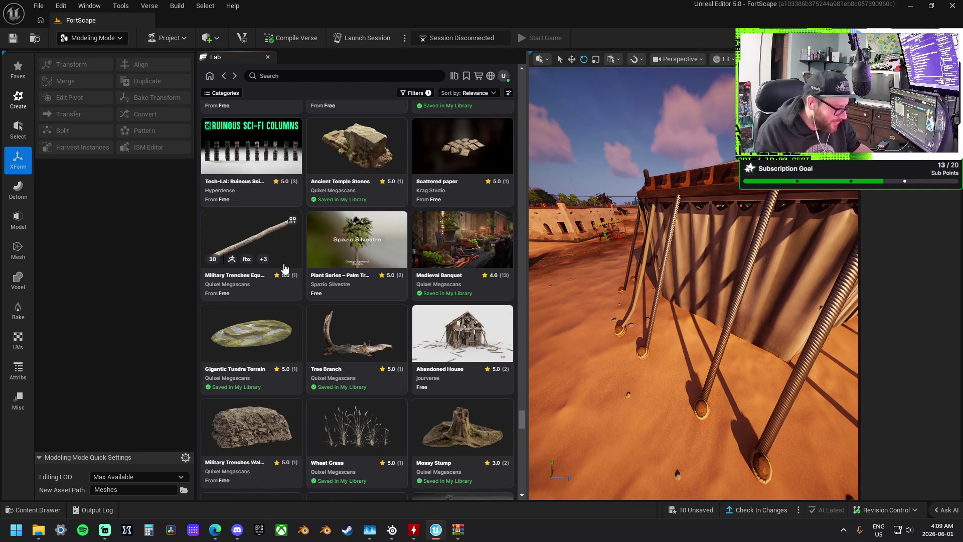
scroll(285, 270, down, 3)
scroll(283, 270, down, 6)
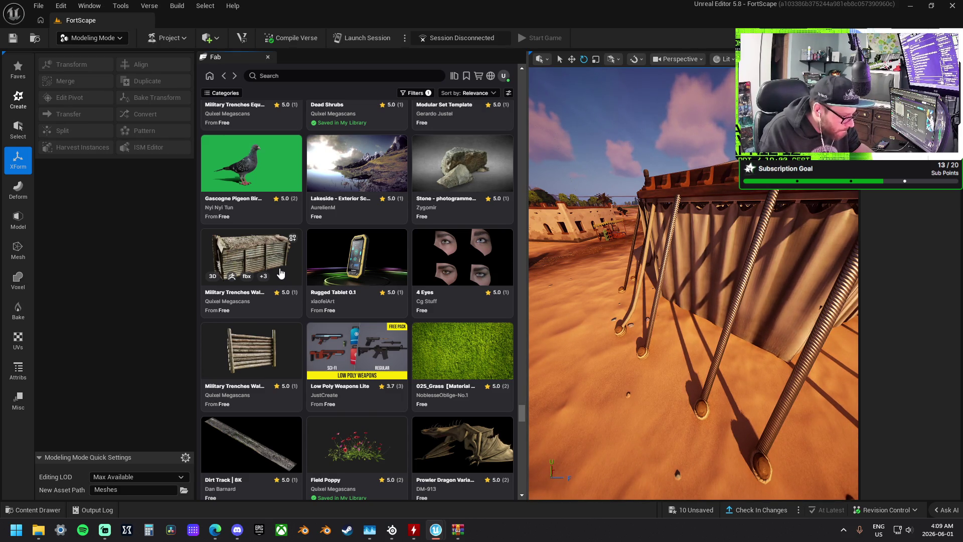
click(366, 351)
click(324, 305)
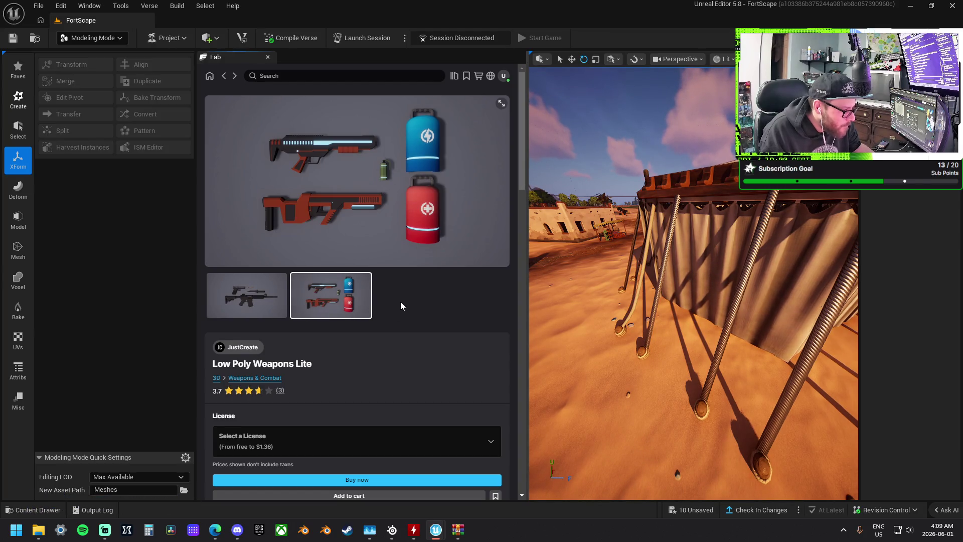
Check the Low Poly Weapons Lite license options, close them, and go back to the results
scroll(412, 301, down, 10)
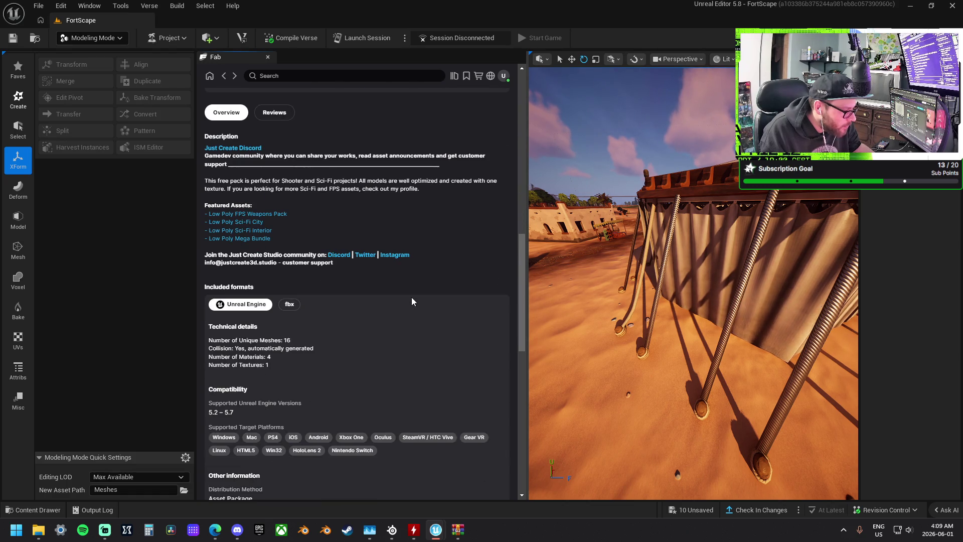
scroll(411, 301, up, 8)
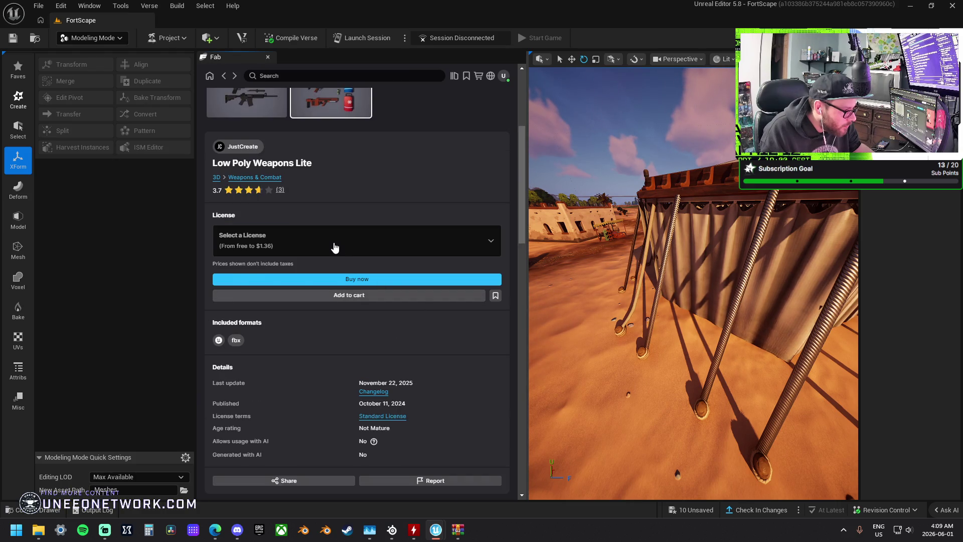
click(335, 247)
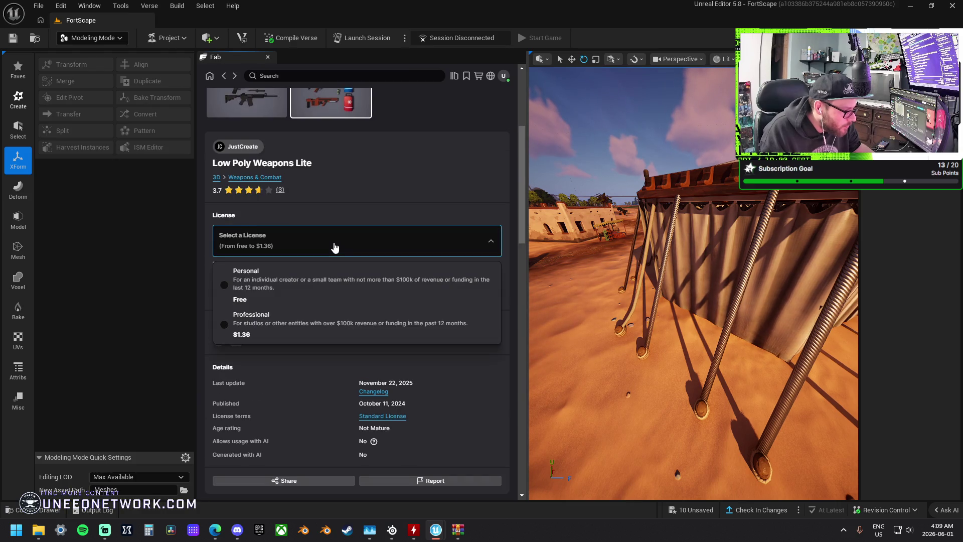
click(365, 211)
scroll(361, 209, up, 4)
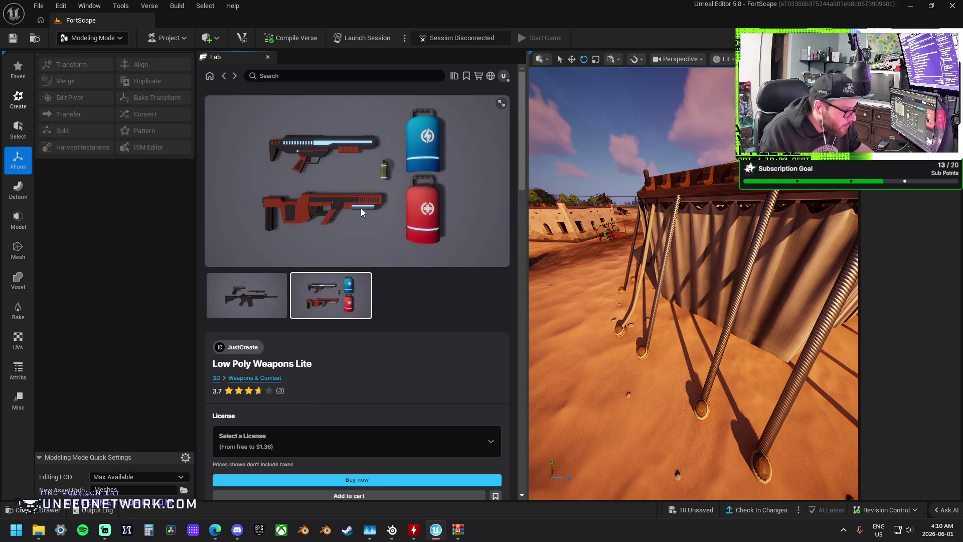
click(224, 78)
Switch on 'Include 3D compatible formats' and scroll through the results grid
scroll(370, 337, down, 7)
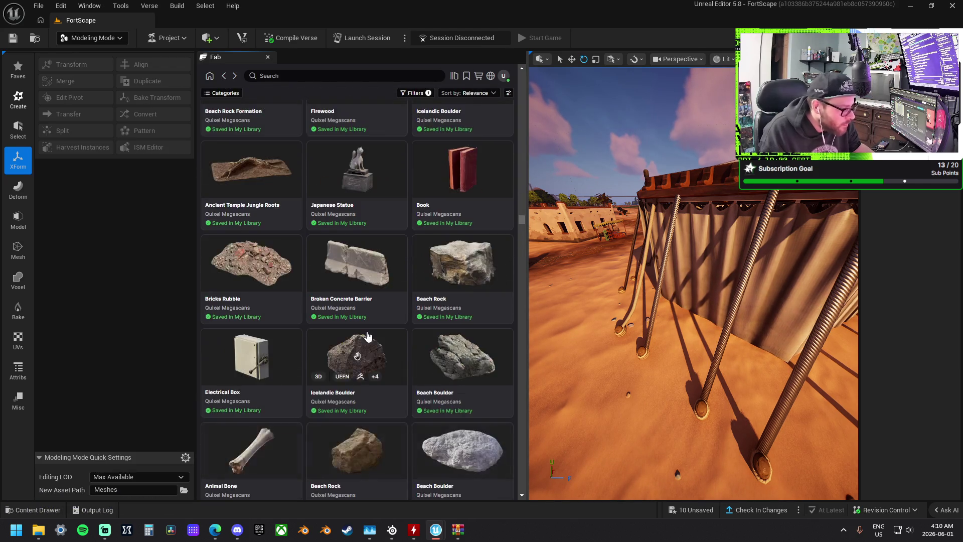
scroll(362, 352, down, 3)
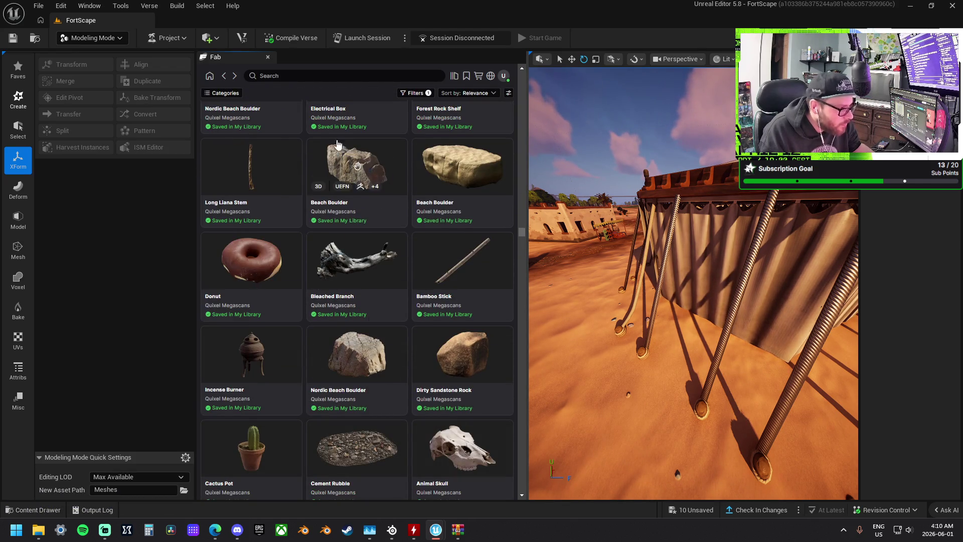
scroll(326, 180, up, 2)
scroll(322, 176, down, 15)
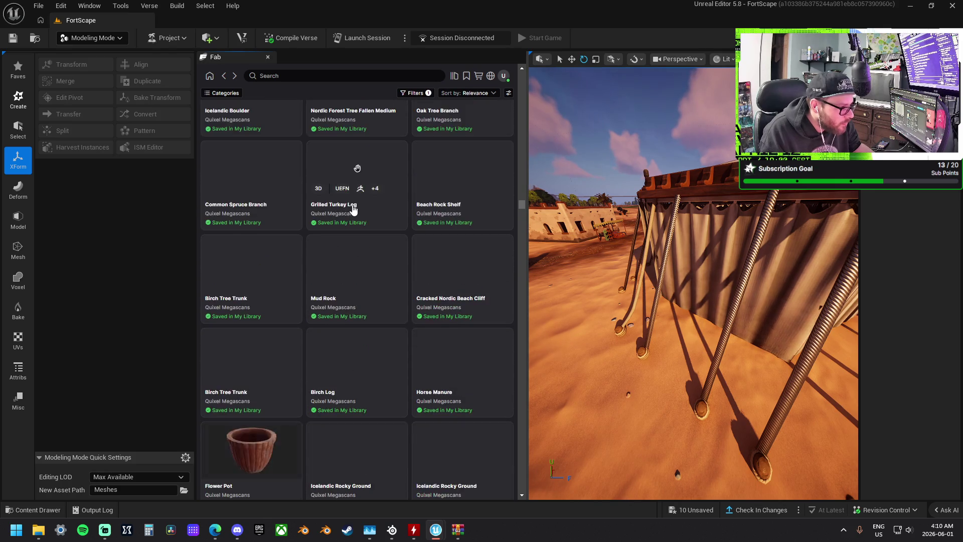
drag(522, 199, 521, 56)
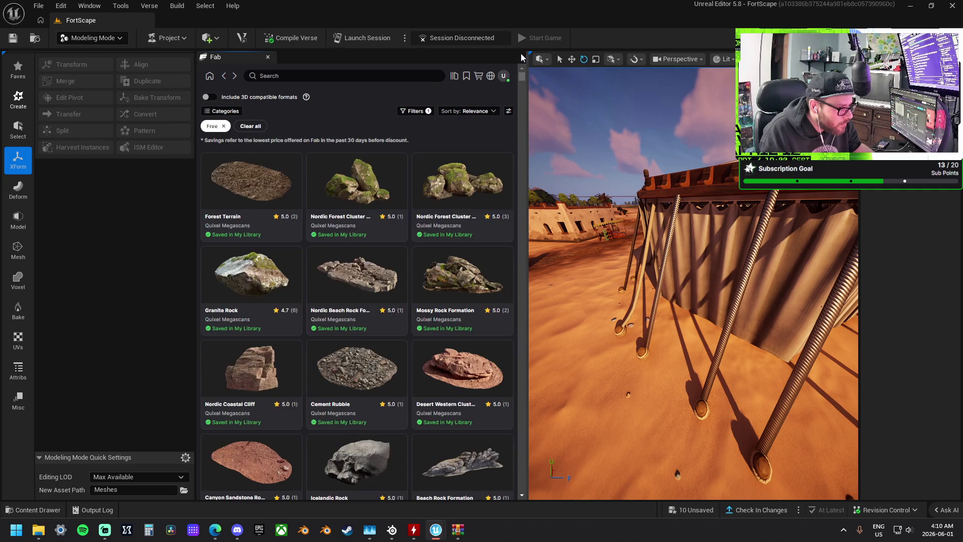
click(208, 98)
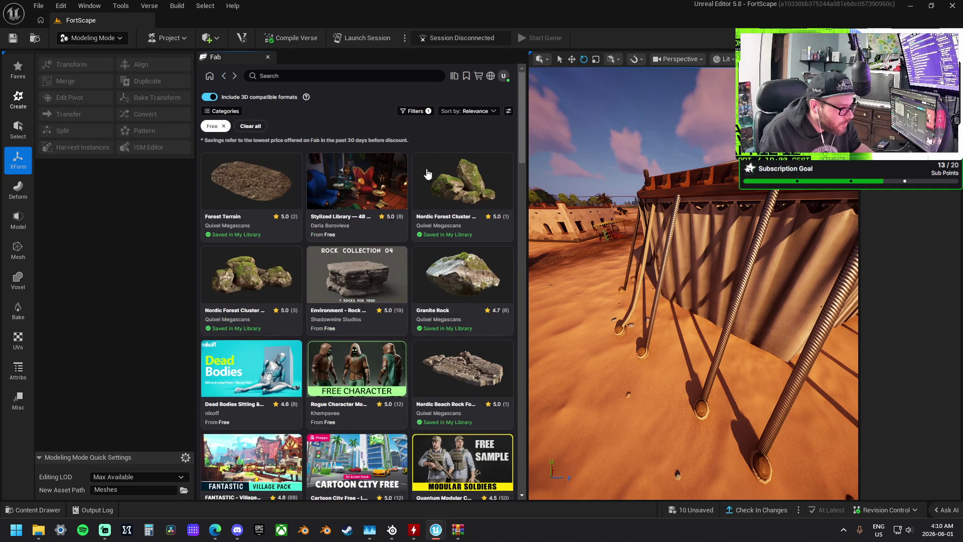
scroll(521, 148, down, 1)
drag(522, 147, 532, 354)
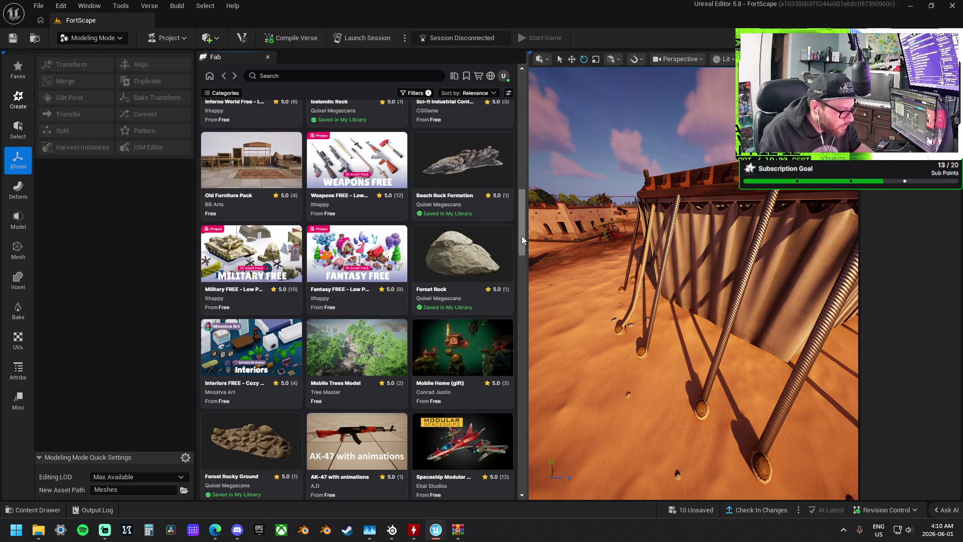
click(524, 267)
scroll(530, 321, down, 8)
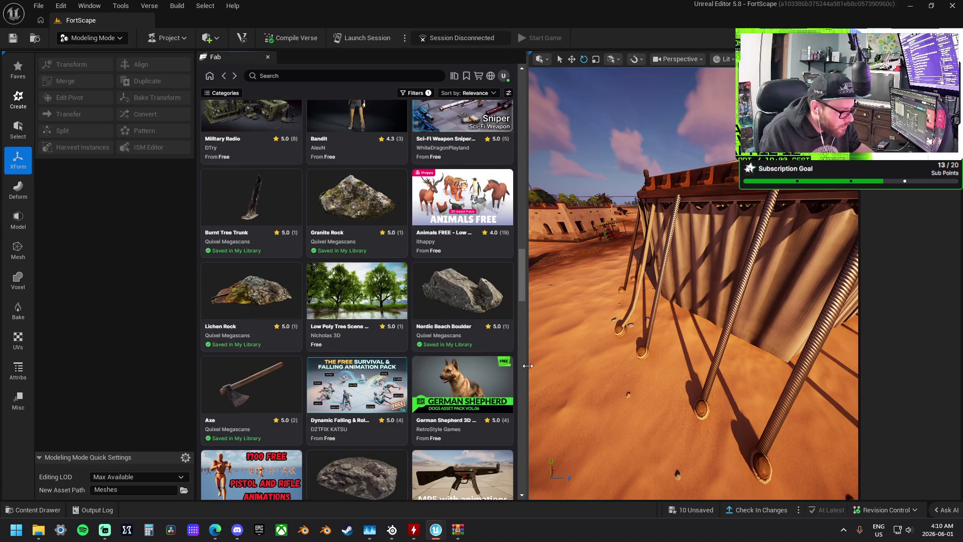
scroll(528, 366, down, 8)
drag(521, 281, 528, 510)
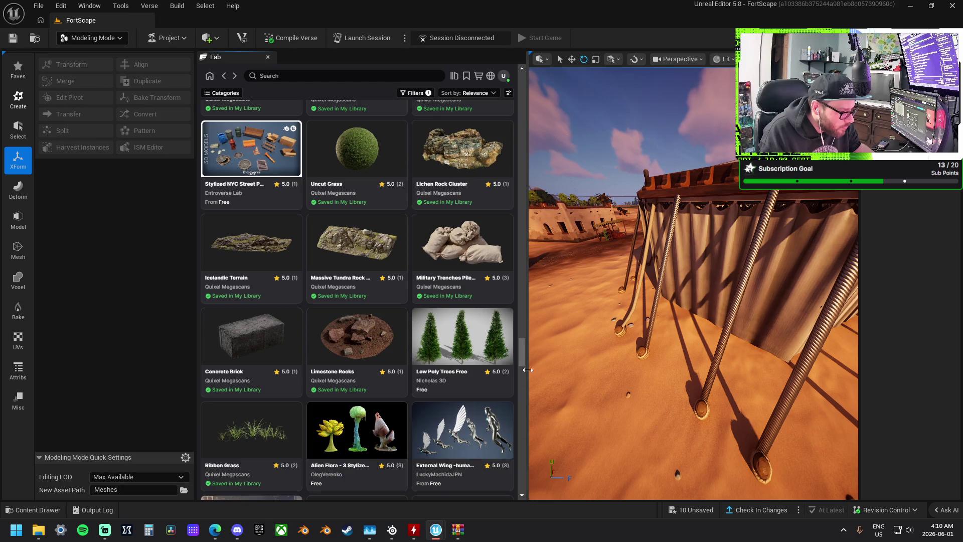
Scroll further down and open the Grass claster product page by VRA
scroll(520, 353, down, 10)
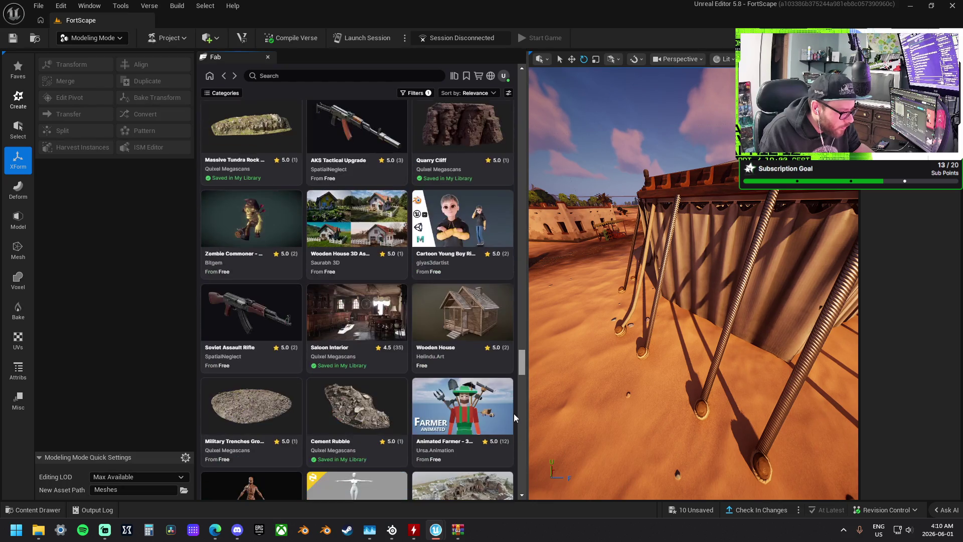
scroll(514, 414, down, 12)
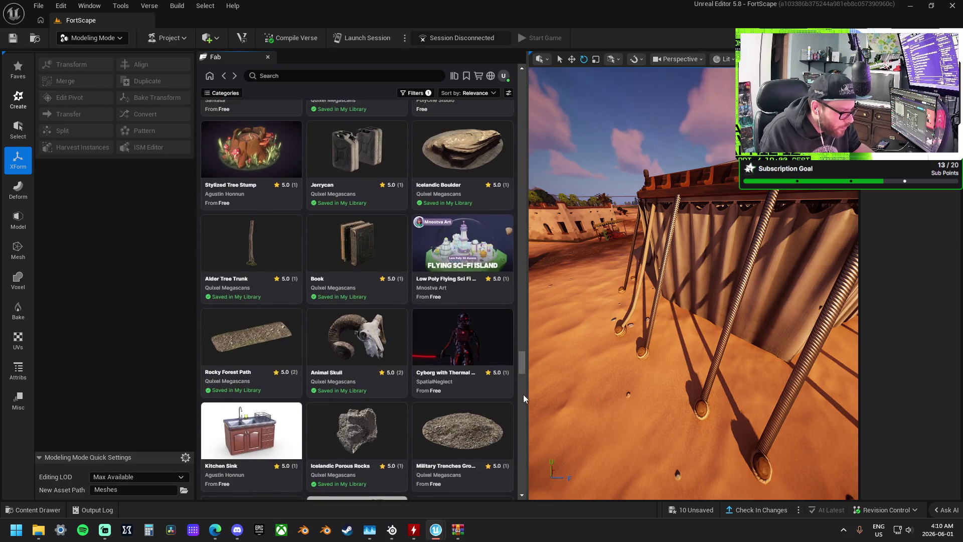
scroll(523, 382, down, 10)
scroll(523, 438, down, 12)
scroll(508, 498, down, 8)
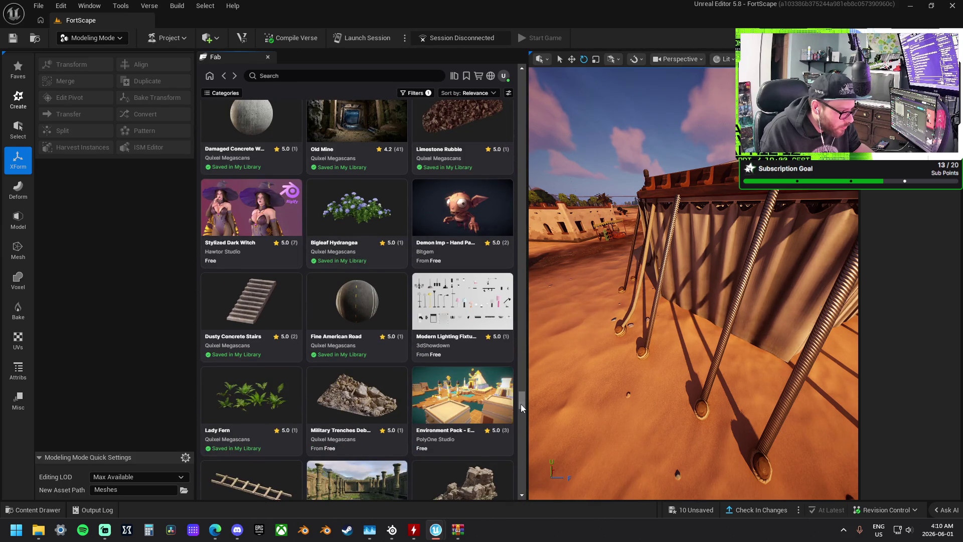
scroll(520, 419, down, 8)
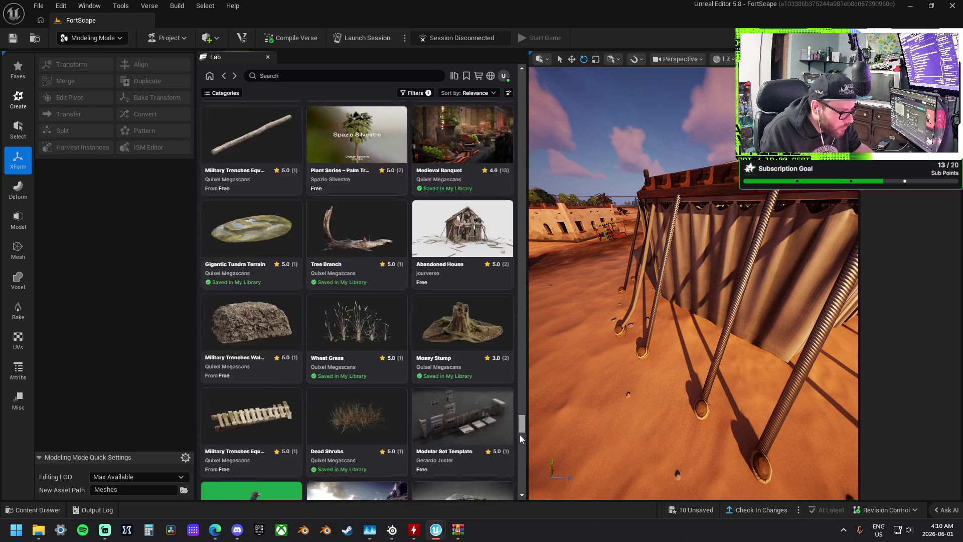
scroll(520, 442, down, 4)
scroll(519, 447, down, 6)
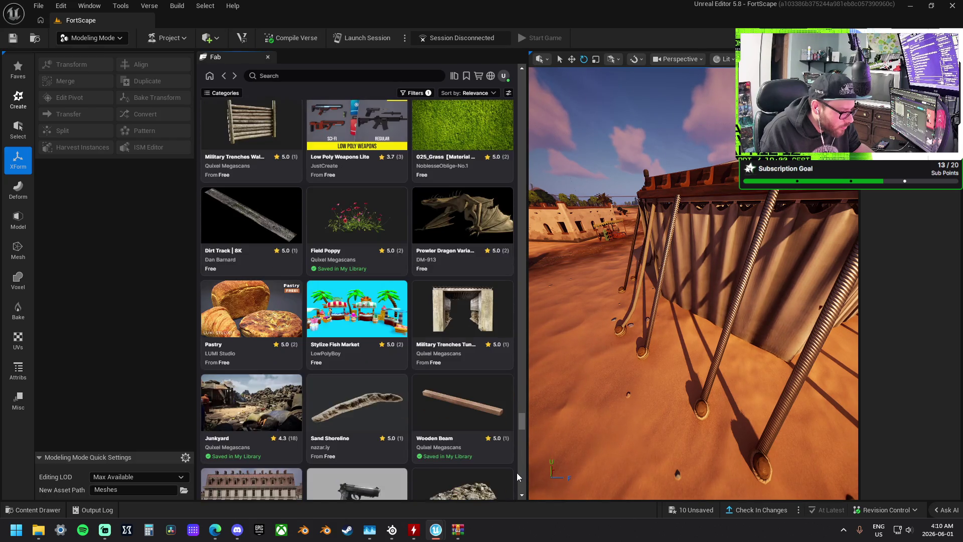
scroll(516, 473, down, 3)
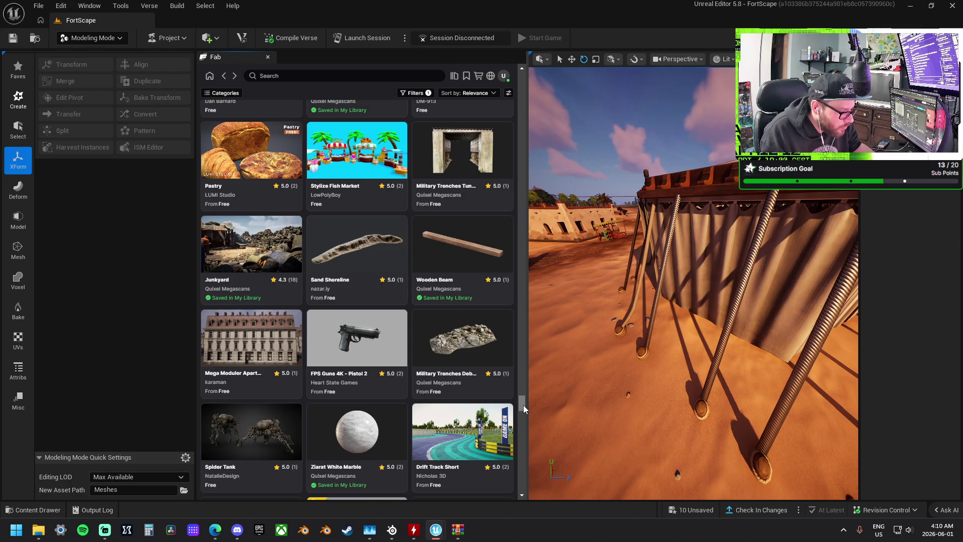
scroll(523, 405, down, 10)
scroll(524, 436, down, 3)
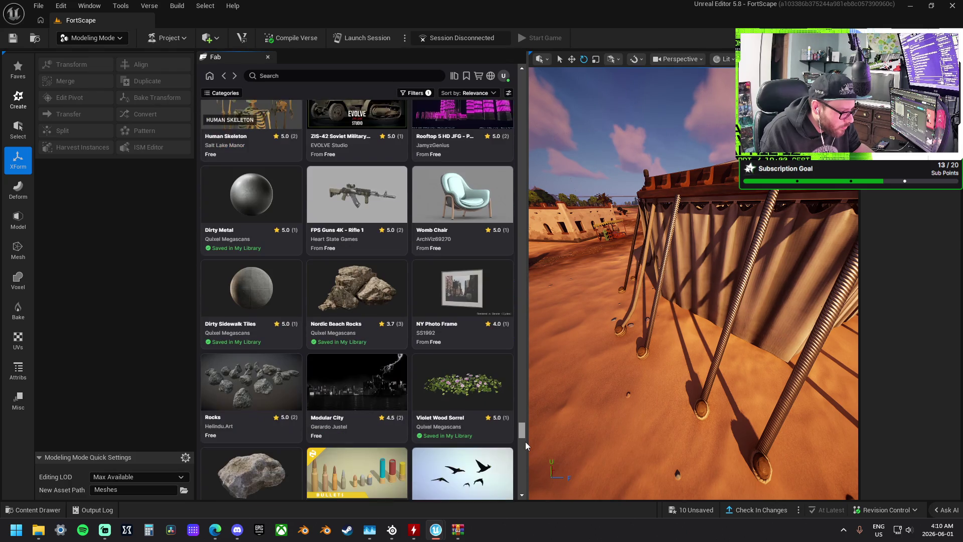
scroll(525, 444, down, 6)
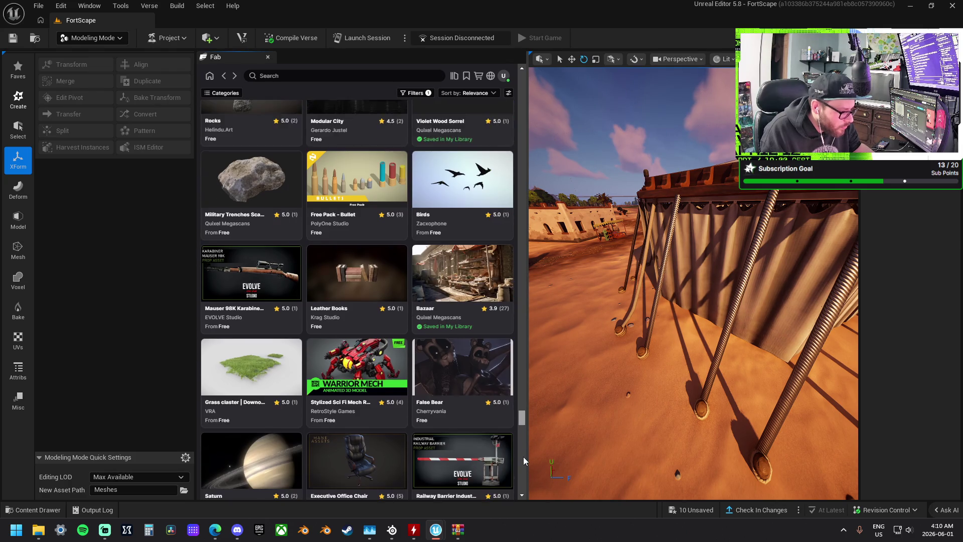
scroll(524, 462, down, 2)
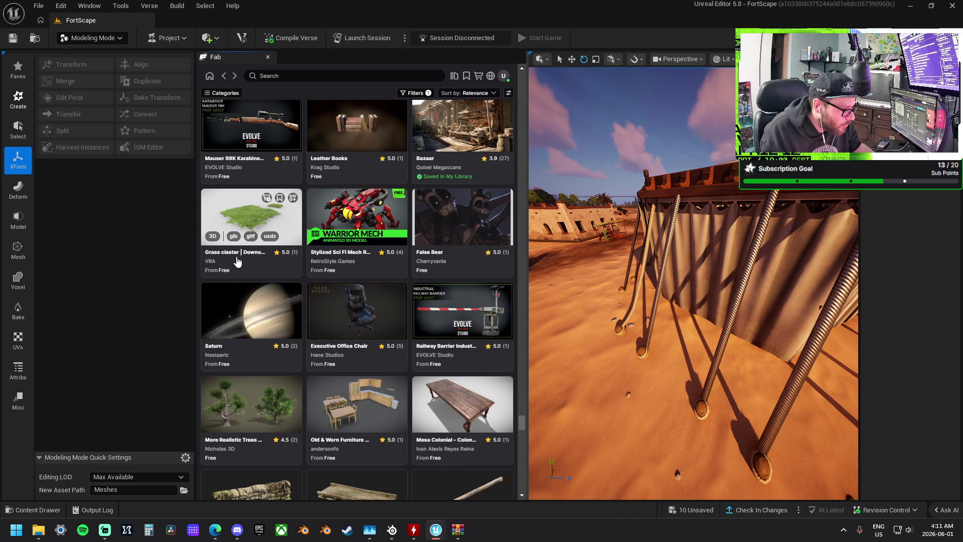
click(270, 216)
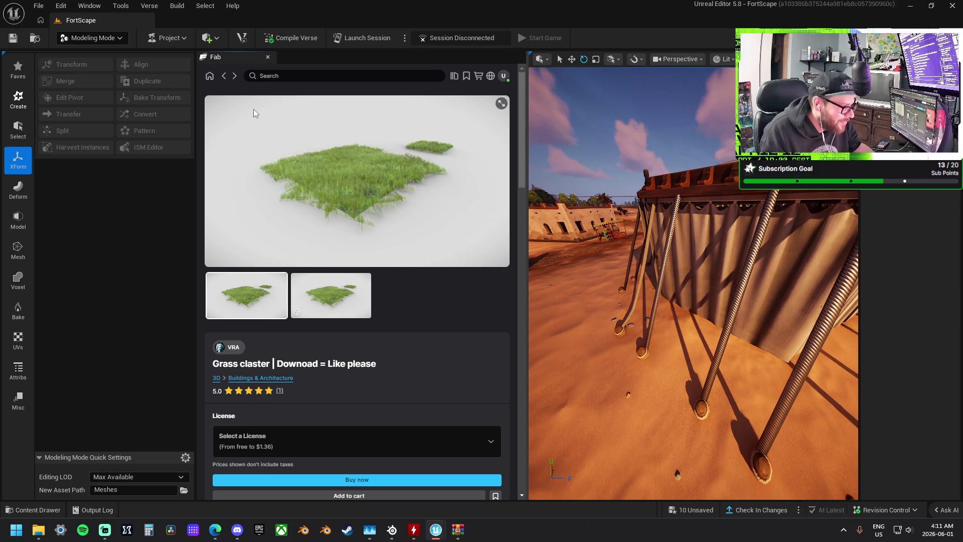
click(224, 75)
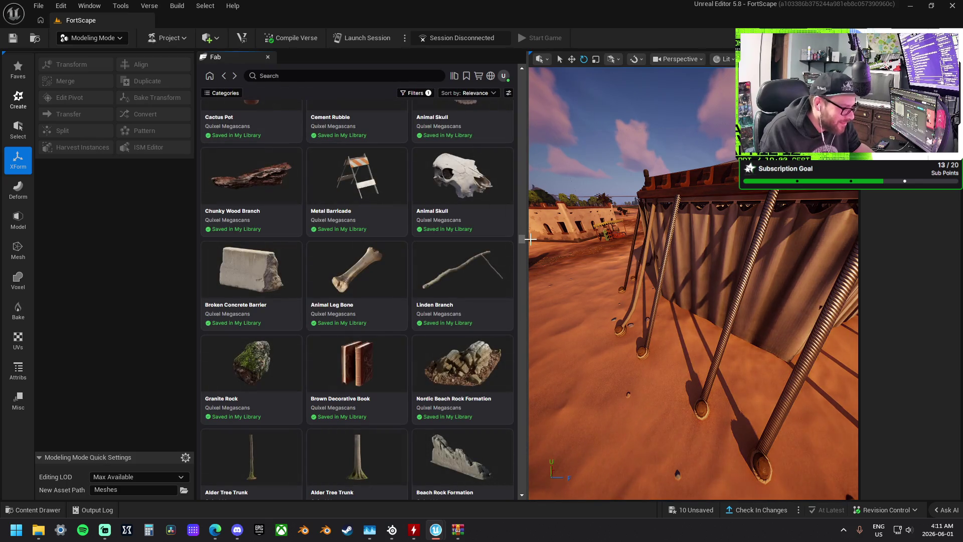
drag(522, 240, 522, 169)
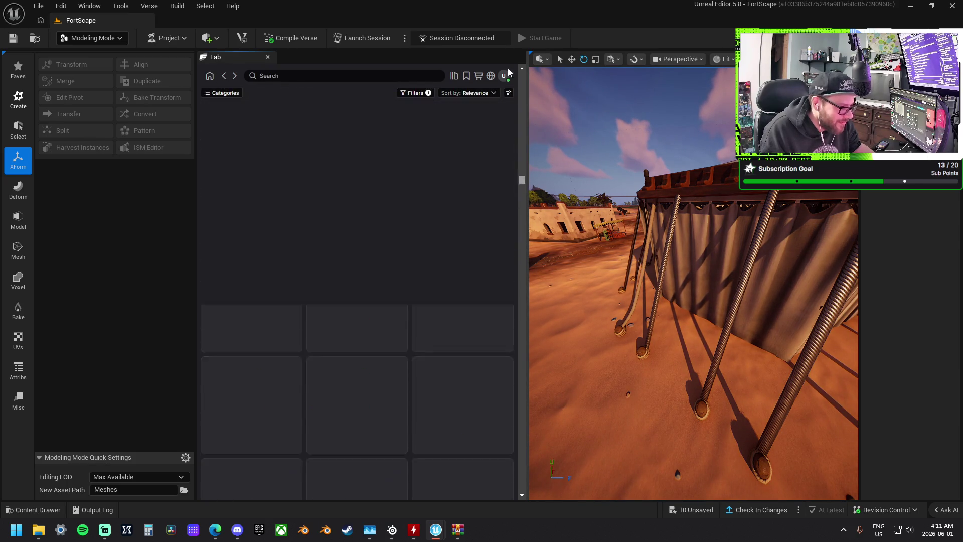
click(223, 75)
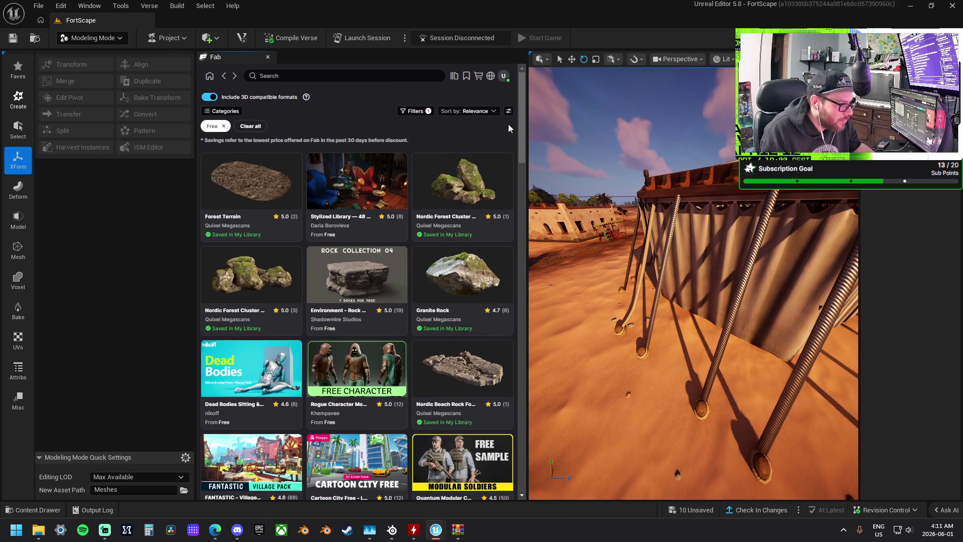
click(474, 115)
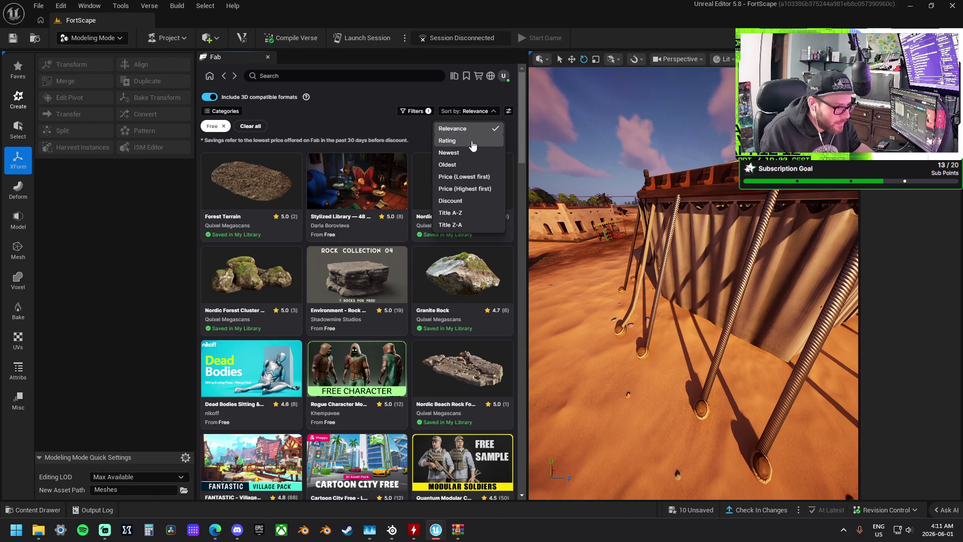
Sort the Fab results by Rating and scroll through the top-rated assets
click(472, 141)
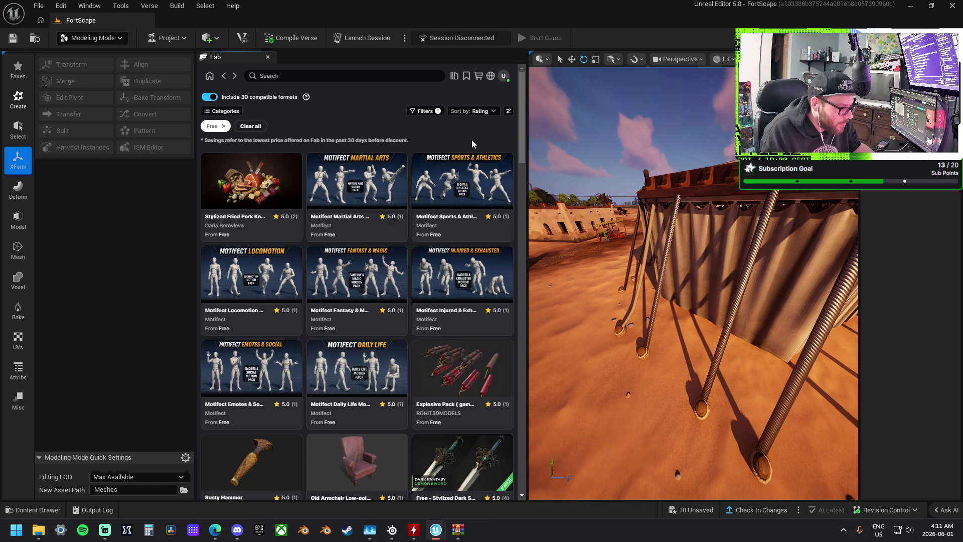
scroll(510, 178, down, 7)
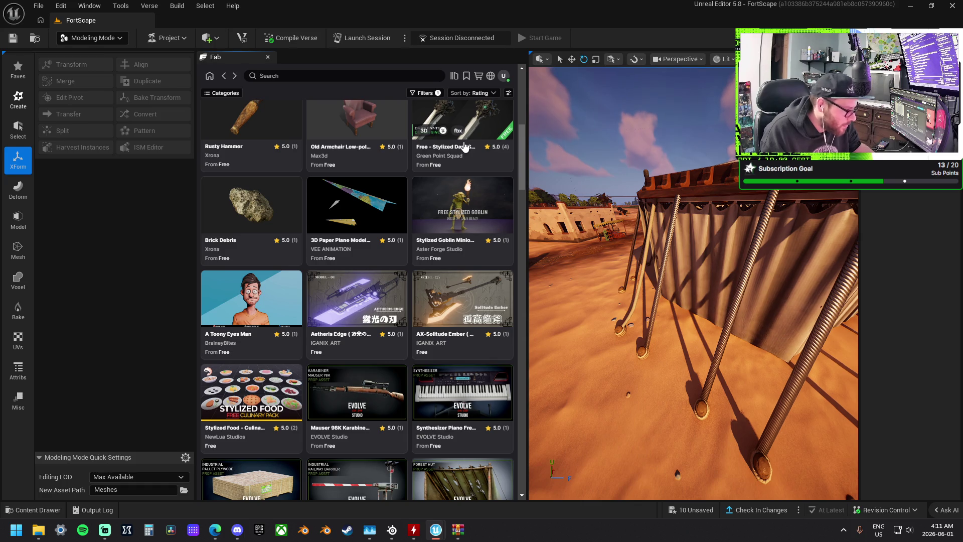
scroll(465, 146, down, 5)
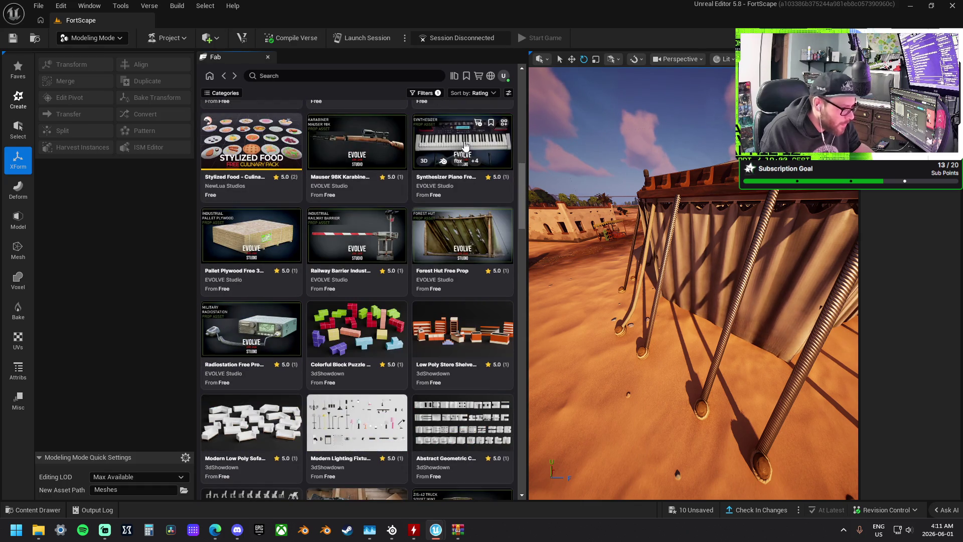
scroll(464, 146, down, 15)
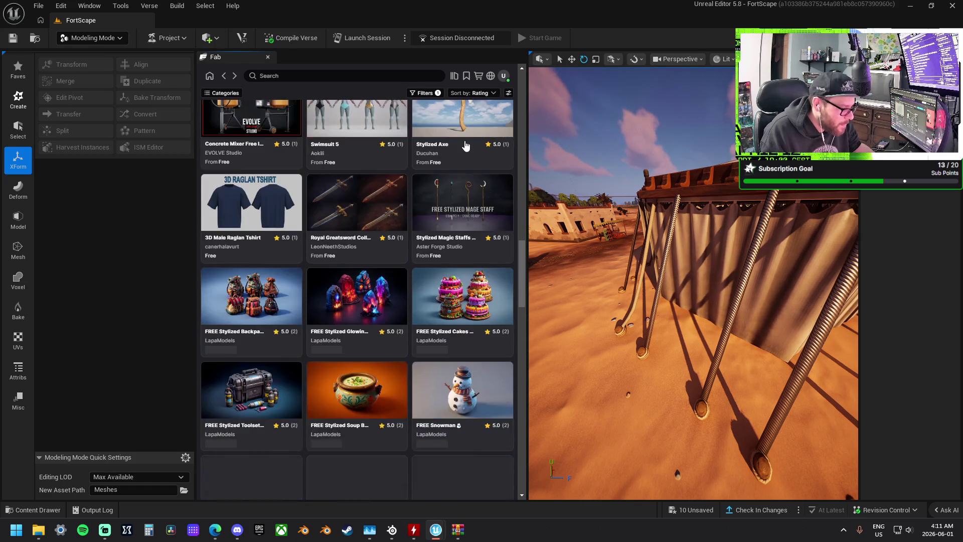
scroll(464, 145, down, 1)
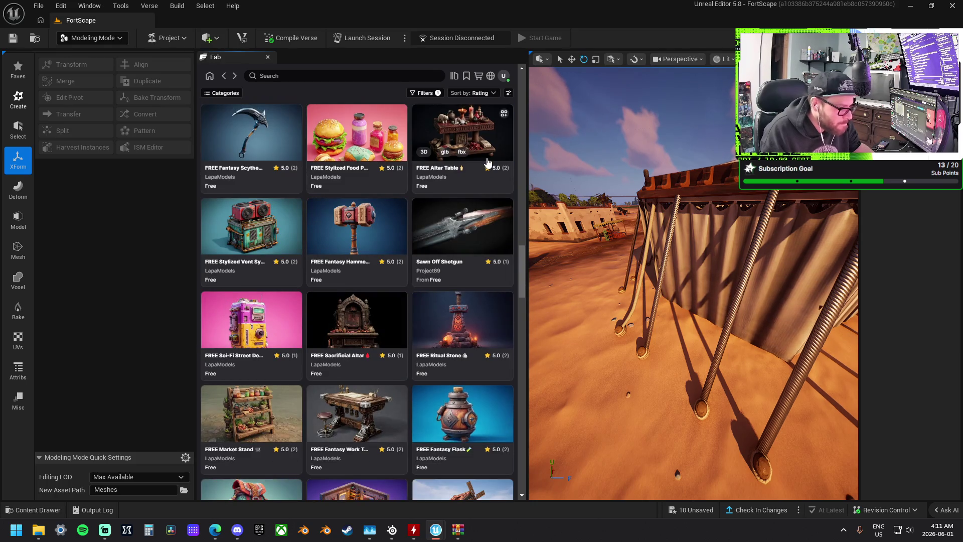
scroll(486, 166, down, 3)
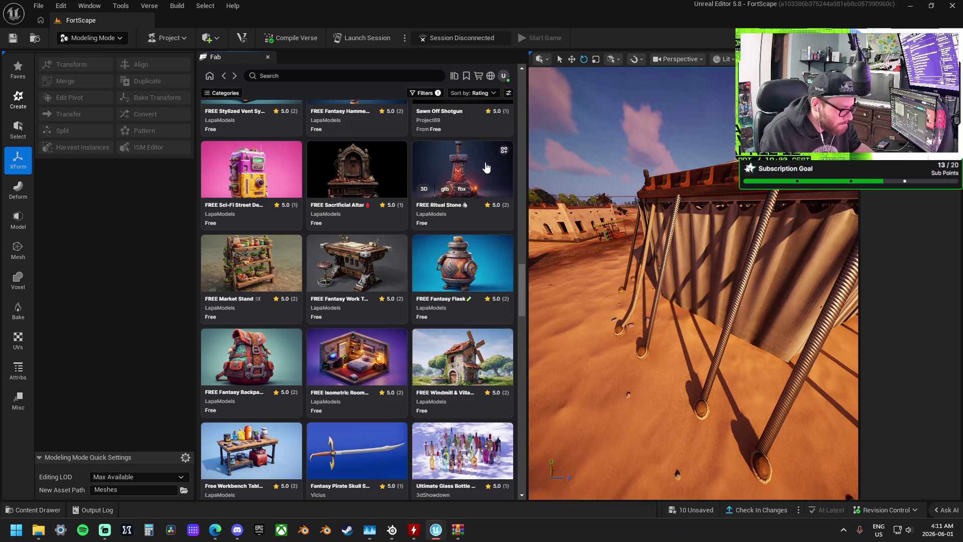
scroll(485, 167, down, 4)
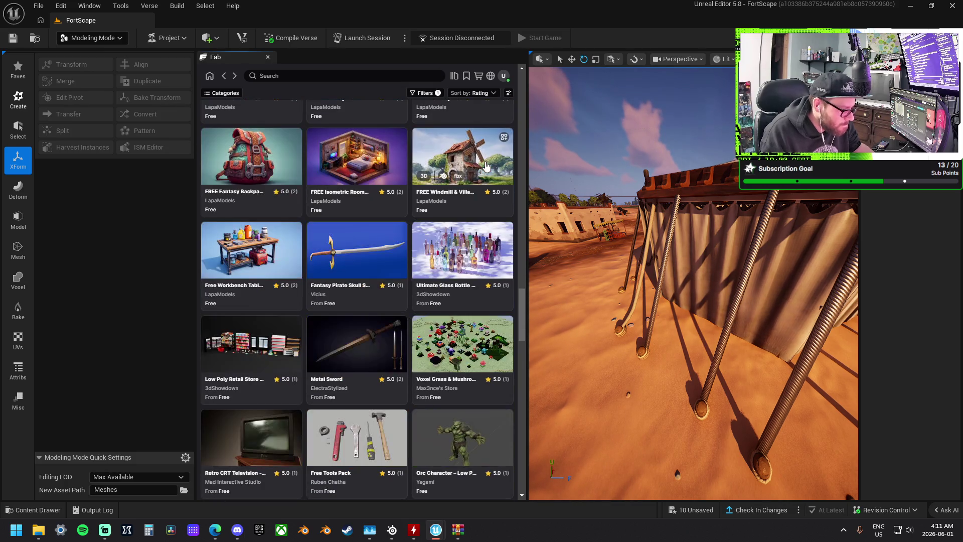
scroll(486, 167, down, 5)
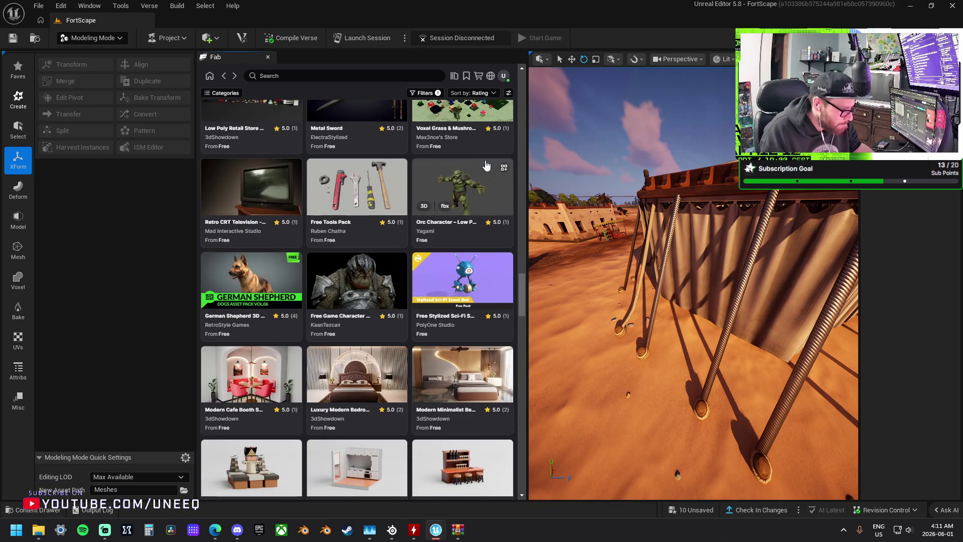
scroll(485, 165, down, 6)
Scroll to the end of the rated results, then close the Fab marketplace panel
scroll(486, 167, down, 6)
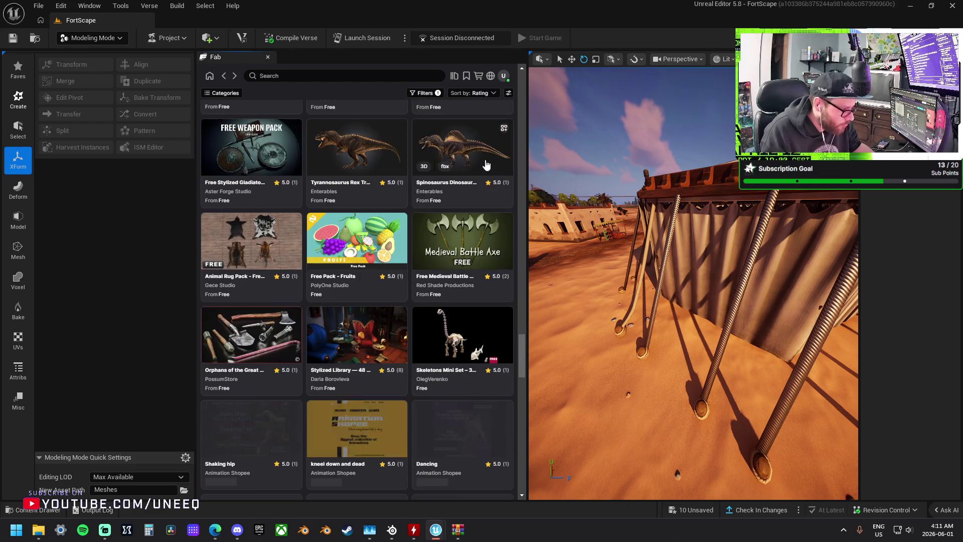
scroll(485, 167, down, 6)
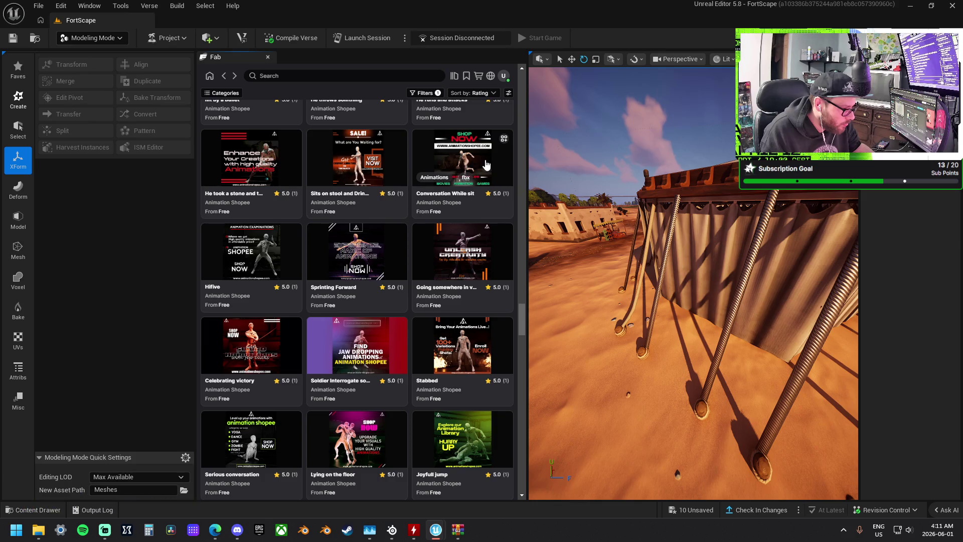
scroll(452, 203, down, 10)
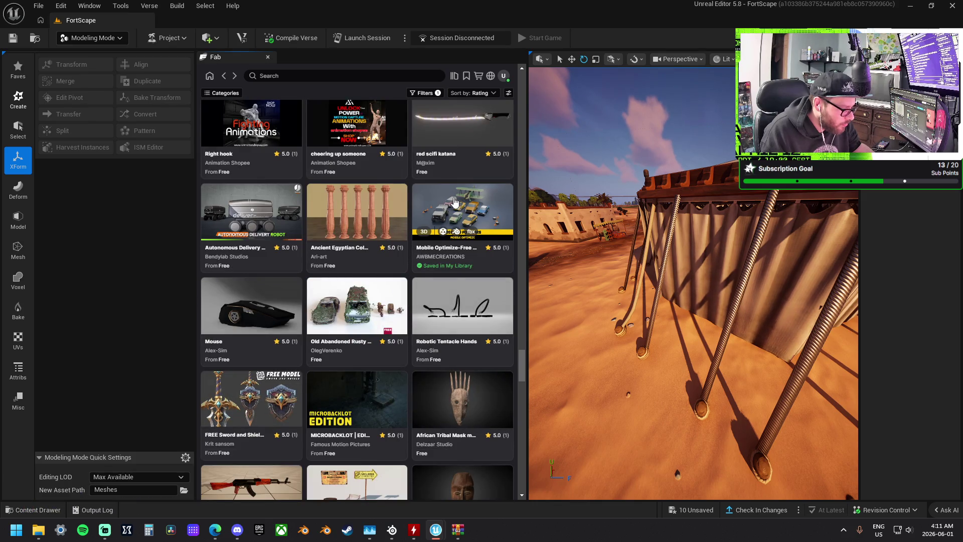
scroll(453, 202, down, 5)
scroll(454, 200, down, 4)
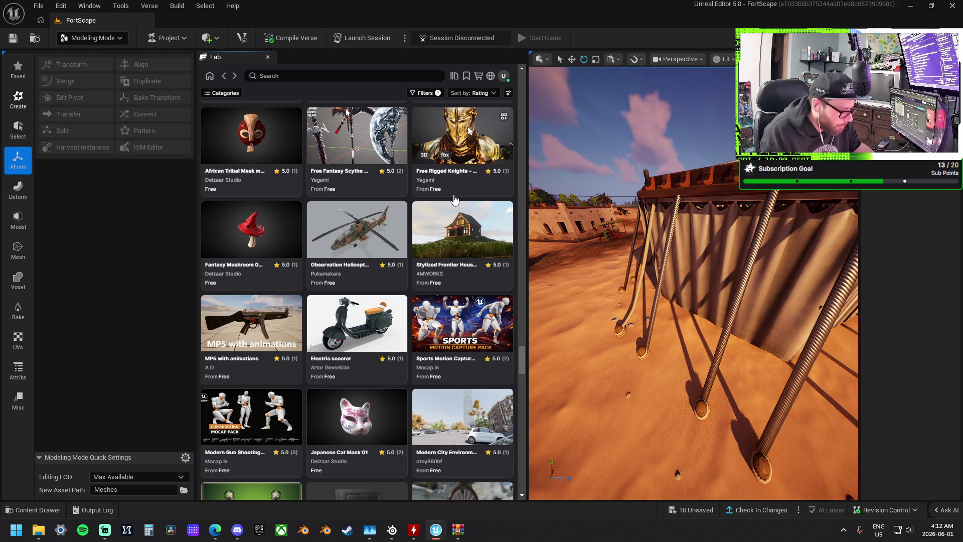
scroll(455, 200, down, 3)
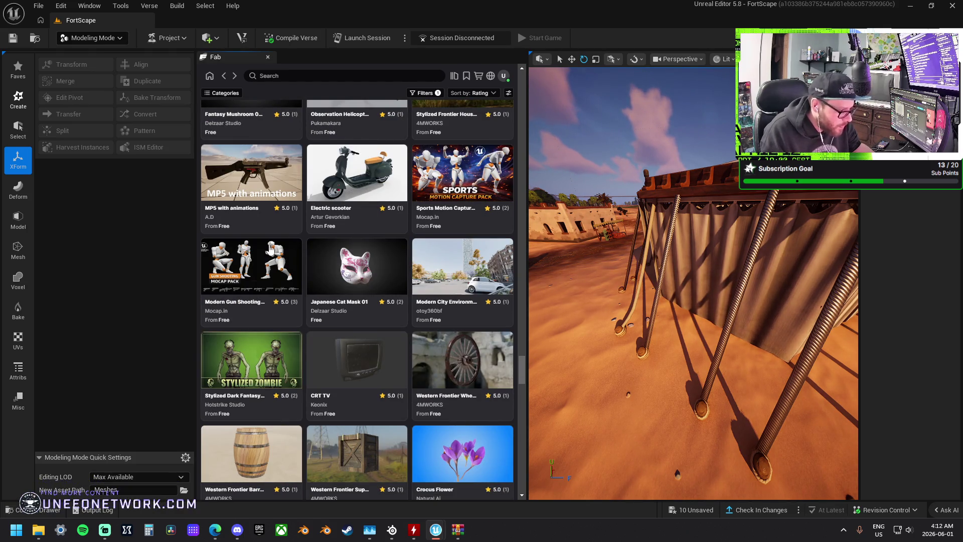
scroll(367, 257, down, 15)
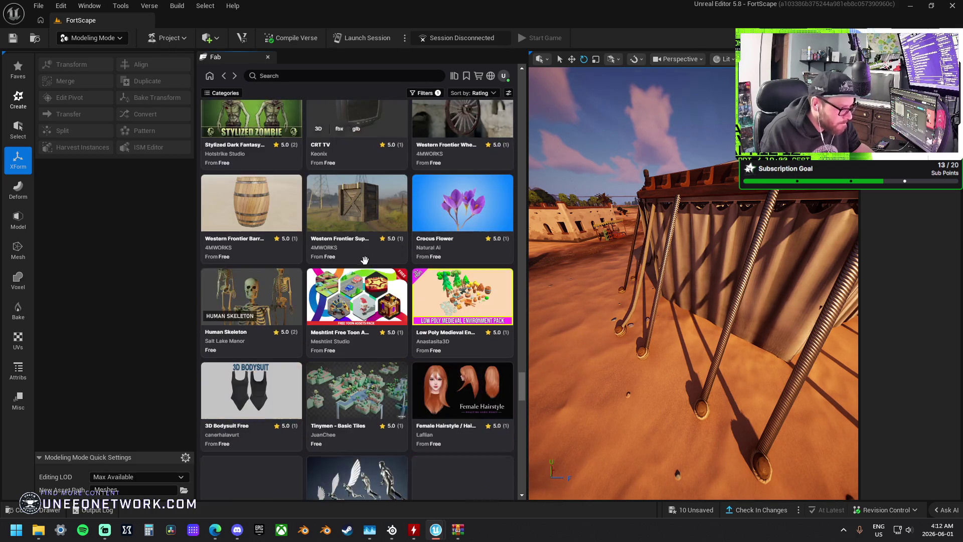
scroll(369, 256, down, 20)
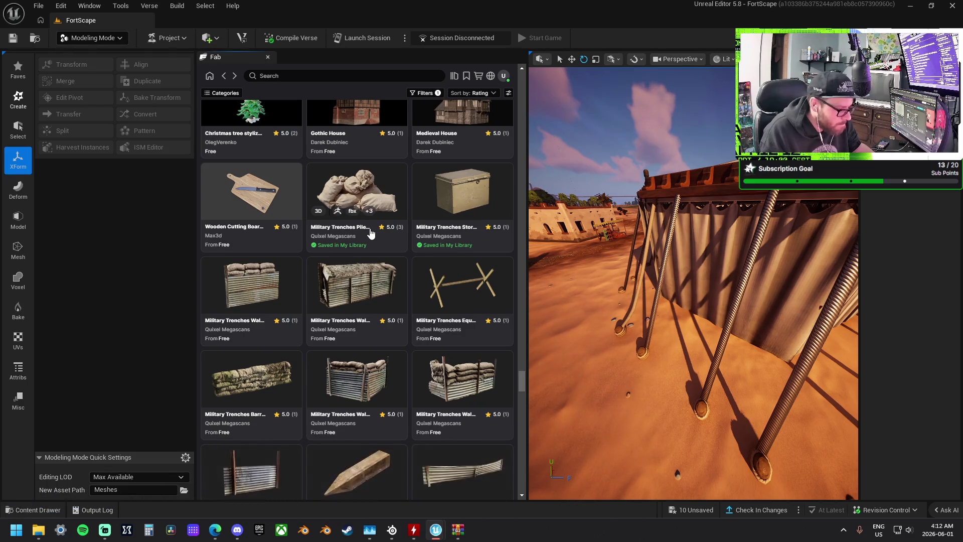
scroll(370, 234, down, 10)
scroll(370, 232, down, 10)
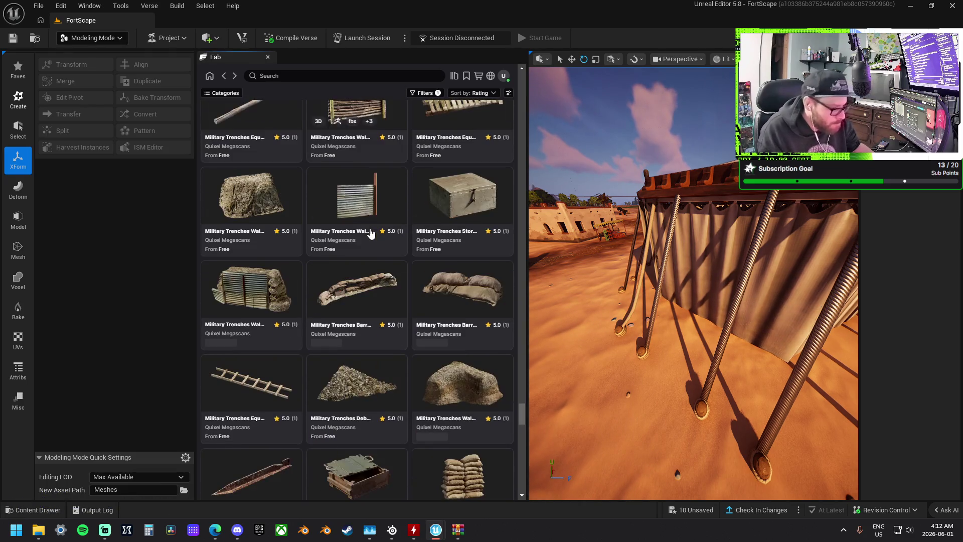
scroll(370, 232, down, 5)
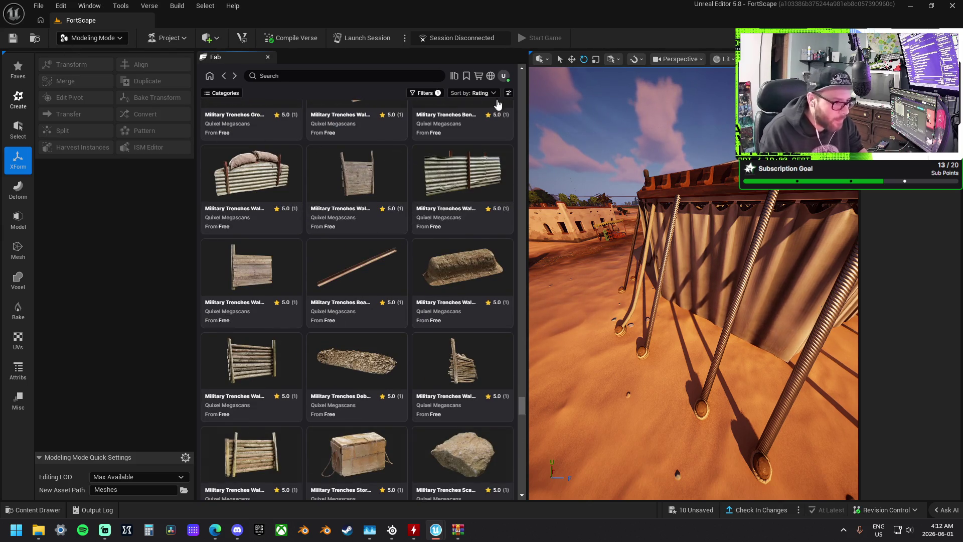
click(268, 57)
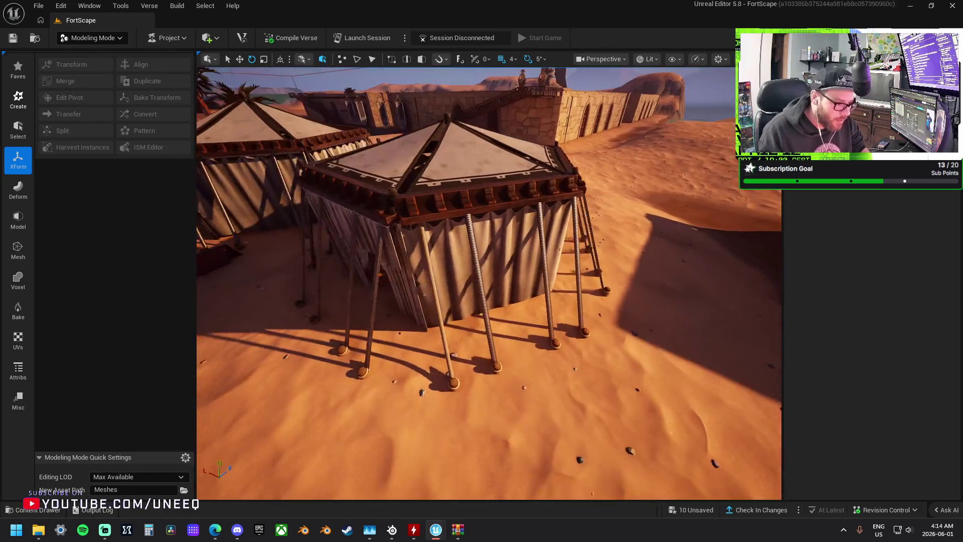
Select the diagonal rope on the tent so its Rope mesh shows in Details
scroll(482, 260, up, 10)
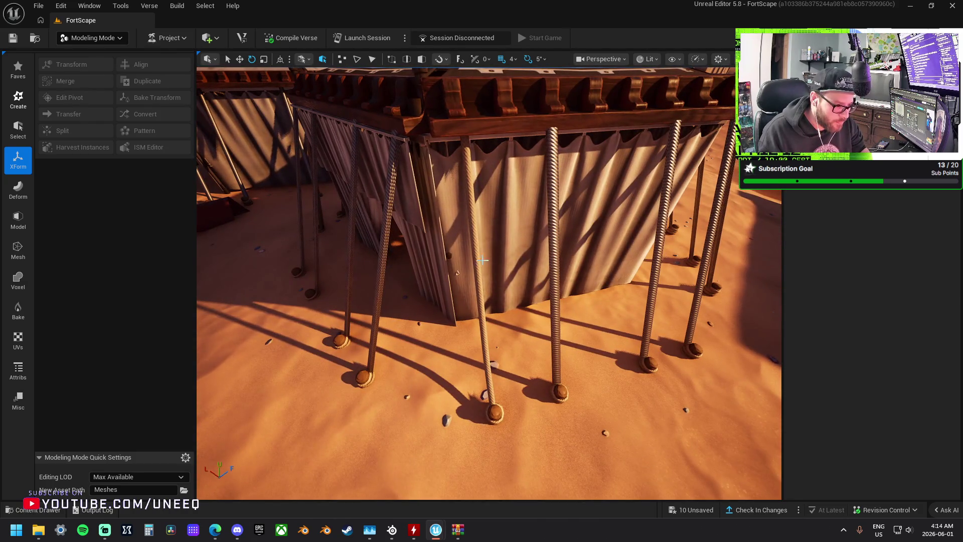
click(482, 260)
right_click(479, 273)
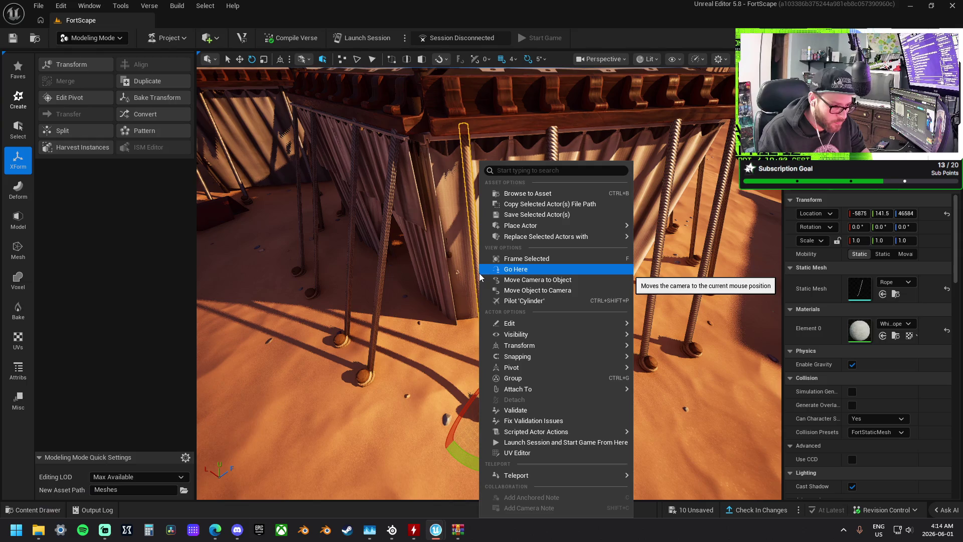
click(528, 194)
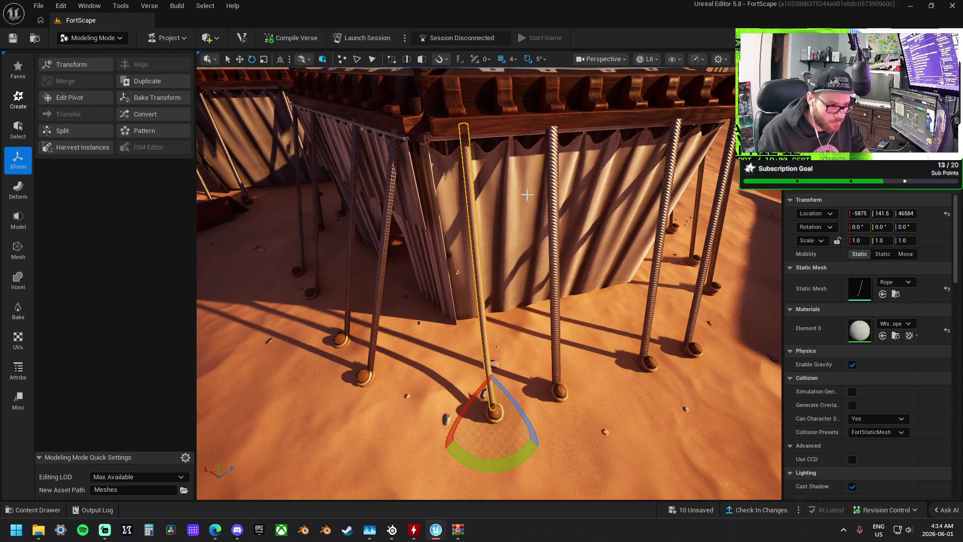
click(555, 322)
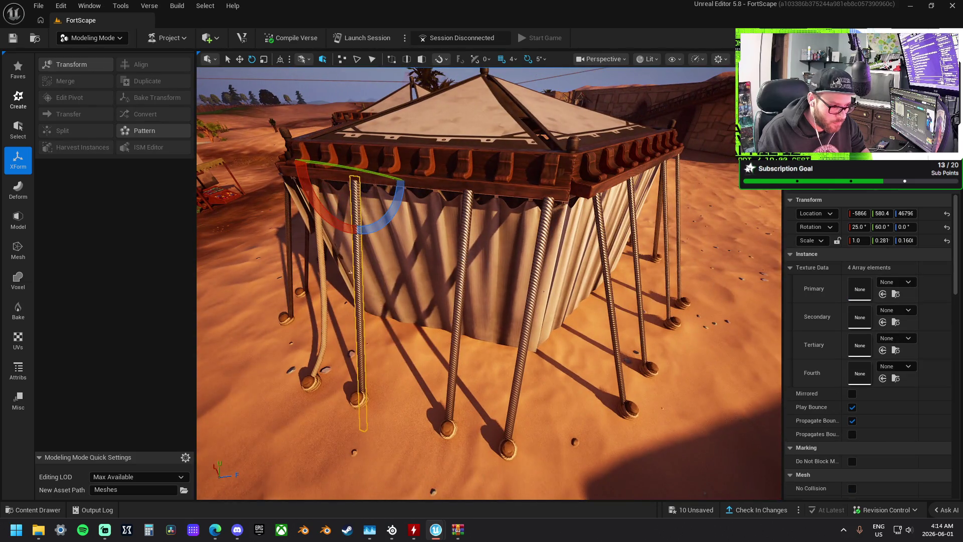
click(540, 290)
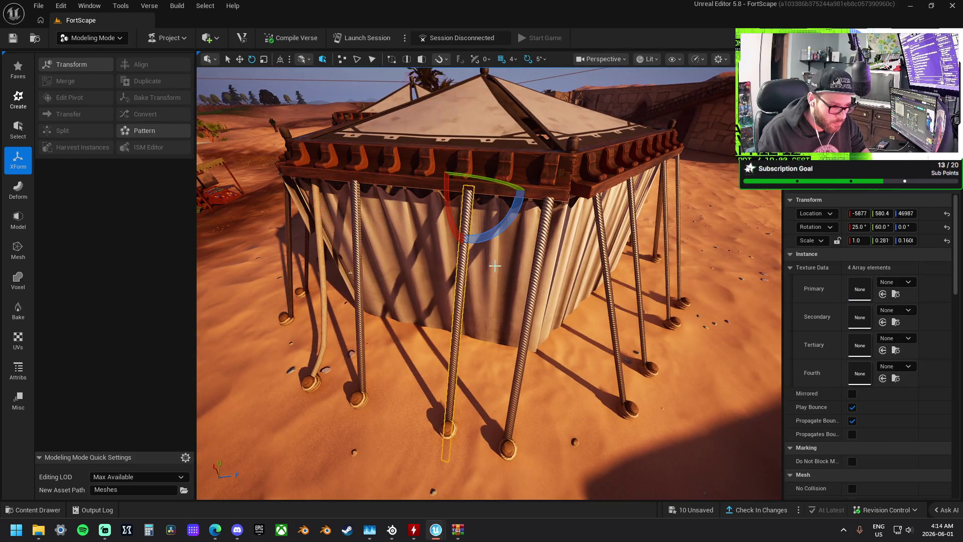
Place a new Rope static mesh in the sand by the tent poles at -5912, 132, 46560
drag(540, 290, 521, 271)
drag(482, 218, 577, 229)
click(482, 217)
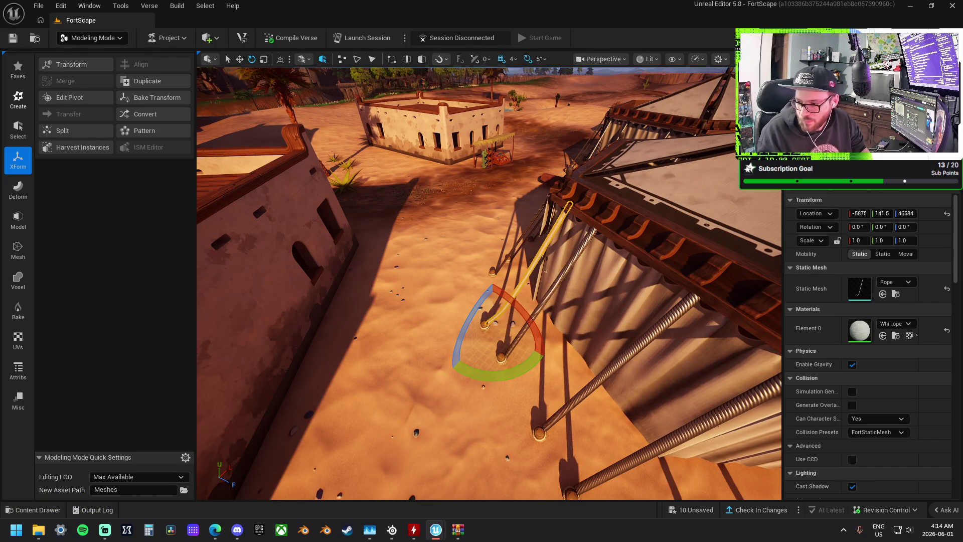
right_click(542, 252)
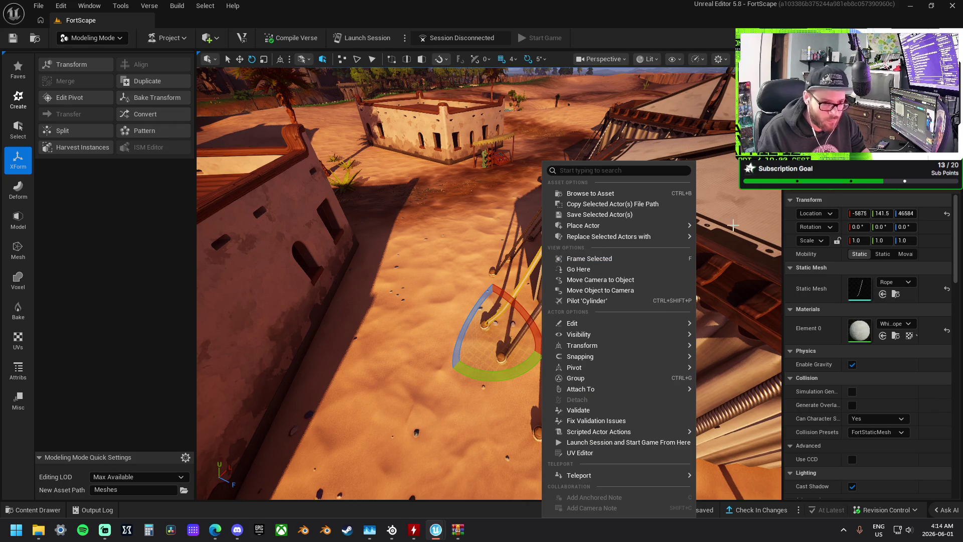
key(Escape)
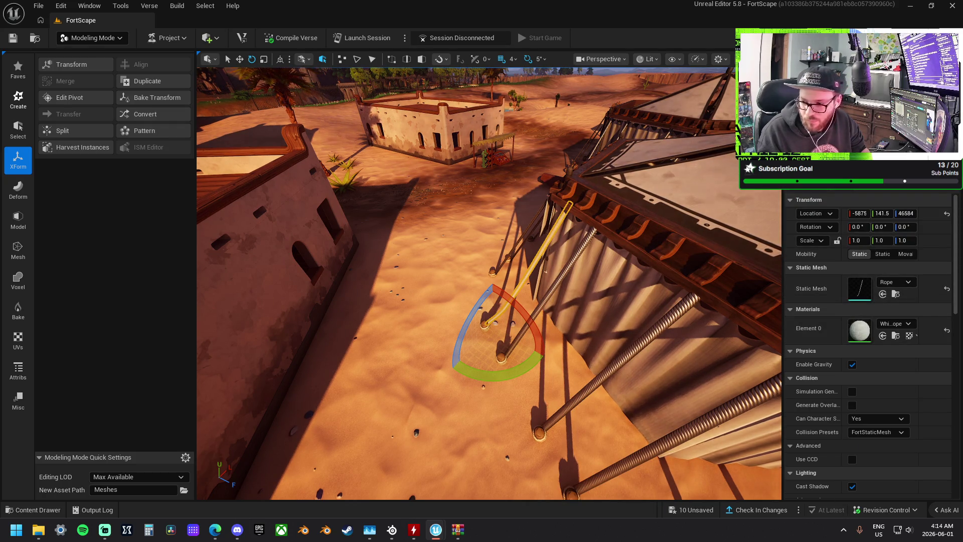
mouse_move(860, 288)
mouse_down()
mouse_move(811, 409)
mouse_move(424, 416)
mouse_move(401, 406)
mouse_up()
key(f)
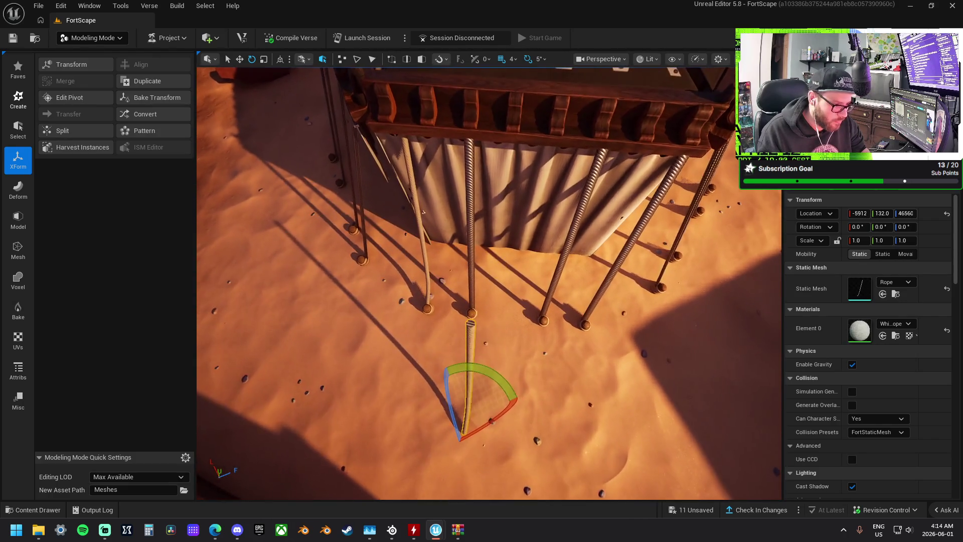
Switch the new rope to the world-space translate gizmo and view it from above
key(w)
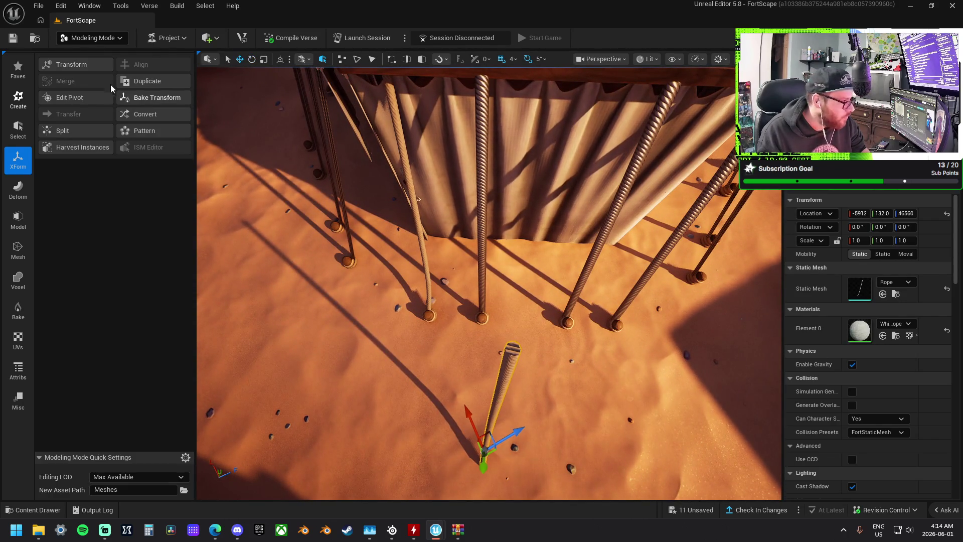
click(280, 58)
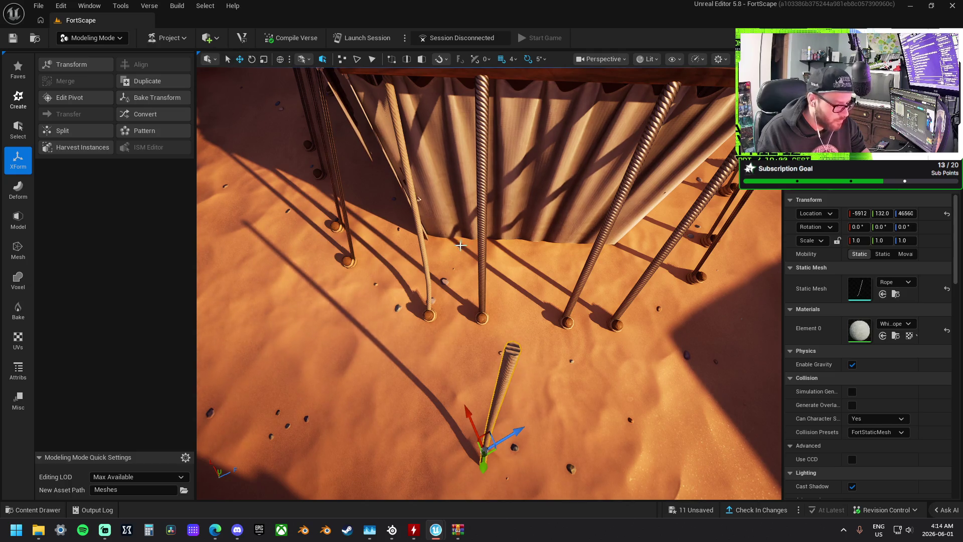
click(302, 59)
click(283, 62)
mouse_move(480, 301)
mouse_down()
mouse_move(557, 315)
mouse_move(390, 318)
mouse_up()
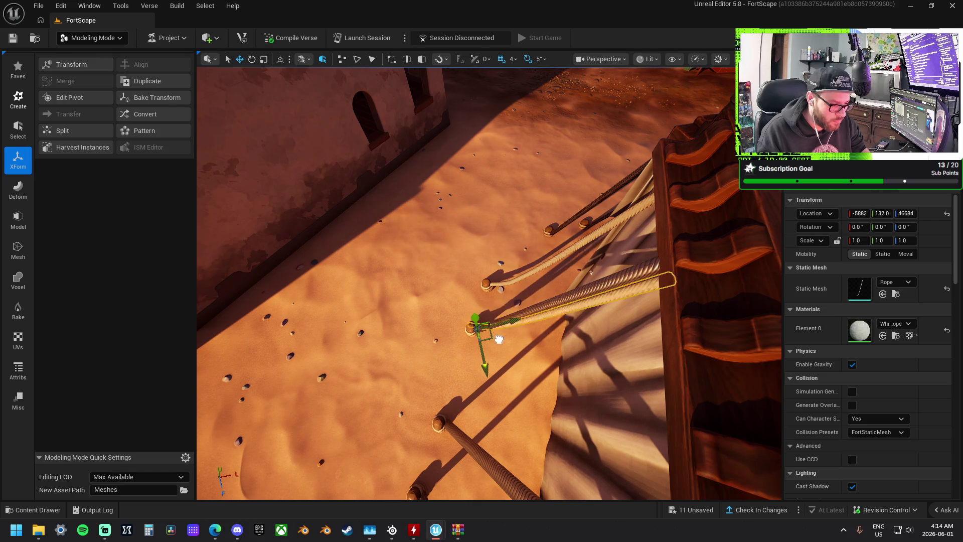
mouse_move(502, 343)
mouse_down()
mouse_move(452, 346)
mouse_move(491, 286)
mouse_move(504, 301)
mouse_move(481, 305)
mouse_move(527, 293)
mouse_move(519, 306)
mouse_up()
Delete a redundant tent rope and reselect the new rope, now at -5883, 132, 46700
click(491, 286)
key(Delete)
click(529, 292)
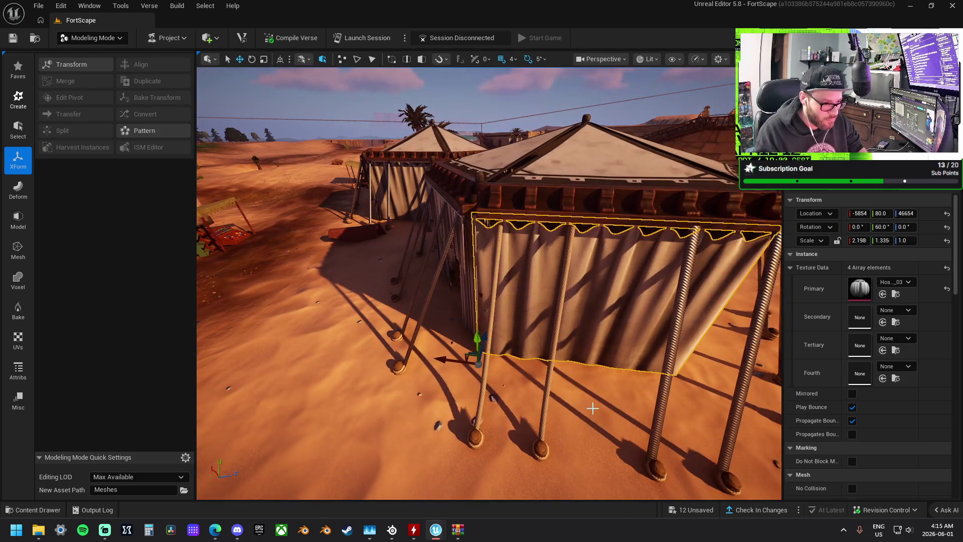
click(542, 409)
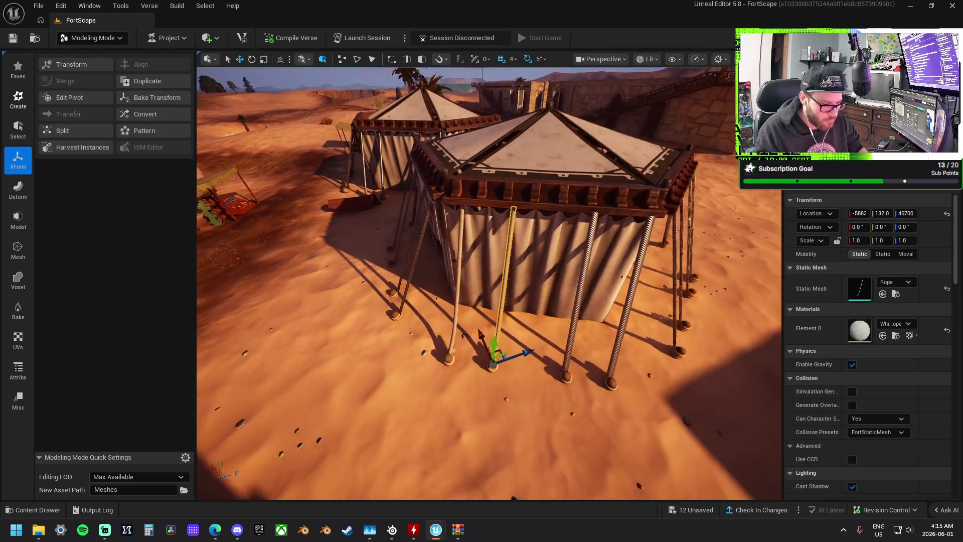
key(w)
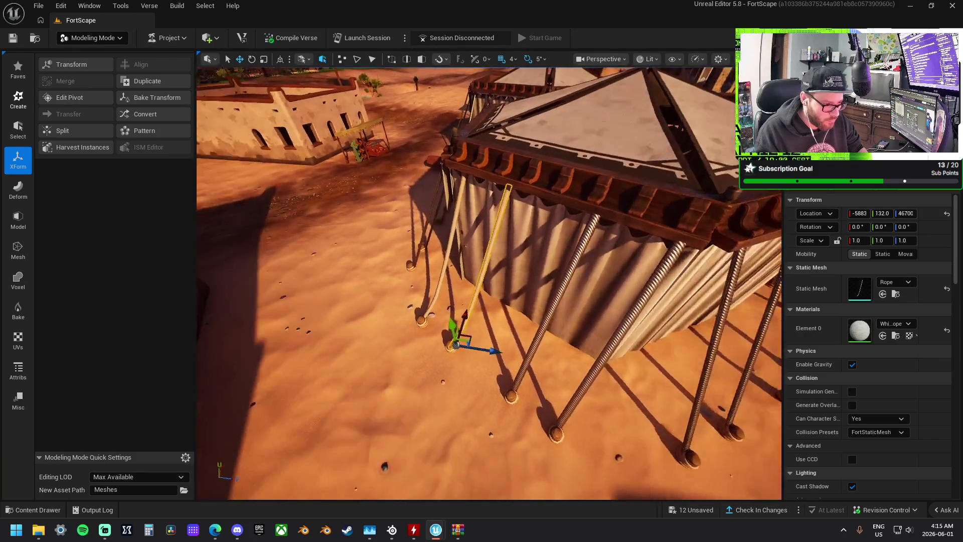
mouse_move(619, 368)
mouse_down()
mouse_move(612, 371)
mouse_move(620, 367)
mouse_up()
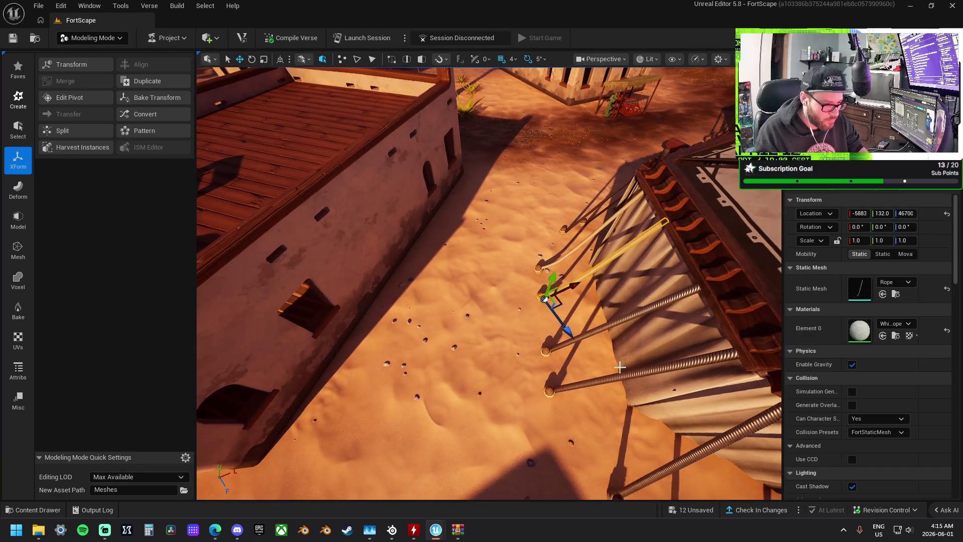
Duplicate the rope as its own mesh and snap its pivot to Top
click(146, 82)
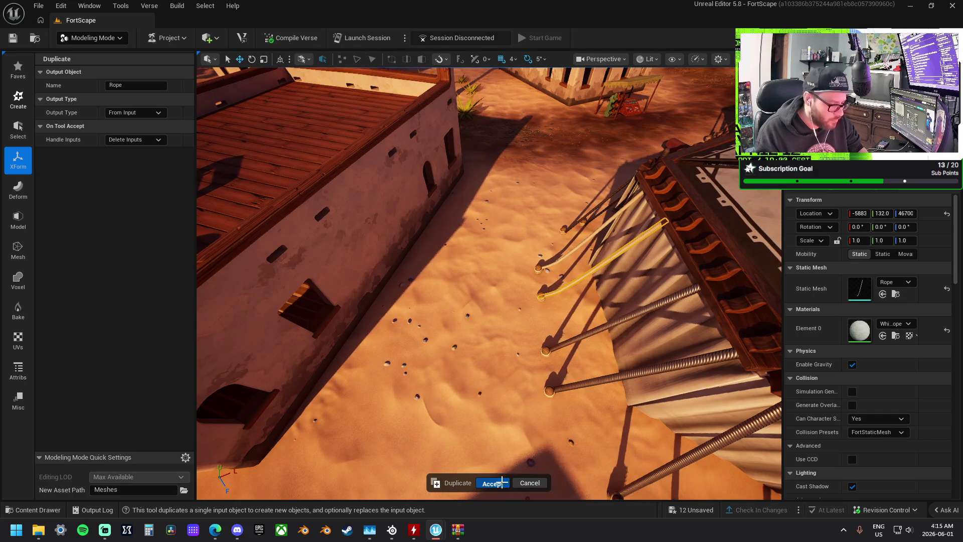
key(Return)
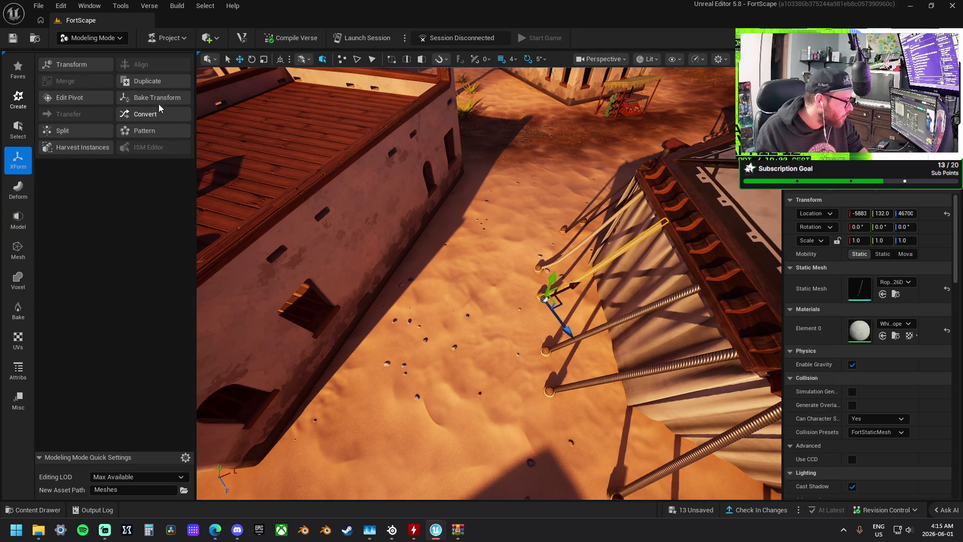
click(92, 97)
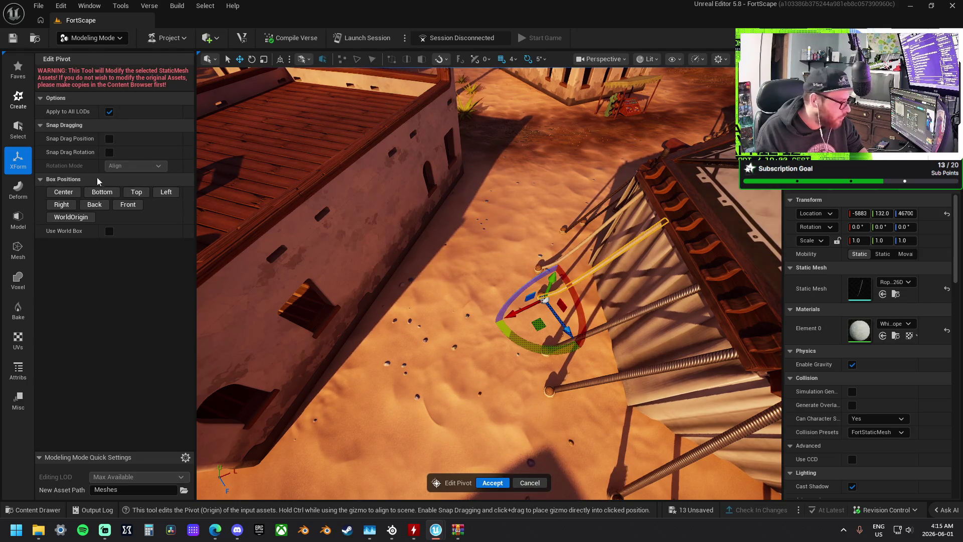
click(128, 192)
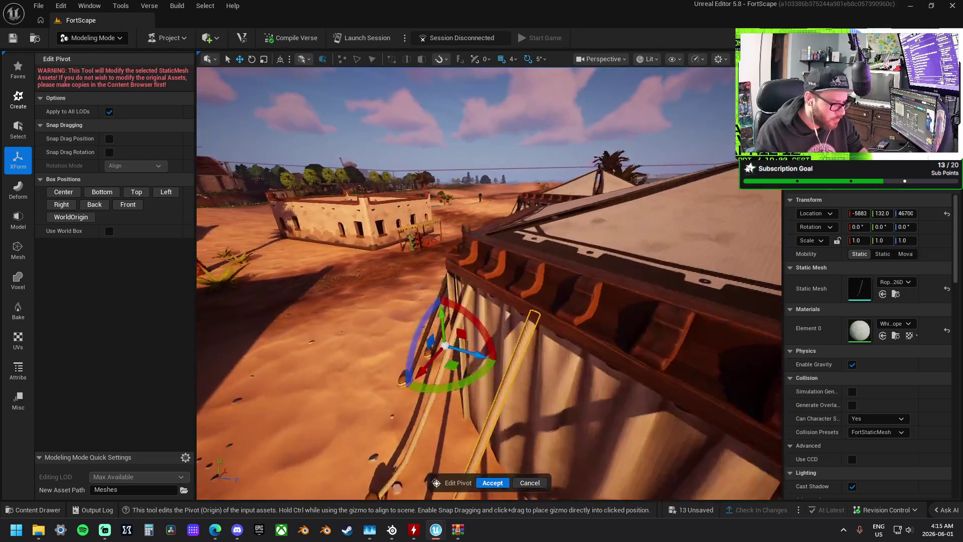
Drag the pivot to the rope's top end under the roof edge (-5866, 571.3, 46822) and accept
drag(385, 279, 385, 279)
mouse_move(477, 356)
mouse_down()
mouse_move(474, 174)
mouse_move(485, 192)
mouse_up()
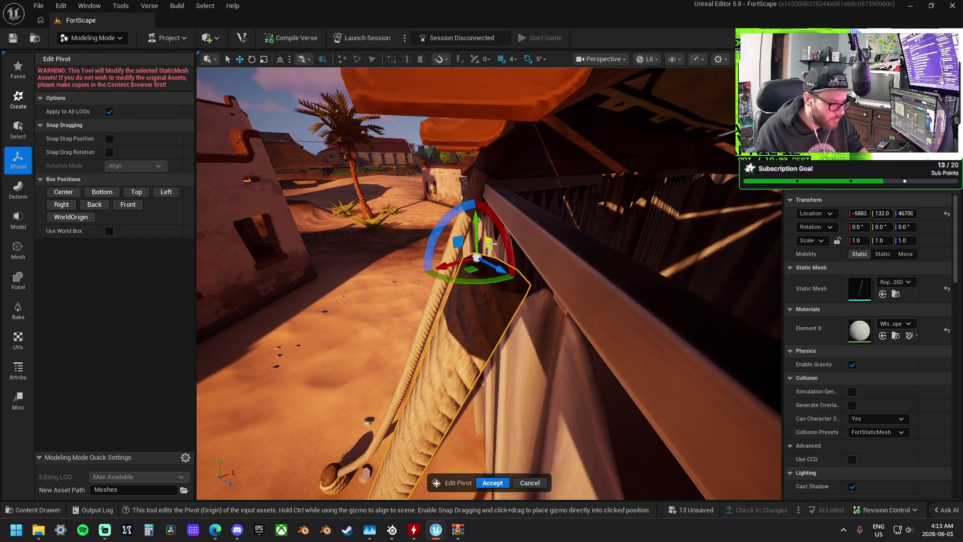
drag(490, 242, 511, 244)
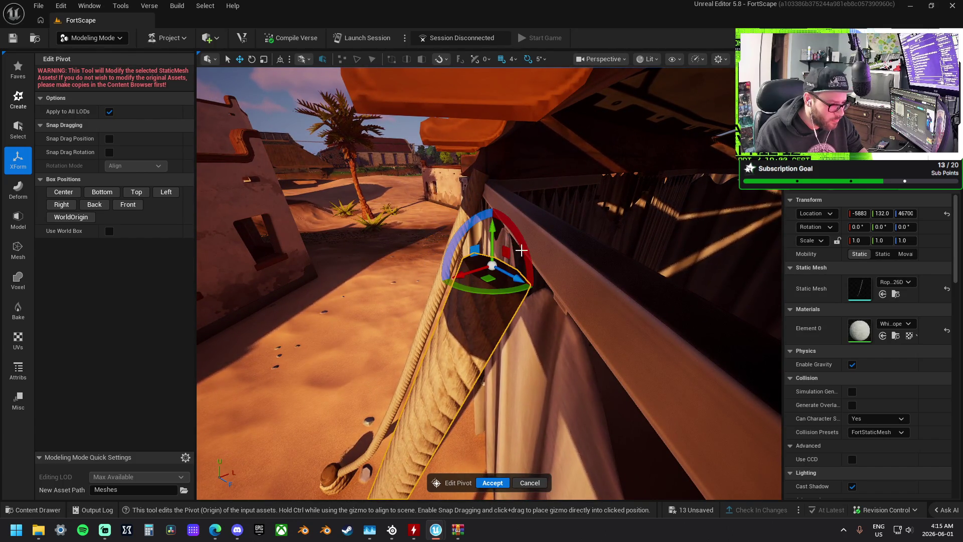
mouse_move(483, 382)
mouse_down()
mouse_move(446, 276)
mouse_move(481, 281)
mouse_move(512, 257)
mouse_move(515, 279)
mouse_up()
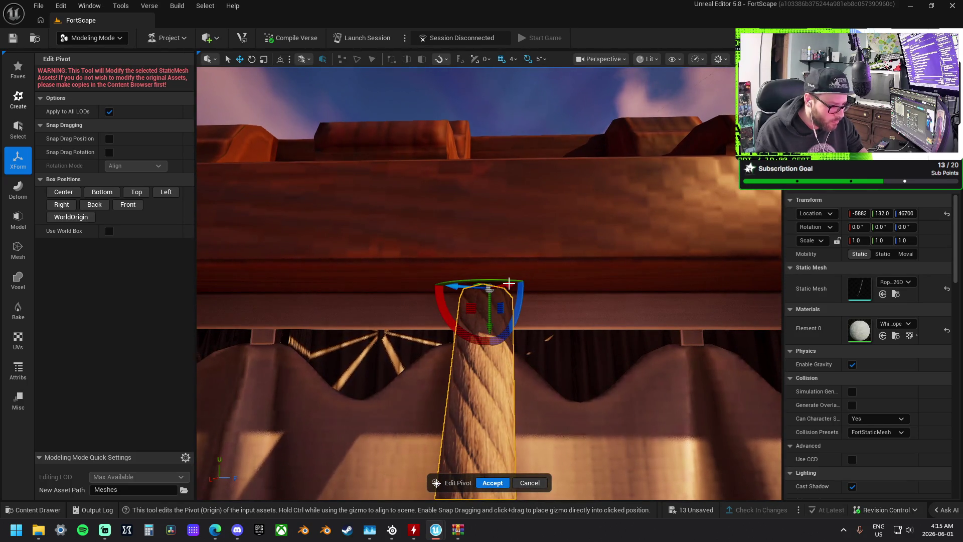
click(503, 483)
drag(503, 483, 496, 522)
scroll(524, 296, down, 8)
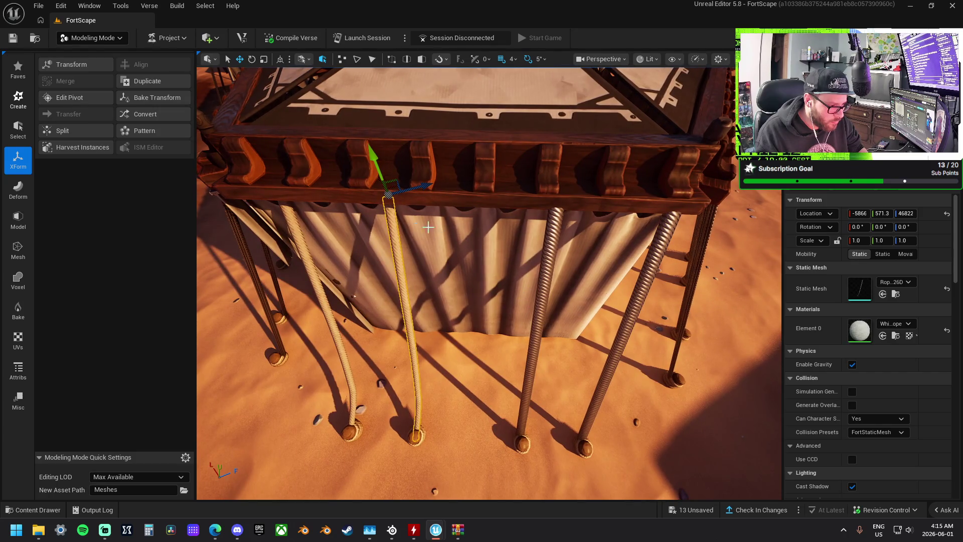
Replace the tent's two threaded corner poles with the Rope static mesh
right_click(397, 219)
click(453, 192)
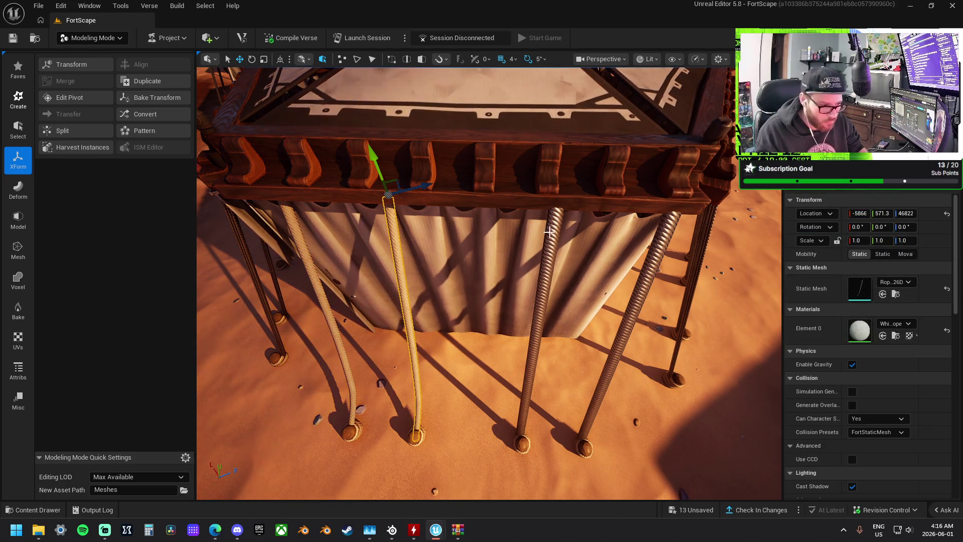
click(544, 281)
drag(657, 261, 441, 281)
right_click(550, 239)
mouse_move(550, 235)
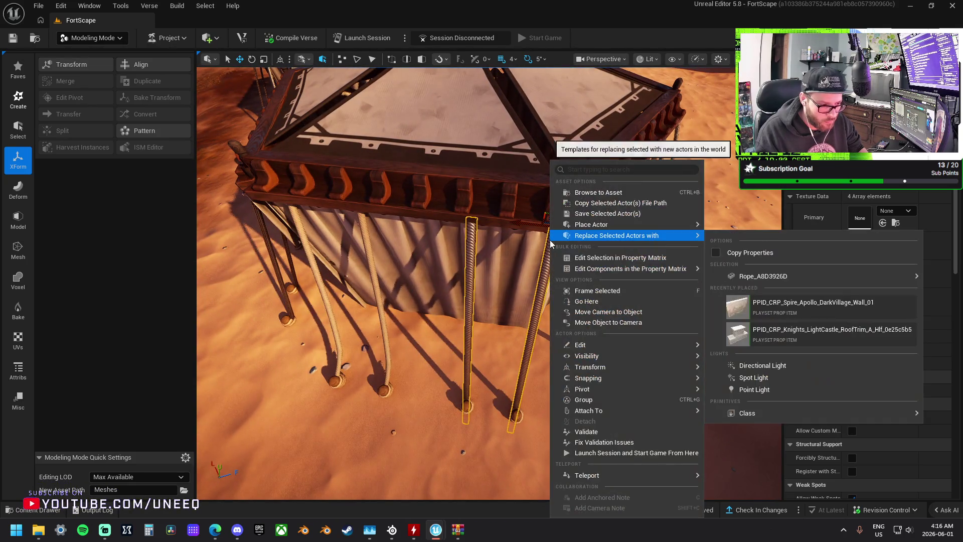
mouse_move(762, 278)
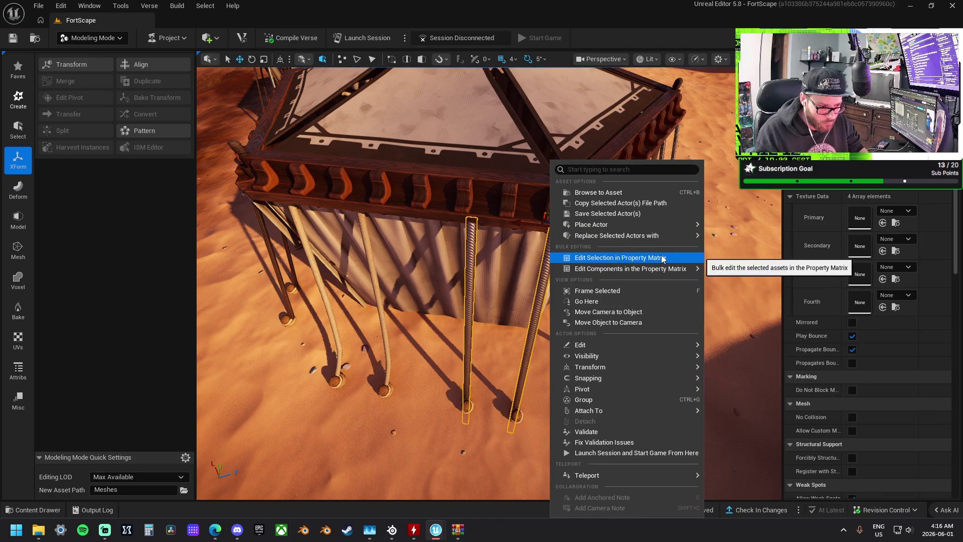
mouse_move(654, 240)
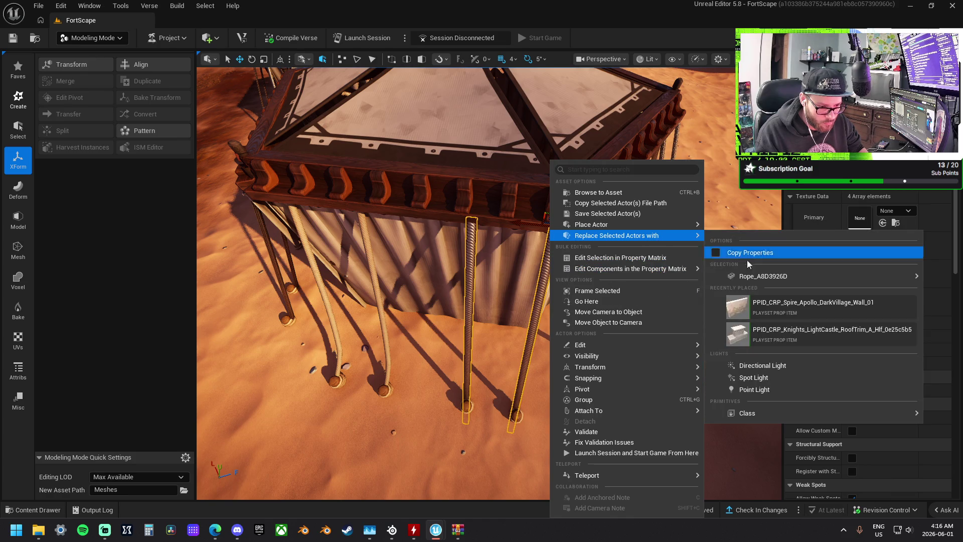
click(650, 278)
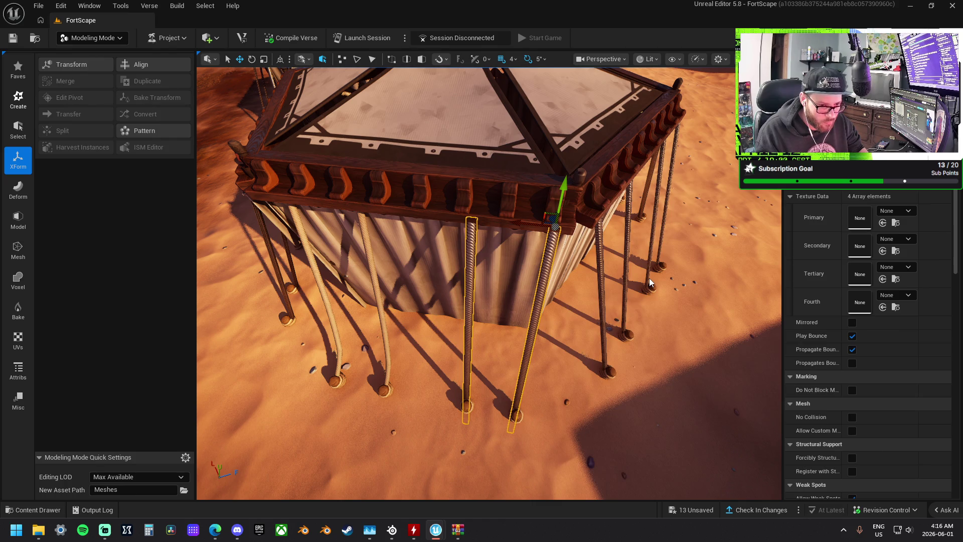
Select both anchors at the ropes' bases and shift them slightly left
drag(648, 277, 676, 233)
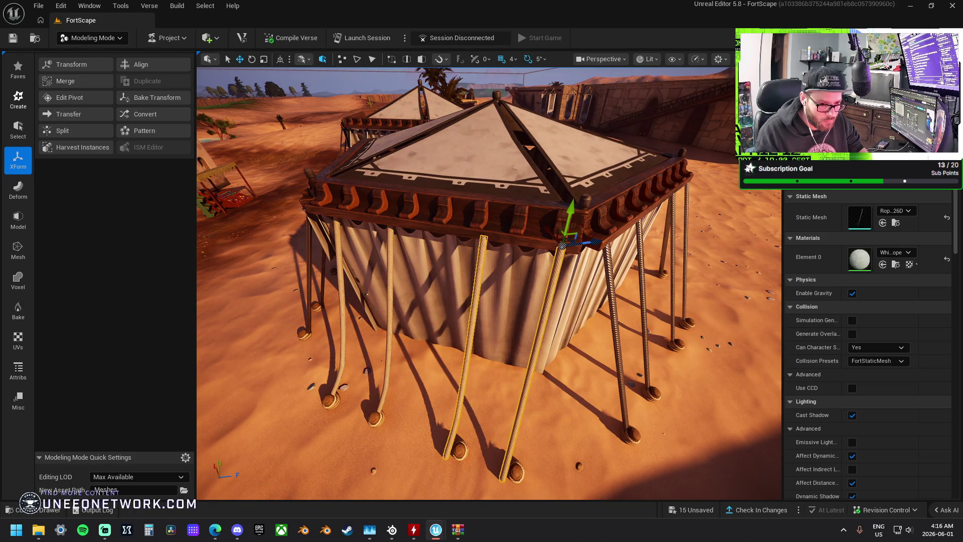
key(f)
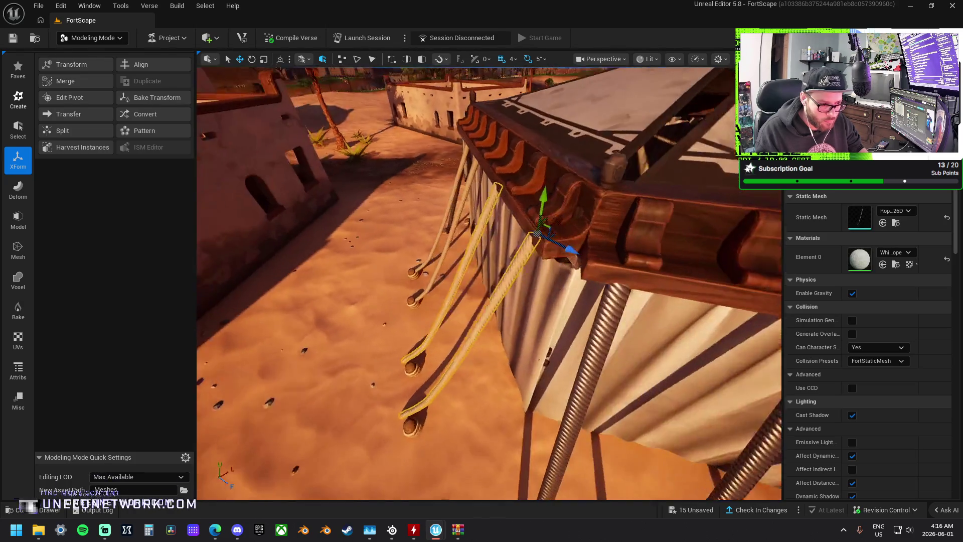
mouse_move(552, 225)
mouse_down()
mouse_move(580, 209)
mouse_move(625, 220)
mouse_move(577, 205)
mouse_move(582, 225)
mouse_move(587, 215)
mouse_move(529, 329)
mouse_up()
click(506, 362)
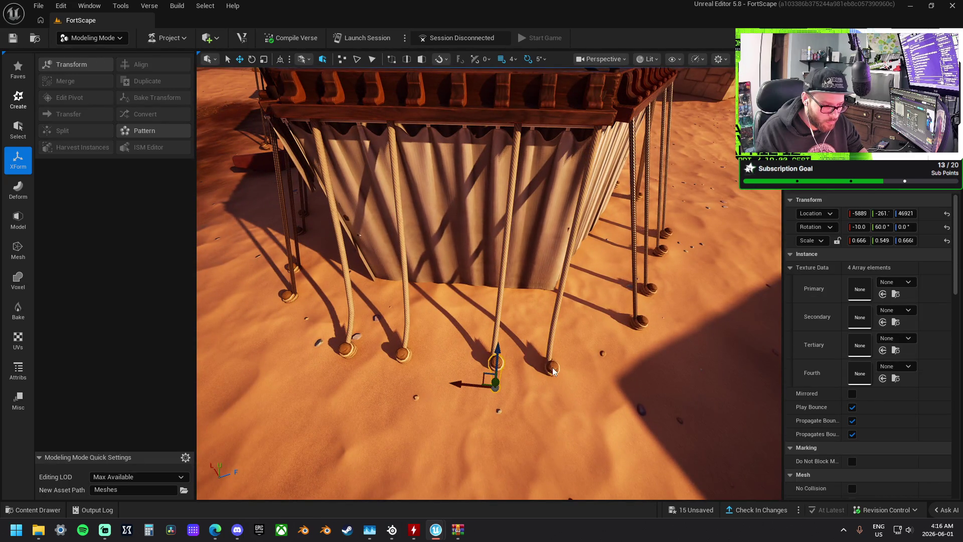
ctrl+click(552, 369)
drag(491, 385, 490, 384)
Save the level's pending changes with Ctrl+S
click(404, 387)
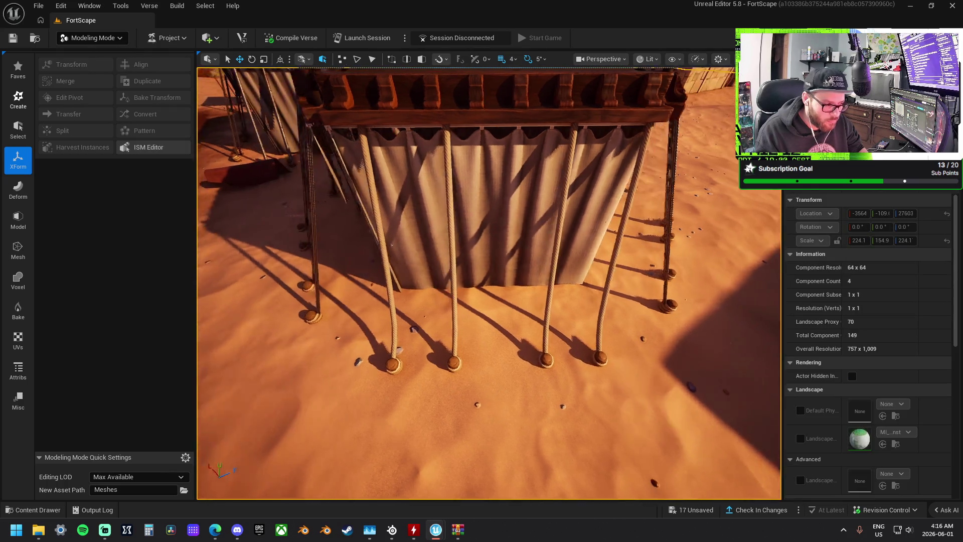
key(s)
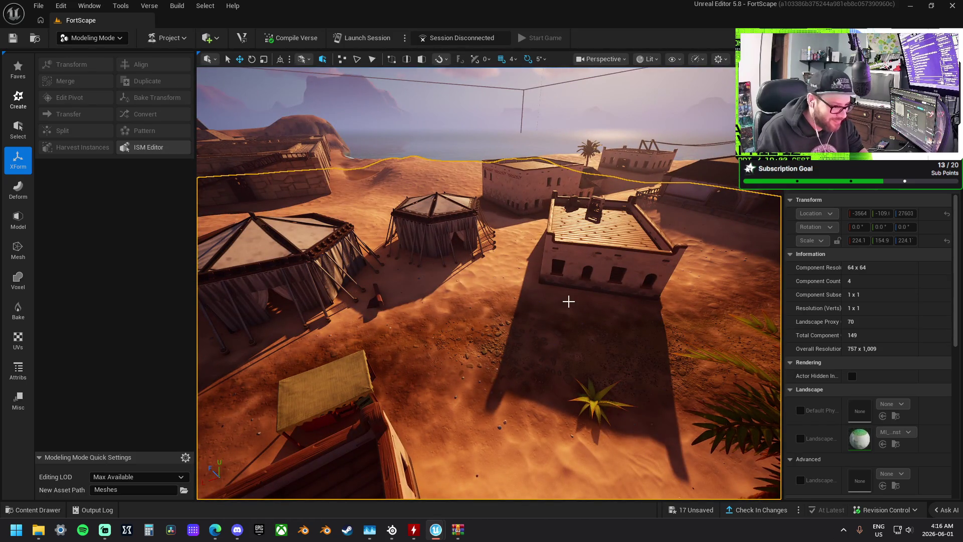
key(ctrl+s)
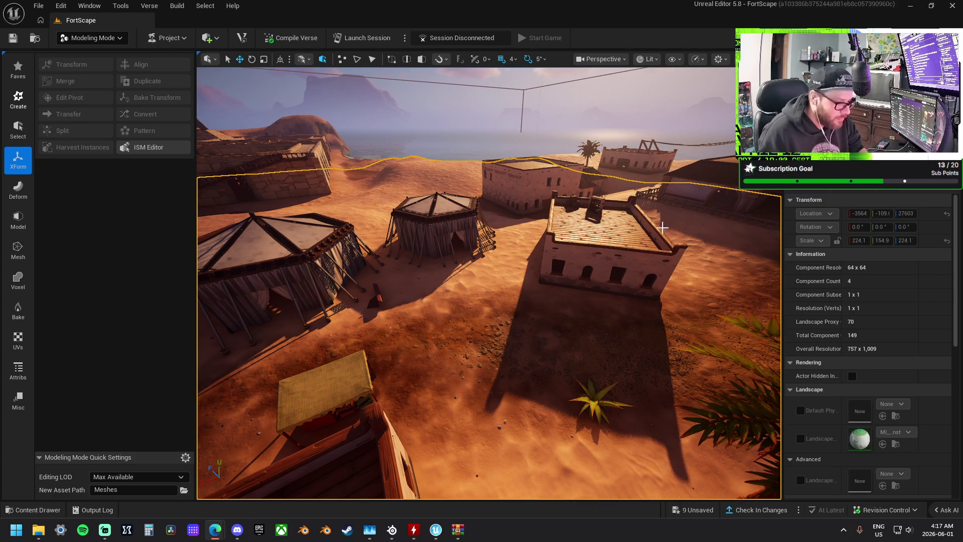
Delete the small sandbag prop beside the tents
mouse_move(526, 322)
mouse_down()
mouse_move(527, 271)
mouse_move(497, 274)
mouse_move(541, 256)
mouse_move(535, 242)
mouse_move(564, 271)
mouse_move(564, 306)
mouse_up()
click(495, 254)
key(Delete)
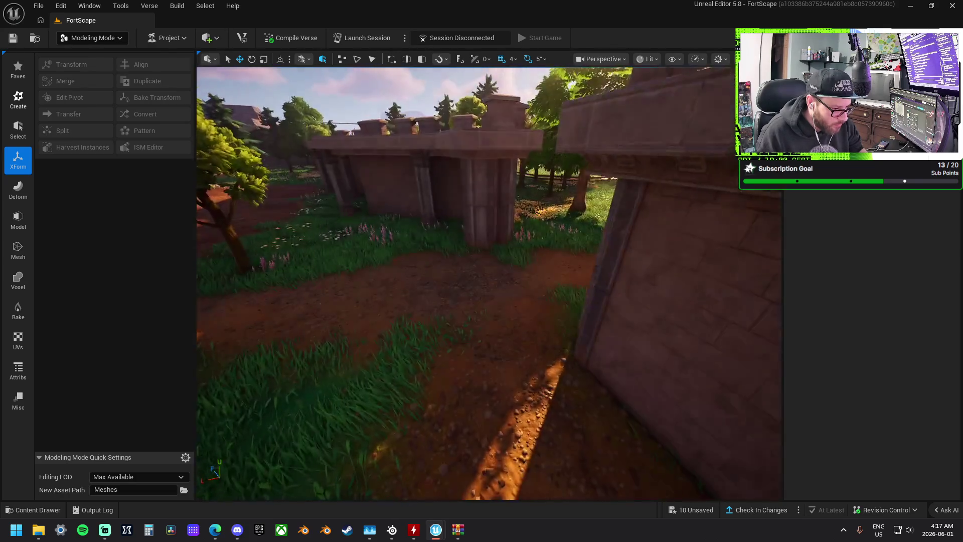
Fly across the island over the river toward the hilltop castle
key(w)
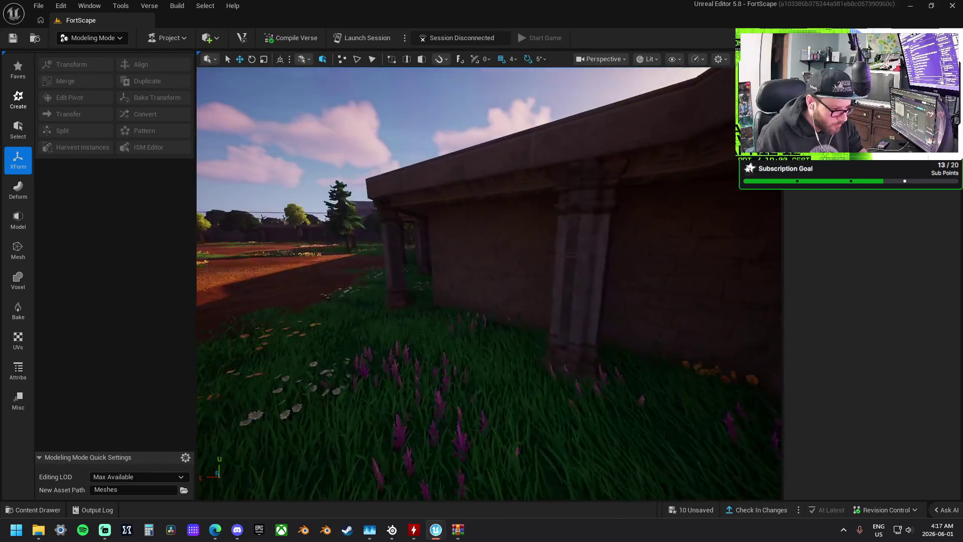
key(w)
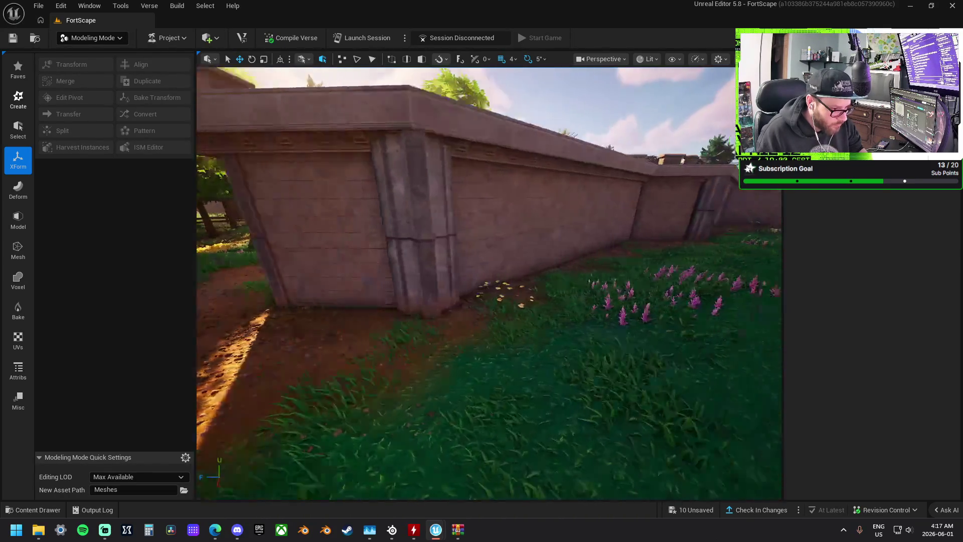
key(e)
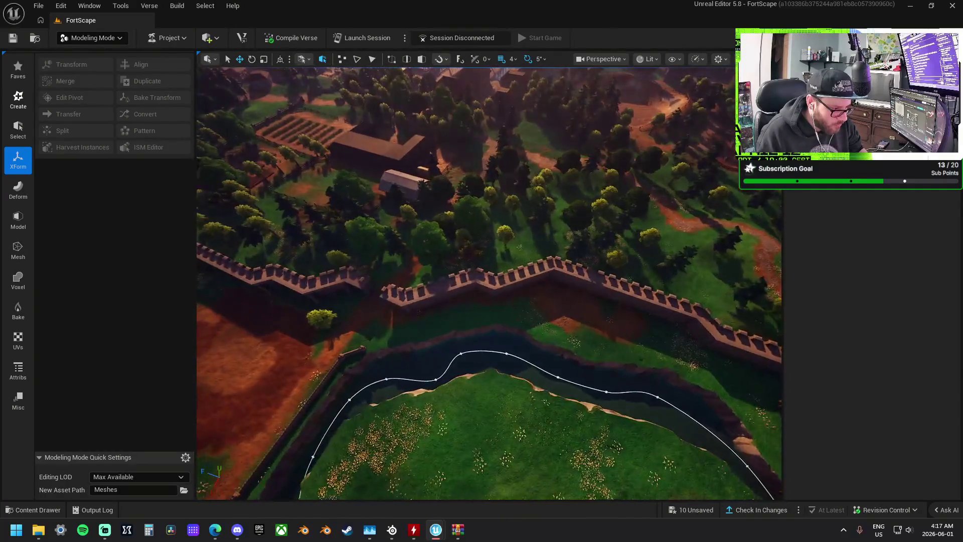
key(a)
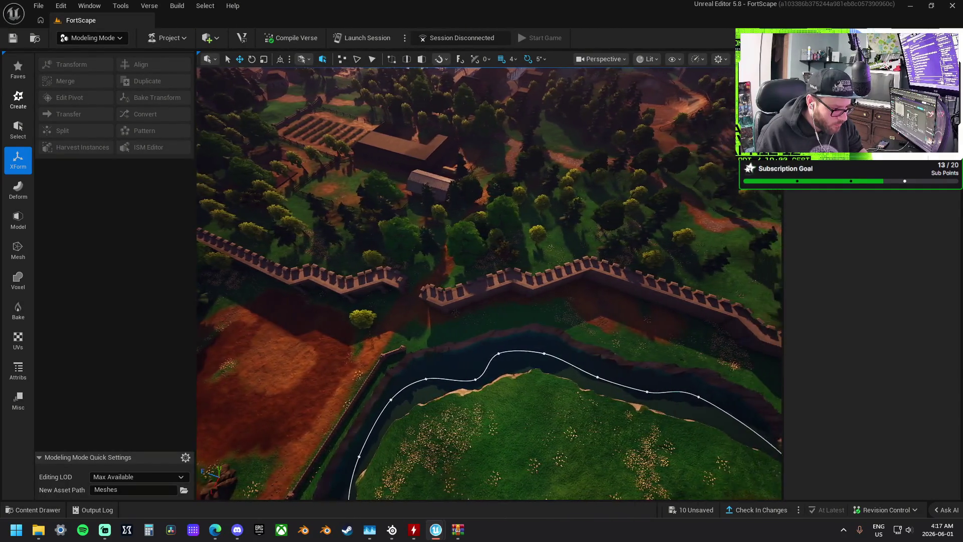
key(s)
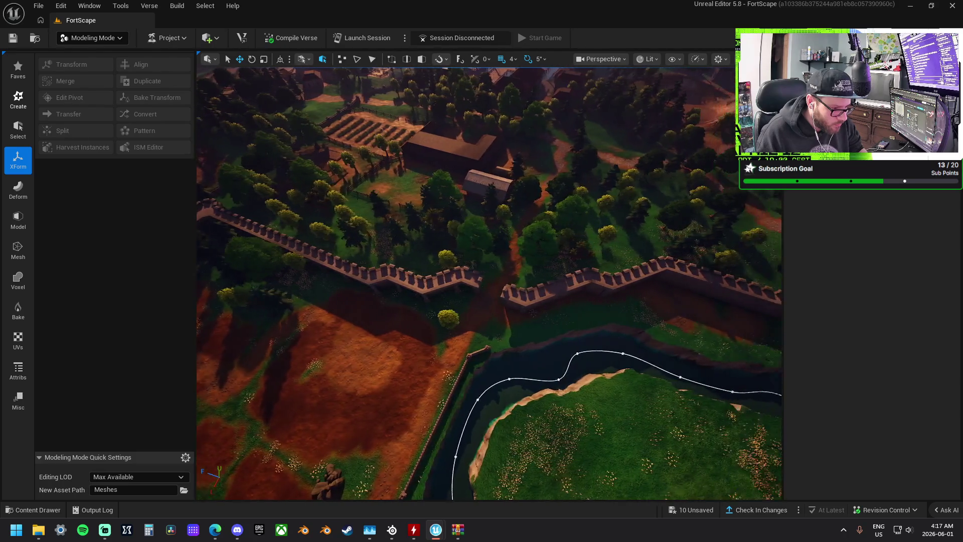
key(w)
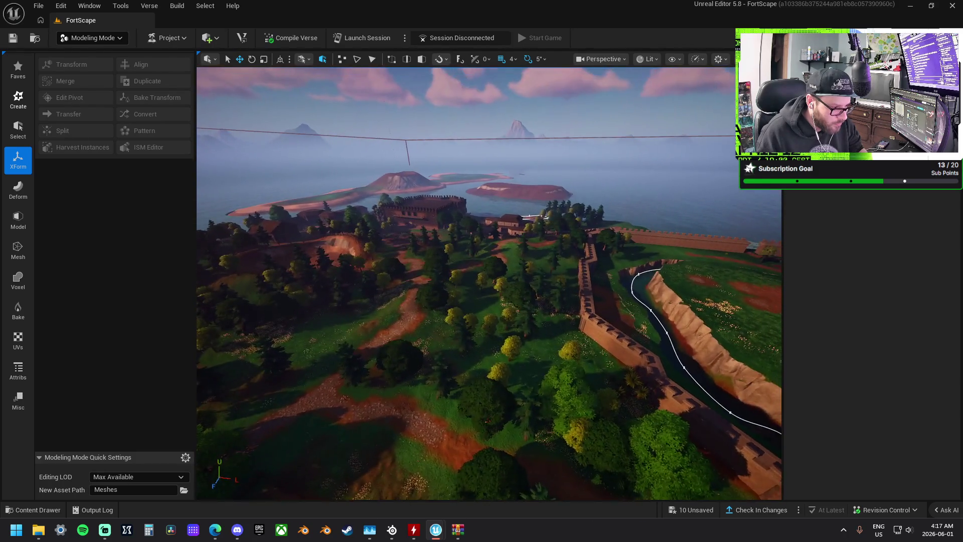
key(w)
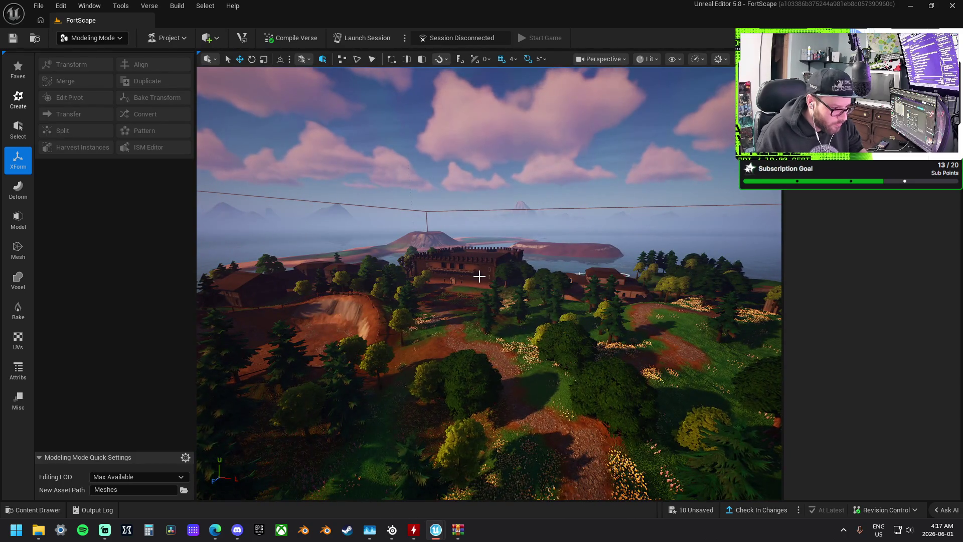
Jump to the castle with Go Here and pitch the camera down over the moat
click(481, 266)
right_click(480, 267)
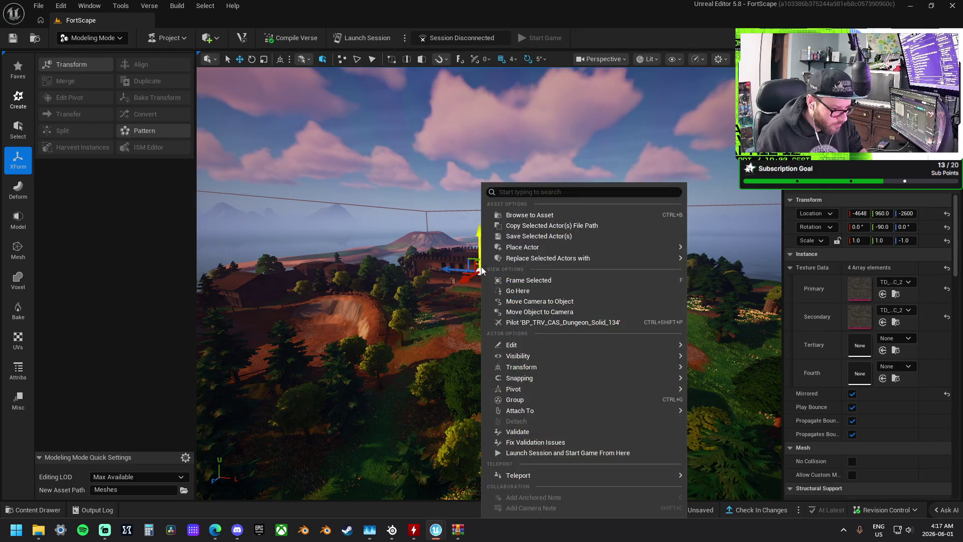
click(501, 236)
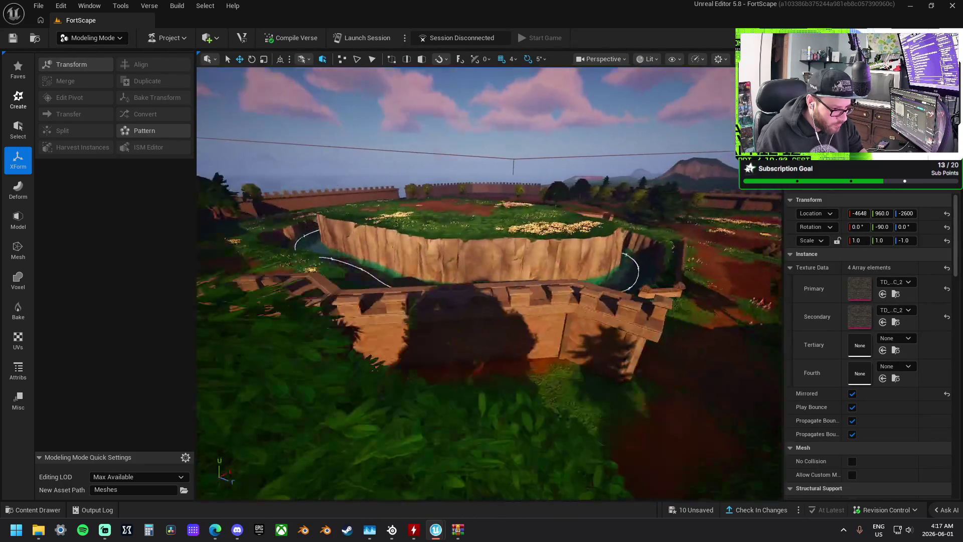
click(487, 296)
right_click(487, 296)
click(581, 223)
drag(604, 270, 627, 108)
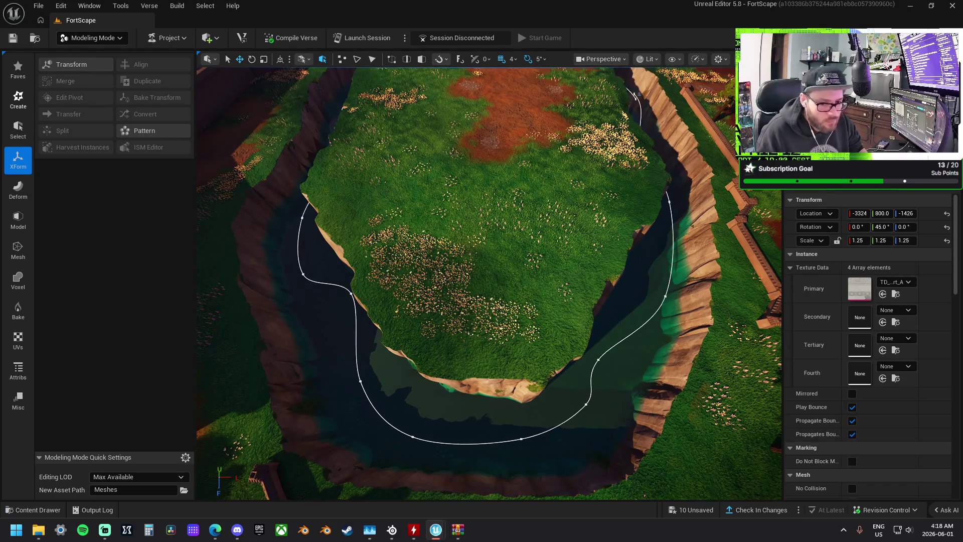
Clear the selection and restore the rope selection with undo, twice
key(Escape)
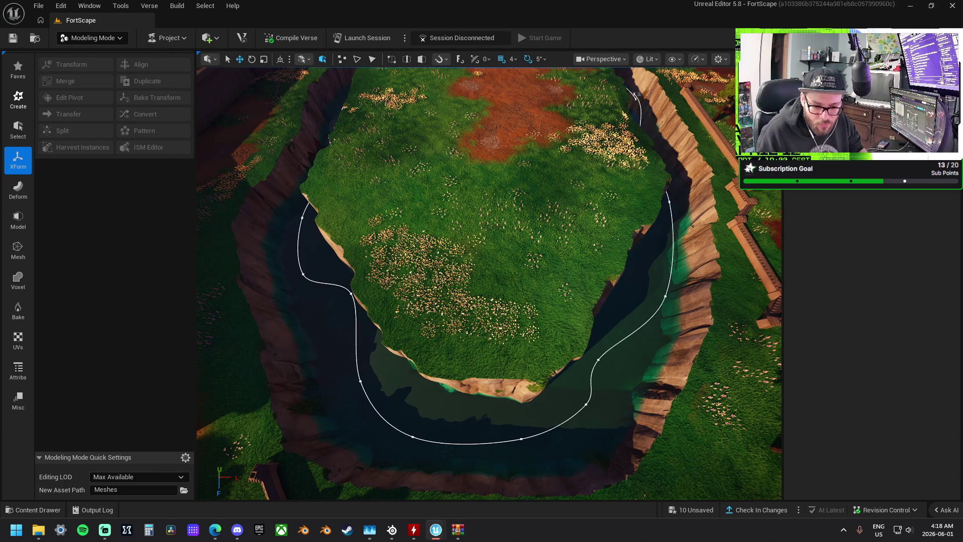
key(ctrl+z)
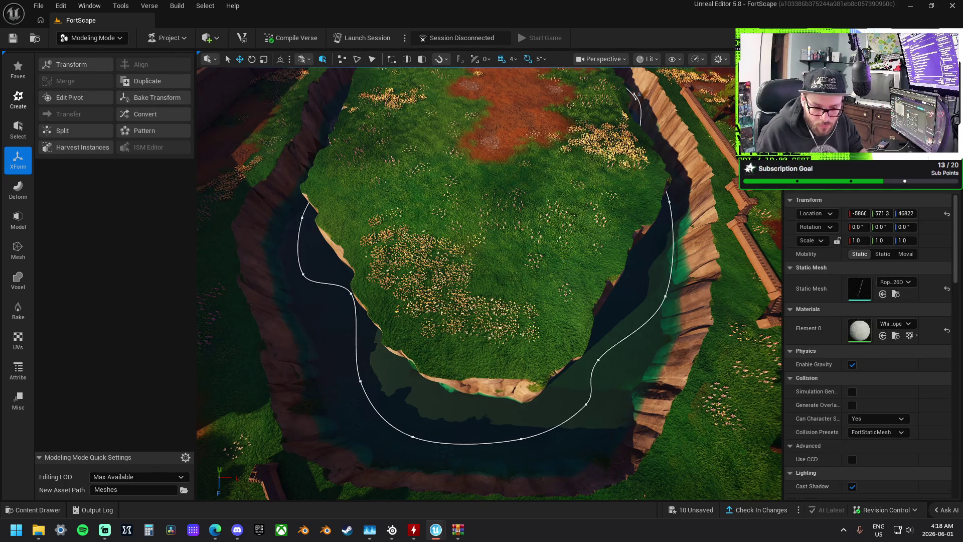
key(Escape)
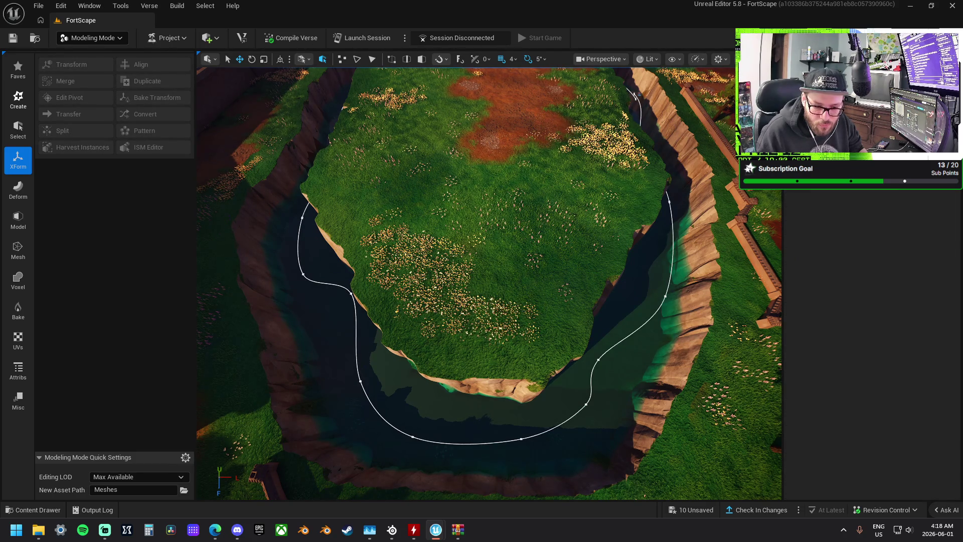
key(ctrl+z)
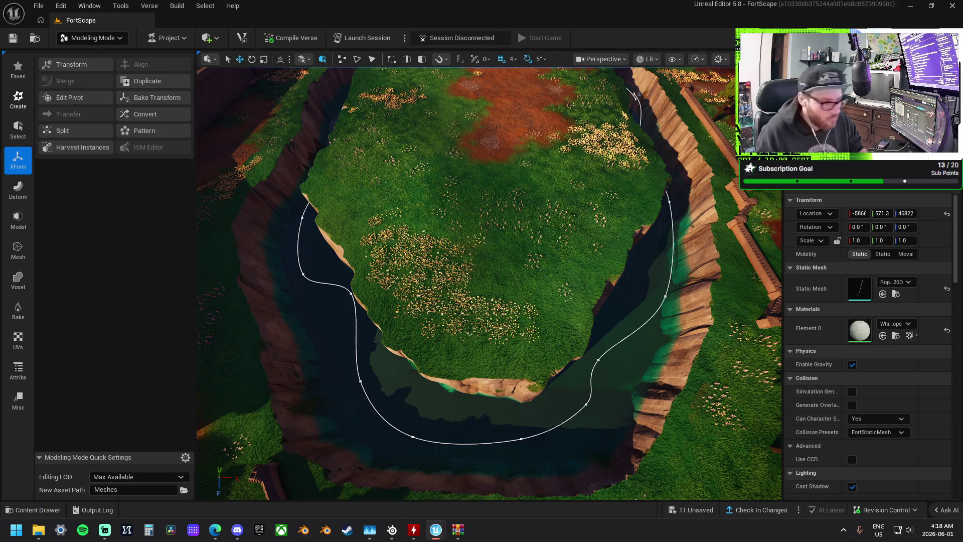
Drag a castle wall panel from the Content Drawer and raise it onto the moat tower top
scroll(537, 206, down, 3)
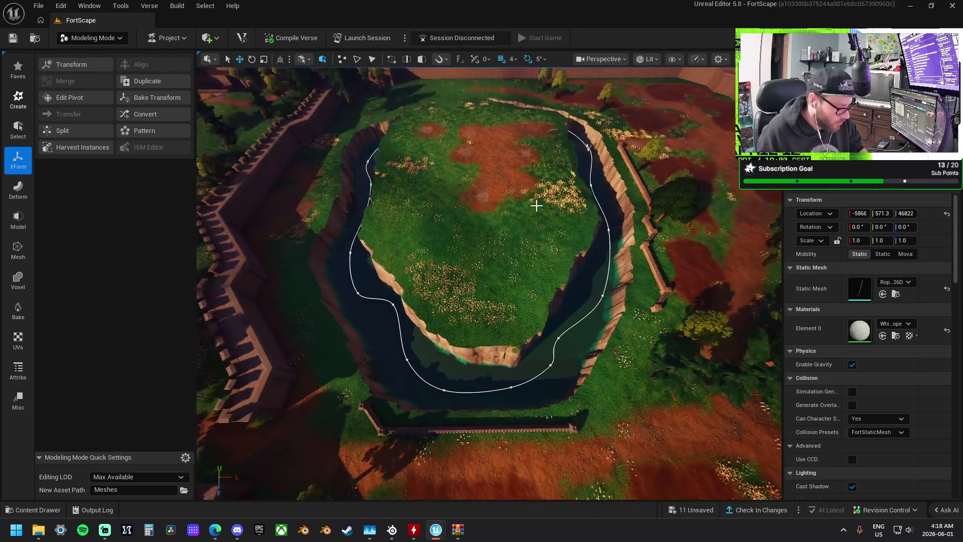
mouse_move(472, 199)
mouse_down()
mouse_move(478, 158)
mouse_move(451, 169)
mouse_move(424, 201)
mouse_up()
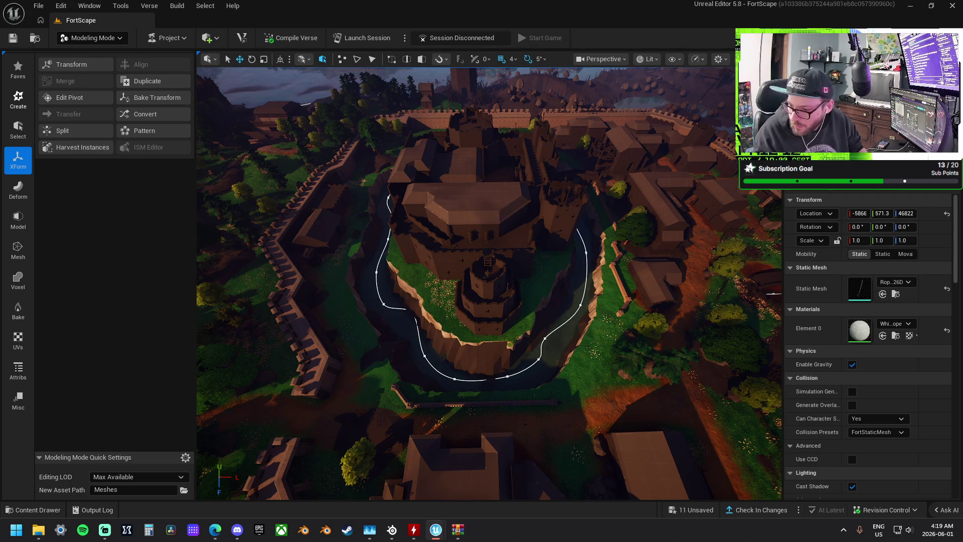
mouse_move(572, 386)
mouse_down()
mouse_move(475, 302)
mouse_move(486, 308)
mouse_up()
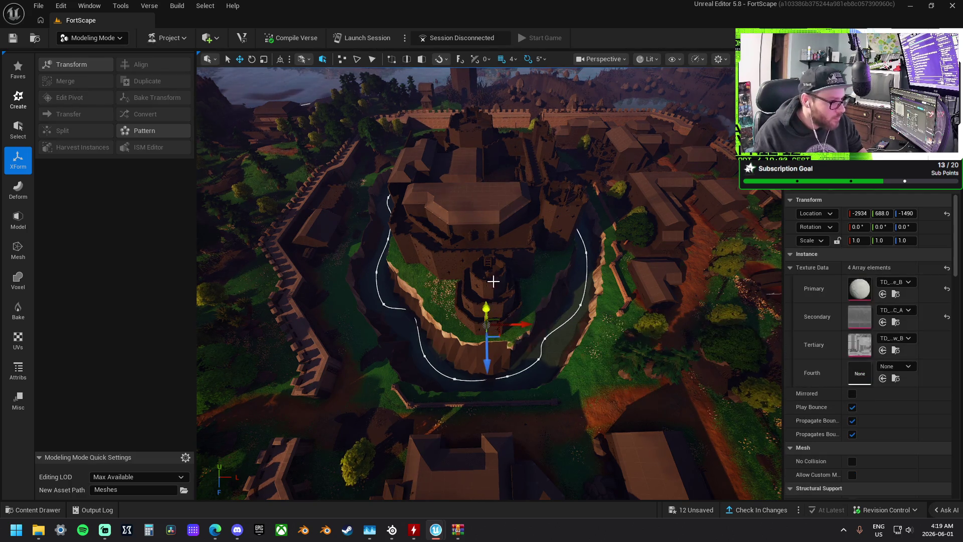
drag(461, 150, 431, 170)
mouse_move(482, 301)
mouse_down()
mouse_move(486, 197)
mouse_move(517, 230)
mouse_move(486, 237)
mouse_up()
drag(448, 265, 502, 274)
Set the wall panel's Secondary texture to match its Primary
shift+right_click(826, 292)
shift+click(836, 323)
mouse_move(772, 317)
mouse_down()
mouse_move(717, 330)
mouse_move(697, 318)
mouse_move(713, 311)
mouse_move(713, 326)
mouse_up()
mouse_move(491, 130)
mouse_down()
mouse_move(507, 133)
mouse_move(490, 130)
mouse_move(481, 268)
mouse_move(474, 253)
mouse_move(499, 215)
mouse_move(502, 261)
mouse_move(471, 263)
mouse_up()
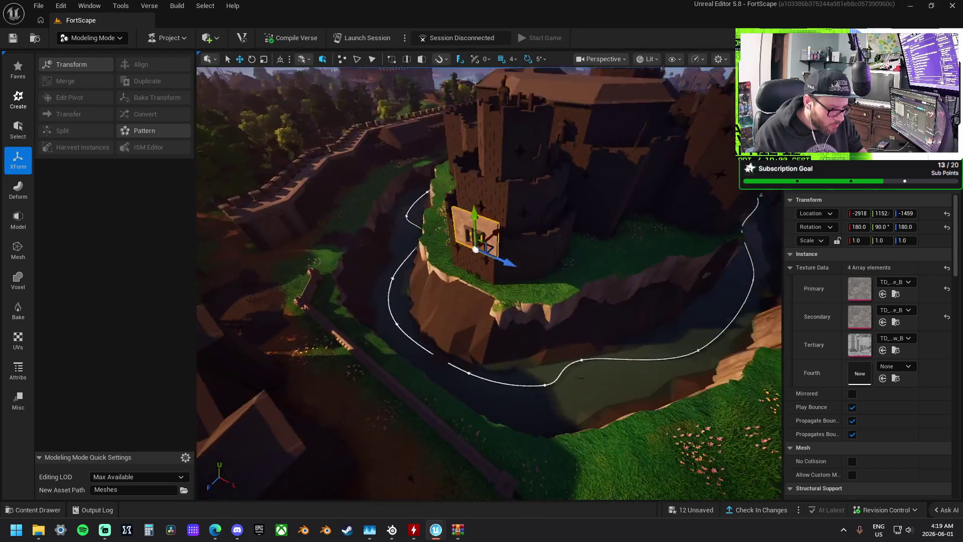
Undo the panel's last move, raise it up the tower and give it a window mesh
mouse_move(471, 264)
mouse_down()
mouse_move(527, 240)
mouse_move(482, 257)
mouse_move(507, 316)
mouse_move(486, 290)
mouse_up()
key(ctrl+z)
key(f)
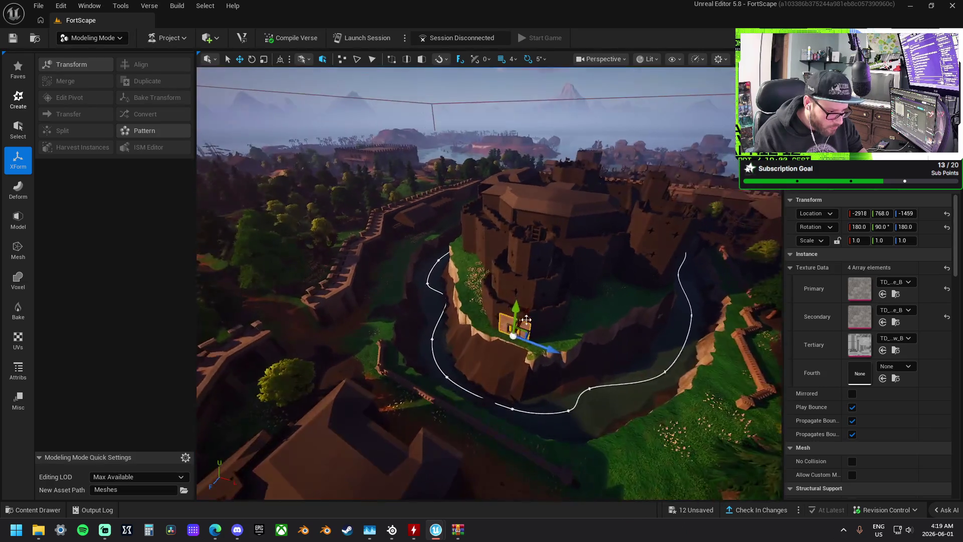
drag(516, 259, 533, 145)
mouse_move(623, 203)
mouse_down()
mouse_move(617, 211)
mouse_move(622, 203)
mouse_up()
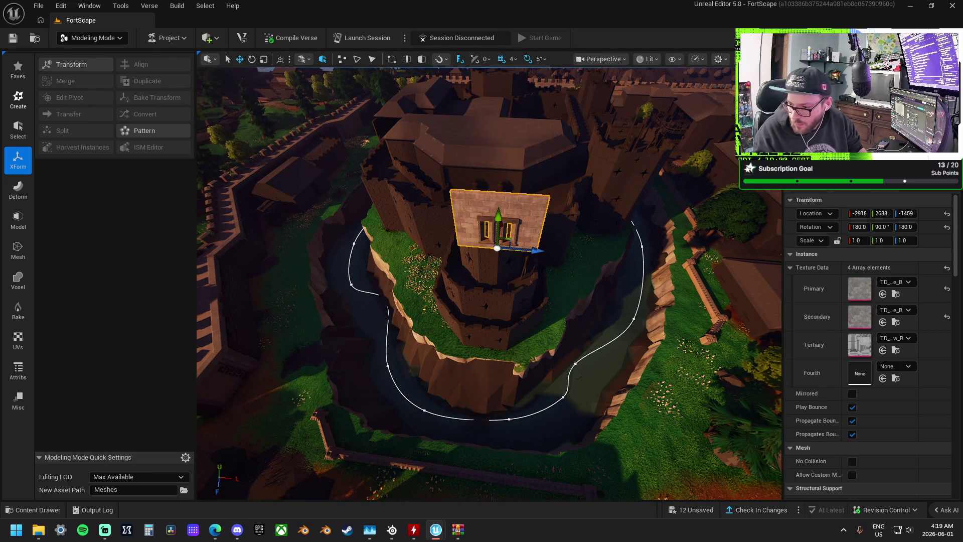
mouse_move(647, 300)
mouse_down()
mouse_move(383, 224)
mouse_move(467, 213)
mouse_move(482, 225)
mouse_up()
Alt-drag a copy of the wall panel left and match its Secondary texture to Primary
drag(543, 252, 455, 248)
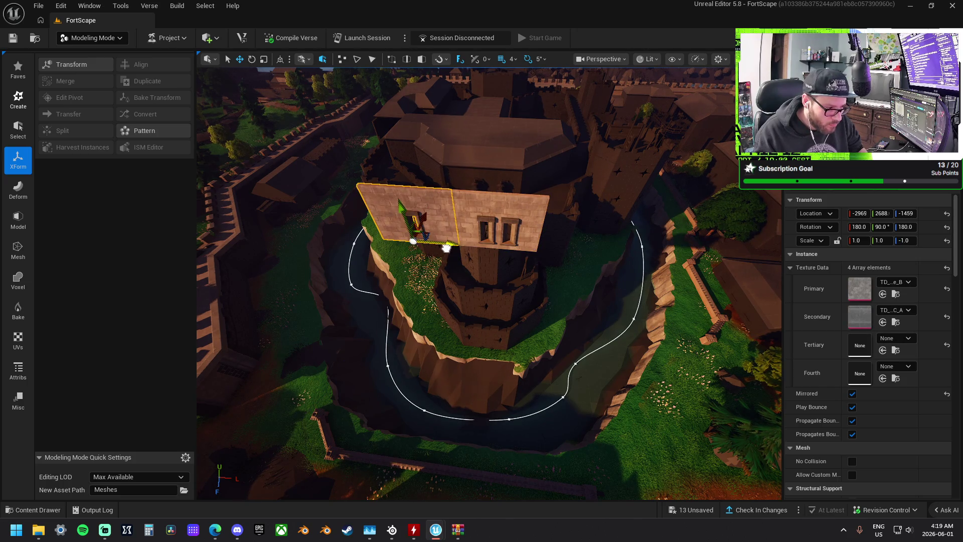
shift+click(818, 289)
shift+click(809, 319)
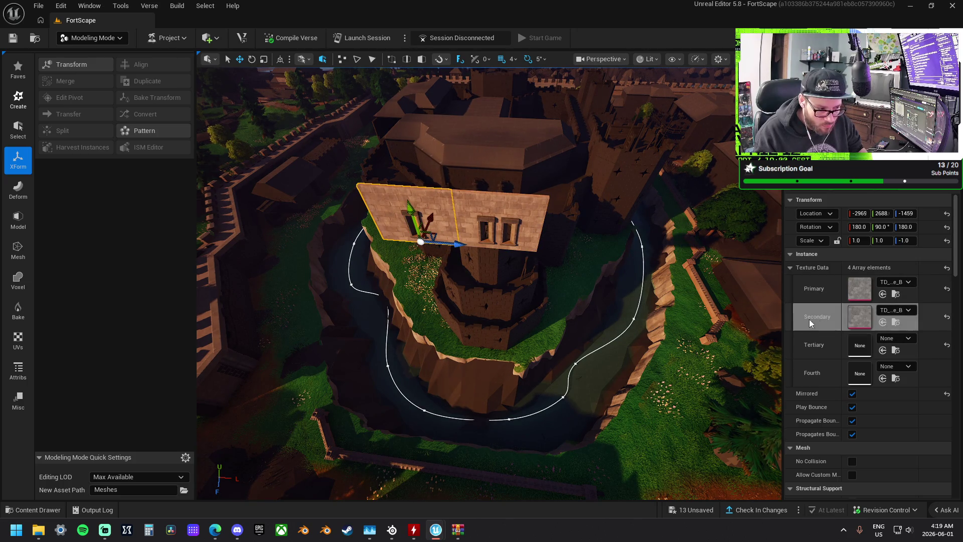
Delete the other wall panel, then undo back to the earlier lower placement
click(495, 245)
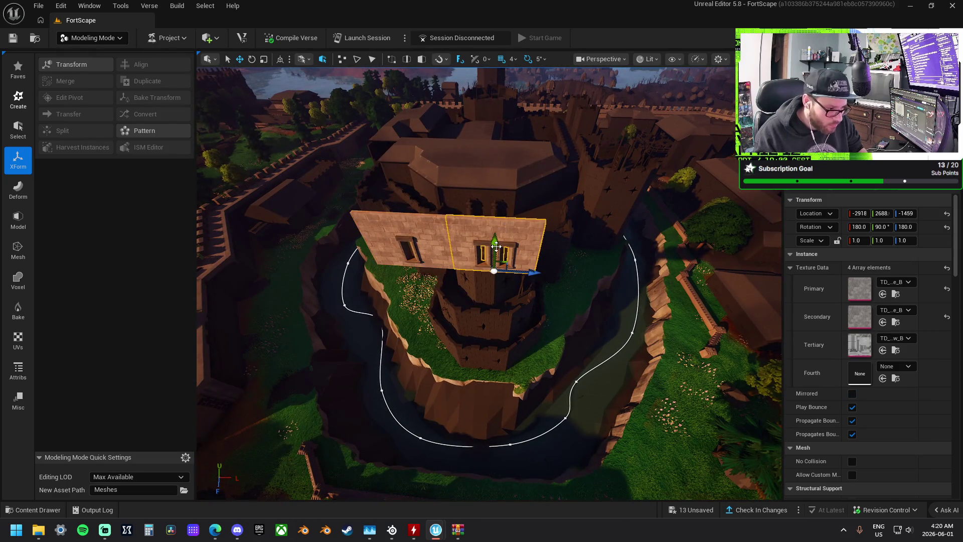
key(Delete)
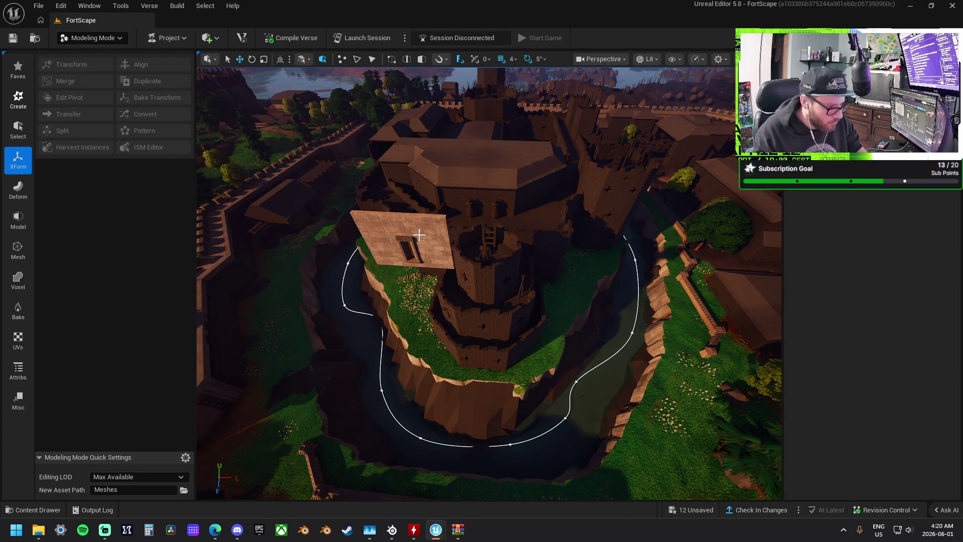
key(ctrl+z)
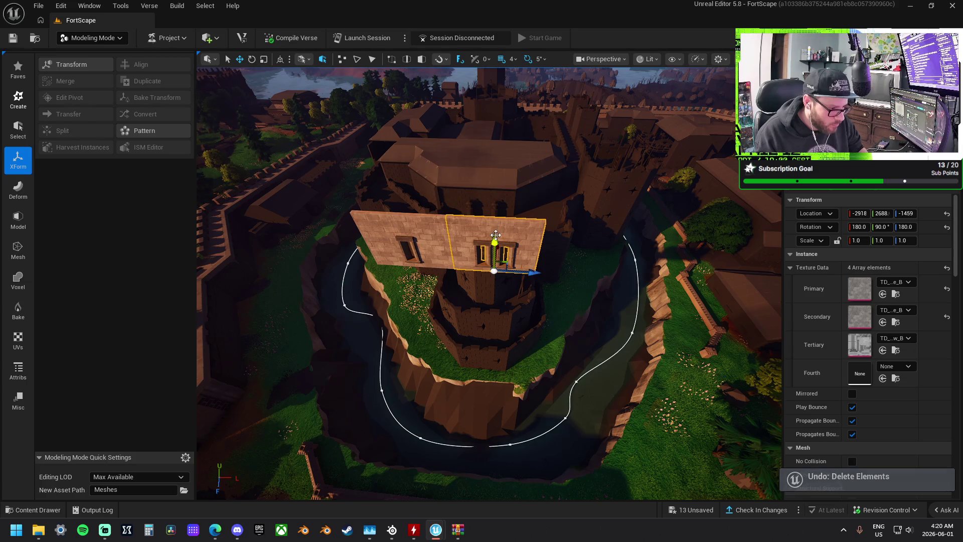
key(ctrl+z)
key(ctrl+z)
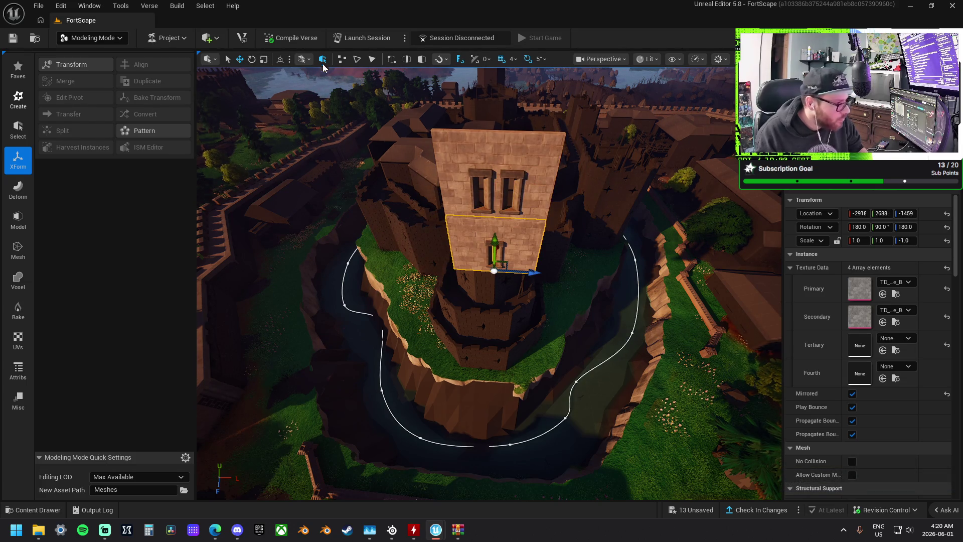
mouse_move(544, 161)
mouse_down()
mouse_move(526, 272)
mouse_move(630, 277)
mouse_move(574, 275)
mouse_move(562, 406)
mouse_move(562, 306)
mouse_move(562, 401)
mouse_move(542, 346)
mouse_up()
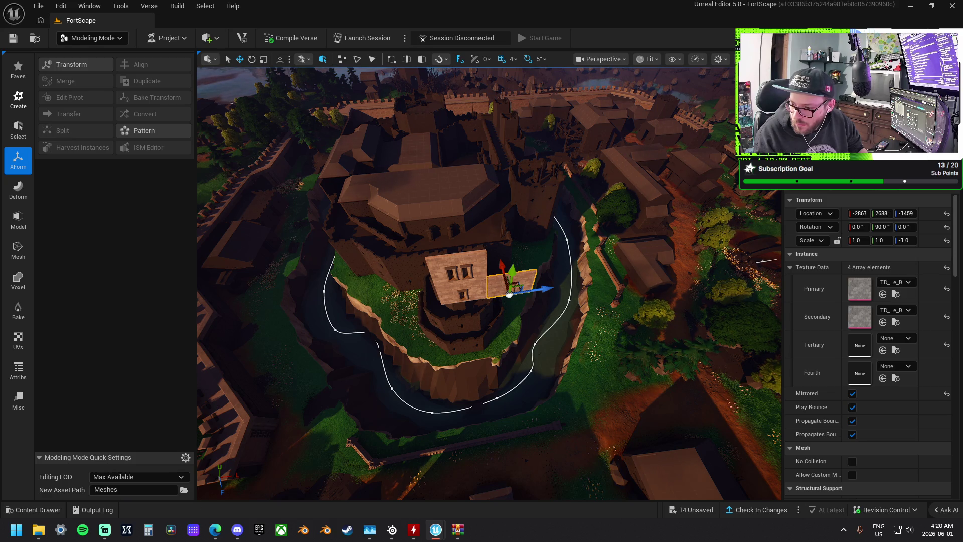
Place a LightCastle_Wall_A panel and move it on X beside the tower wall
mouse_move(962, 321)
mouse_down()
mouse_move(705, 306)
mouse_move(495, 277)
mouse_move(484, 289)
mouse_move(499, 278)
mouse_up()
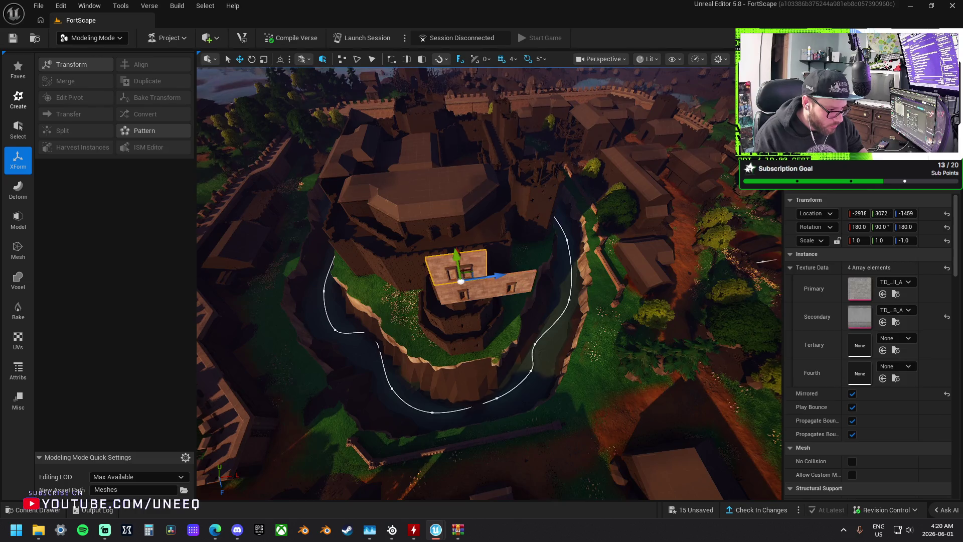
key(f)
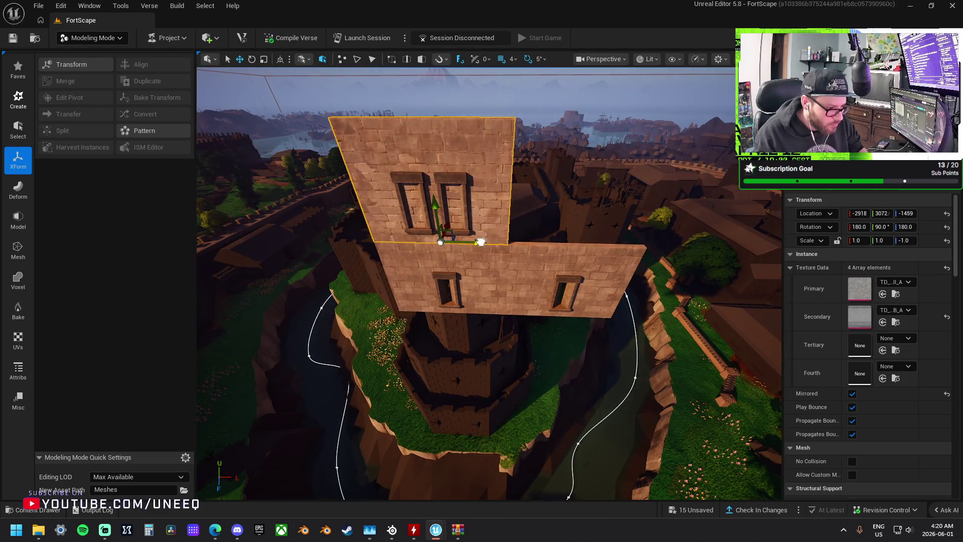
drag(500, 245, 635, 246)
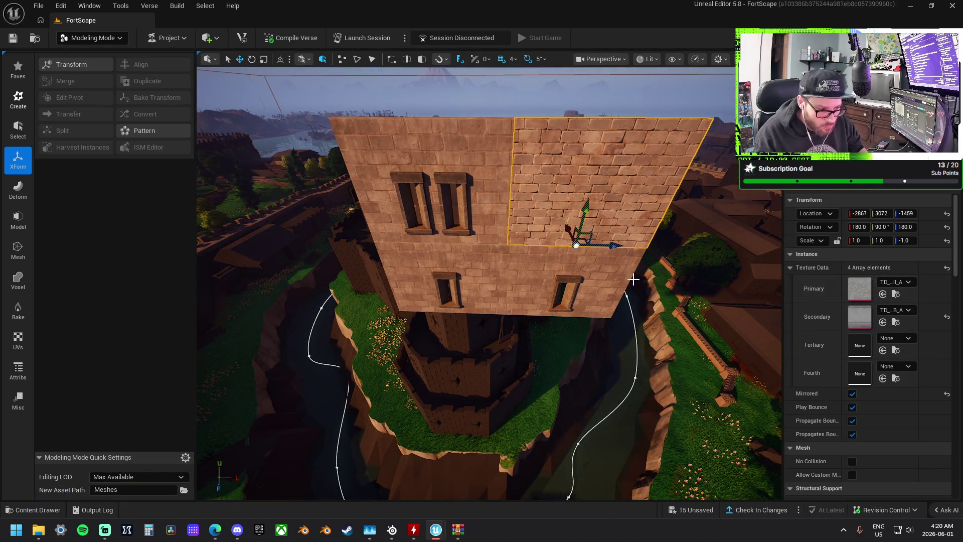
Give the selected tower wall panels the brick texture for both Primary and Secondary
ctrl+click(551, 208)
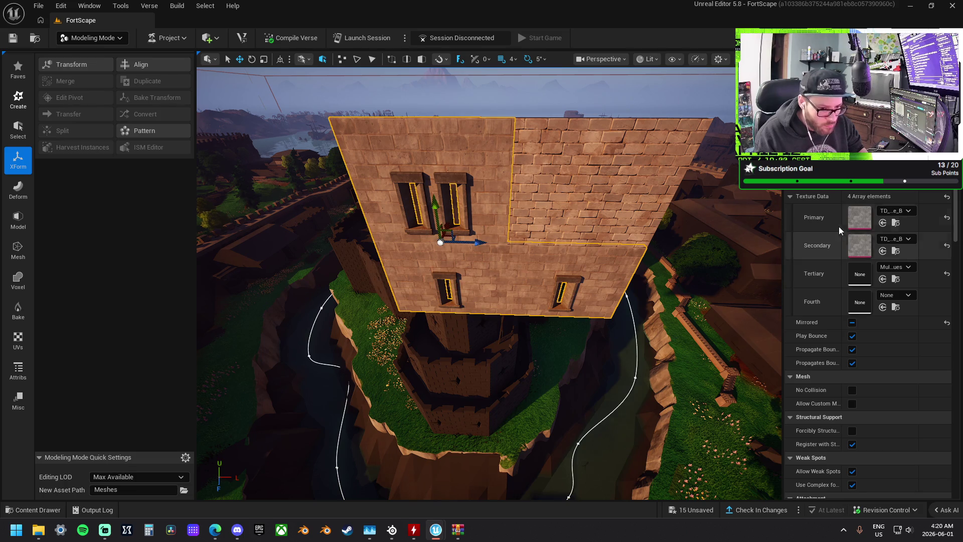
click(946, 218)
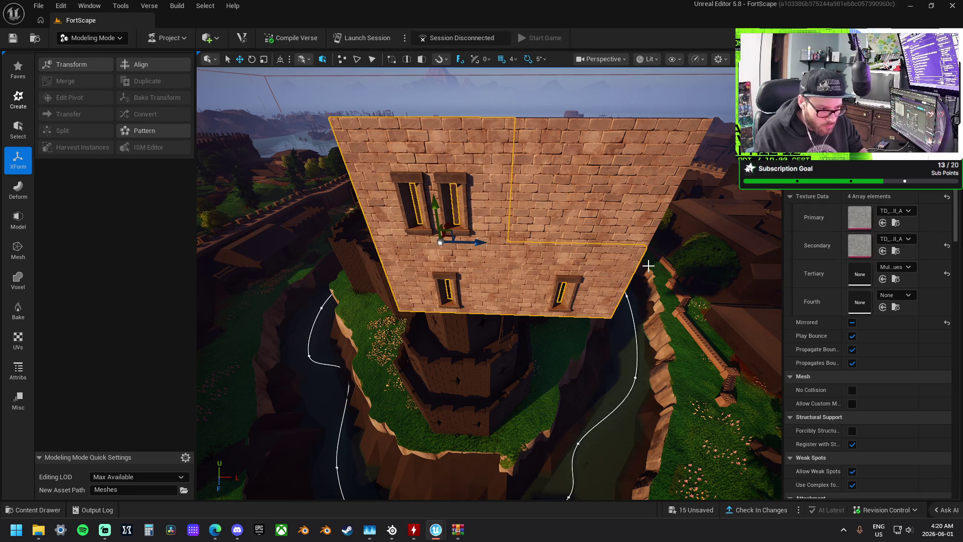
drag(648, 266, 589, 226)
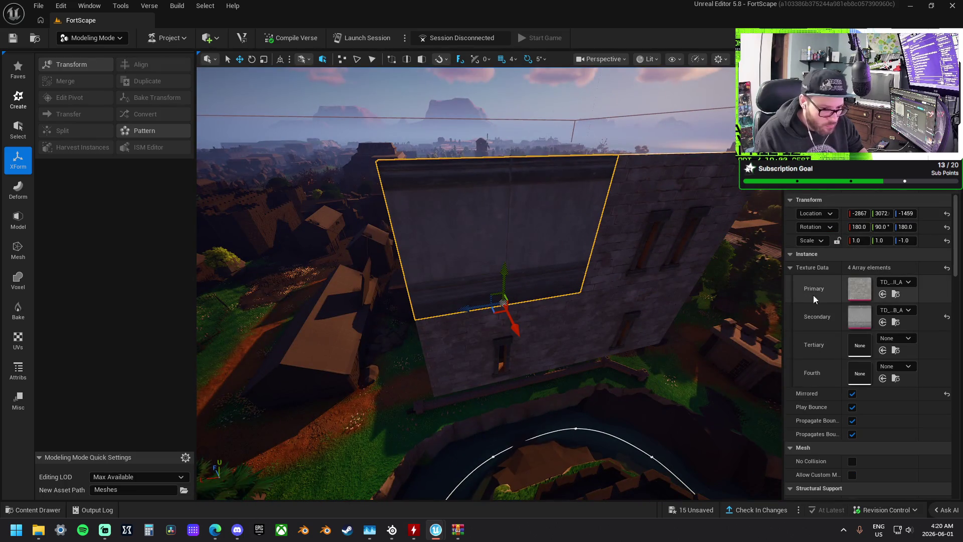
click(946, 317)
drag(639, 260, 576, 253)
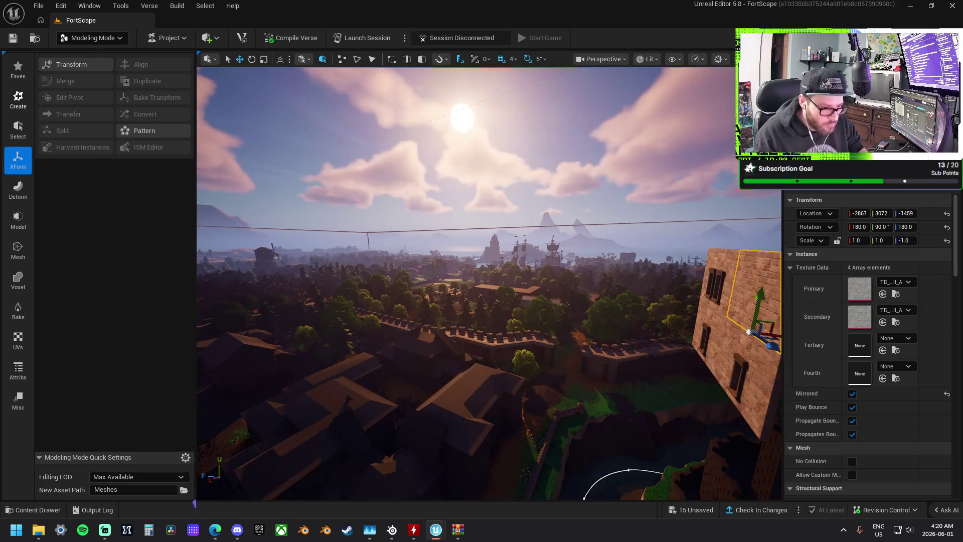
click(649, 380)
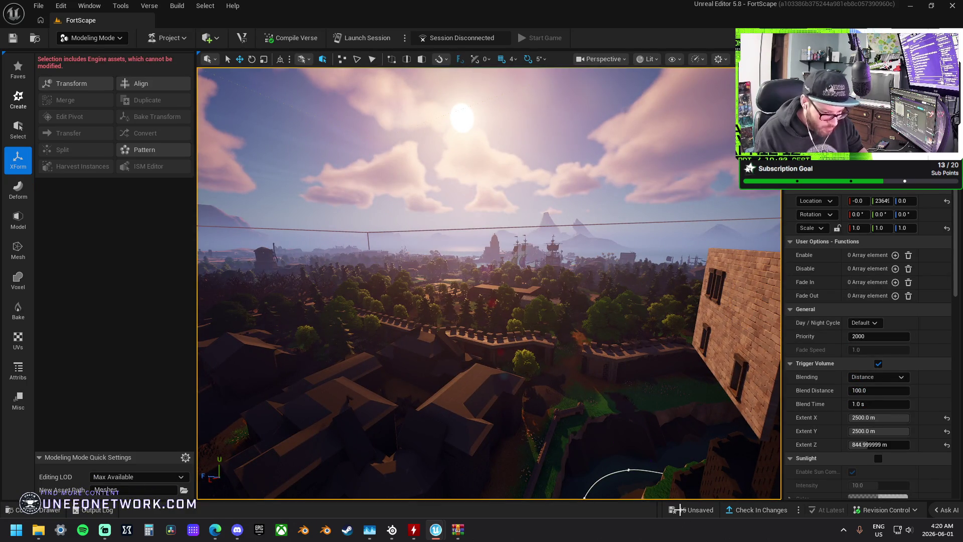
Save all unsaved assets with Ctrl+S and Save Selected
key(ctrl+s)
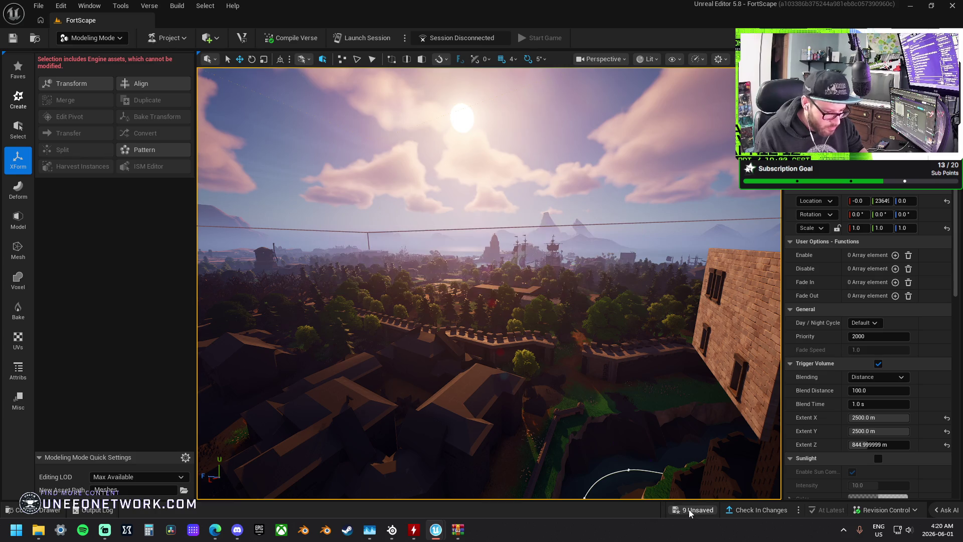
click(689, 510)
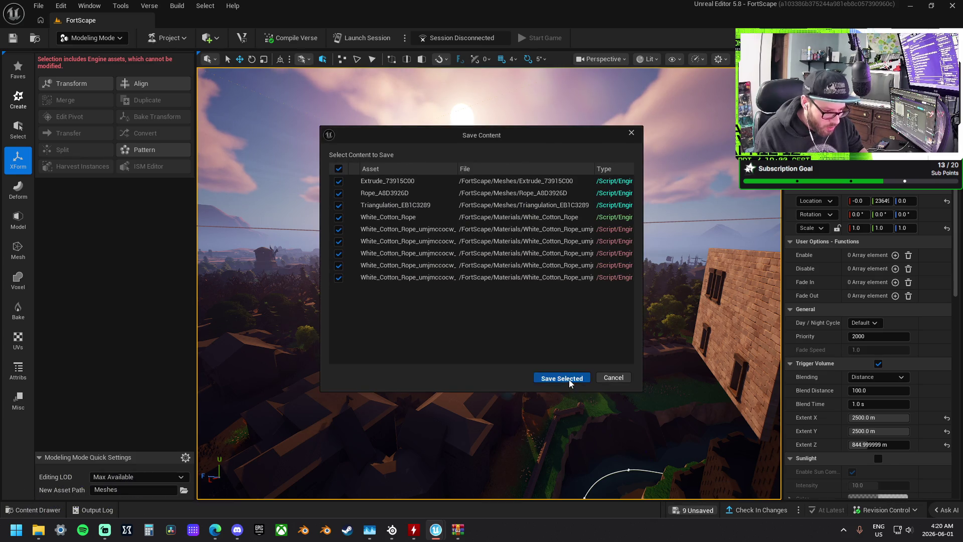
click(569, 380)
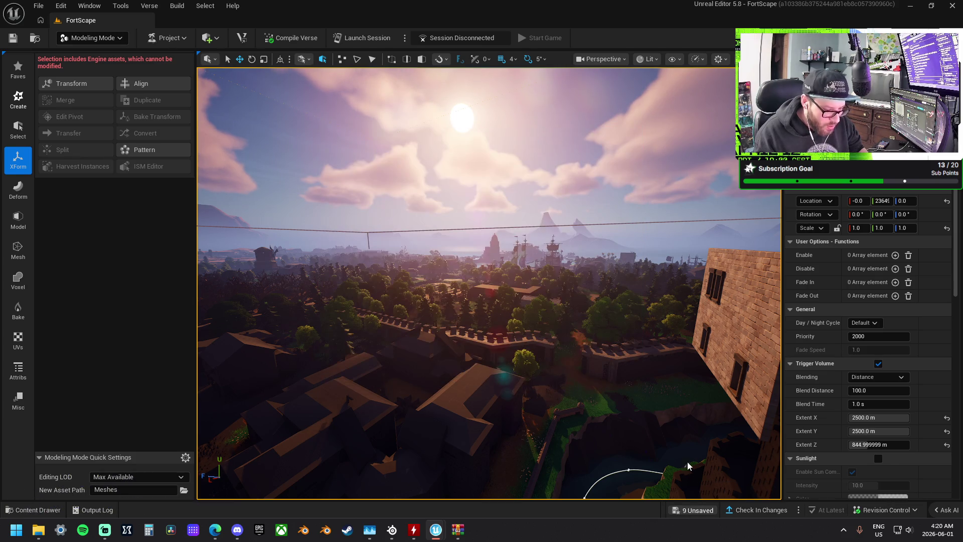
Check in the changes with the description 'Check in'
click(751, 510)
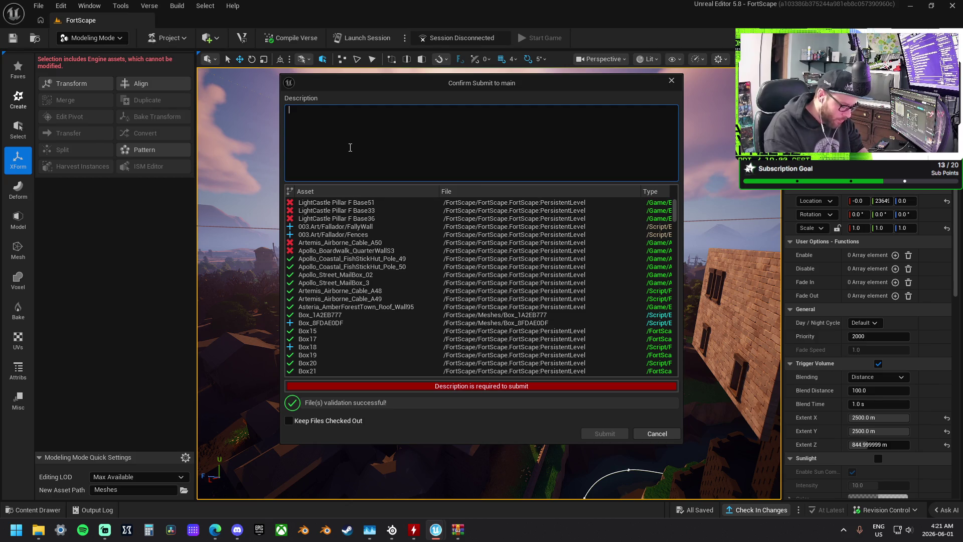
text(Check in)
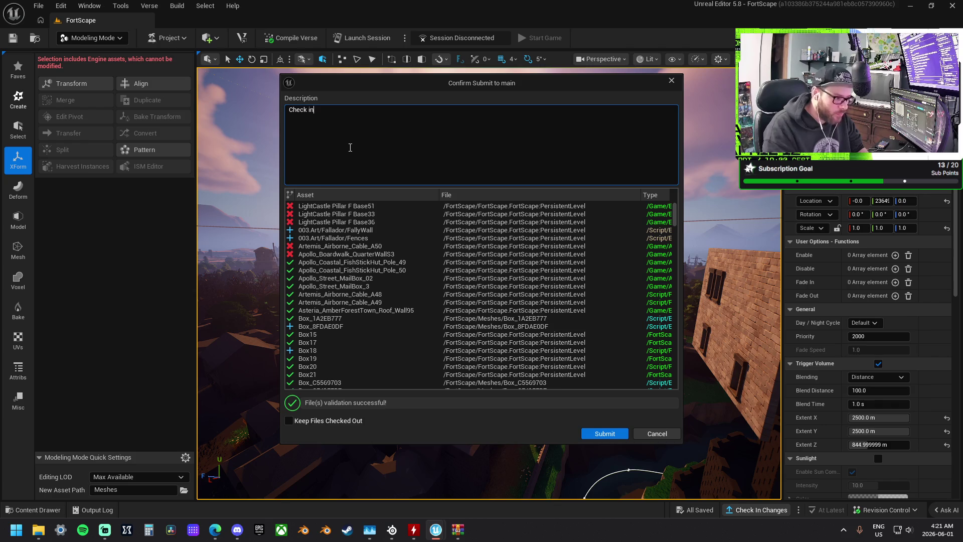
click(604, 435)
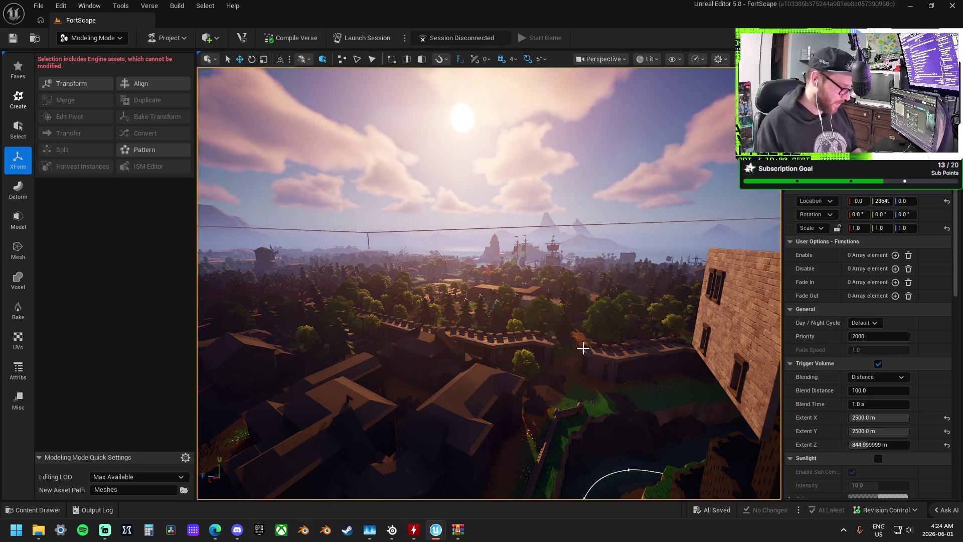
Swing the camera up over the island and fly down into the desert town
mouse_move(571, 343)
mouse_down()
mouse_move(502, 301)
mouse_move(532, 293)
mouse_move(523, 386)
mouse_up()
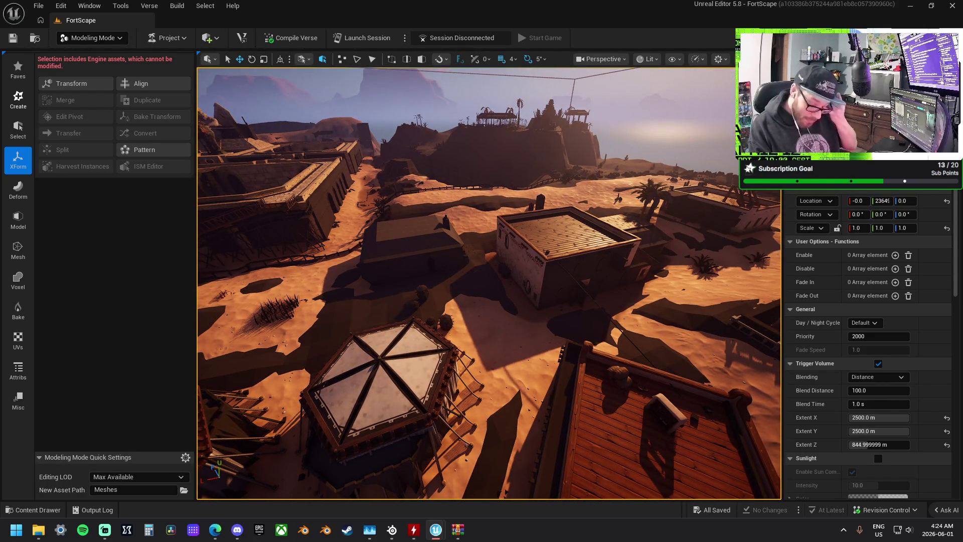
mouse_move(523, 386)
mouse_down()
mouse_move(522, 406)
mouse_move(611, 337)
mouse_move(576, 256)
mouse_move(567, 261)
mouse_move(552, 235)
mouse_move(546, 256)
mouse_move(532, 246)
mouse_up()
Leave the rope, fly back to the castle keep and select a brick wall panel on the moat tower
click(613, 328)
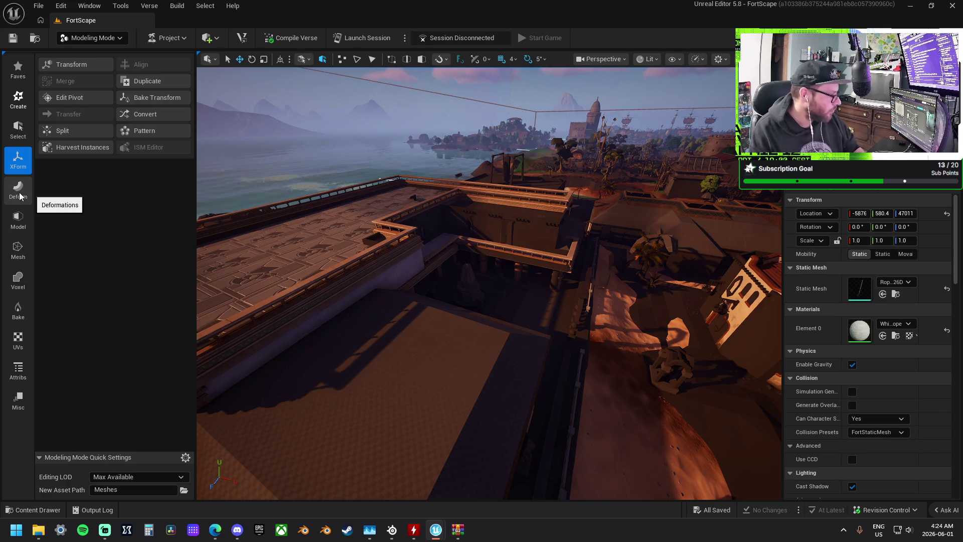
drag(489, 281, 419, 278)
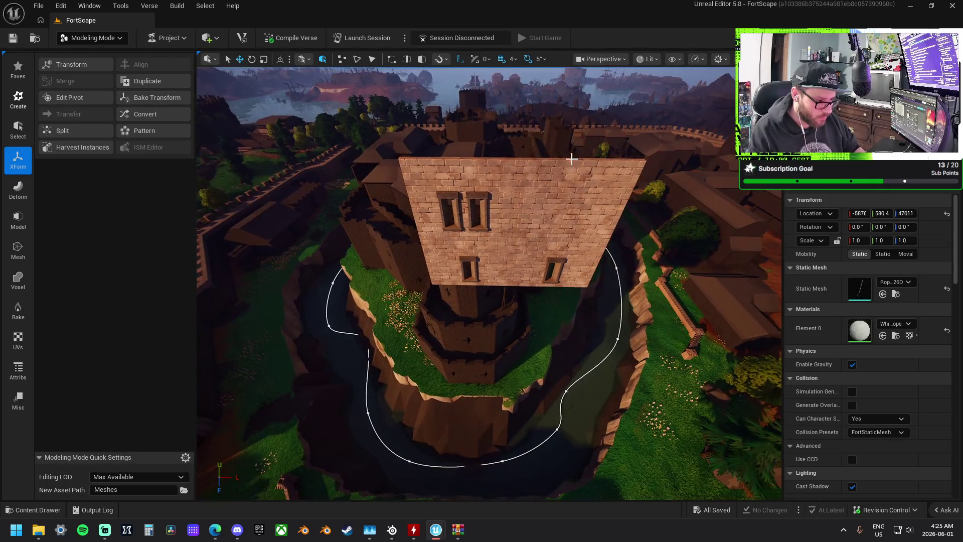
click(537, 181)
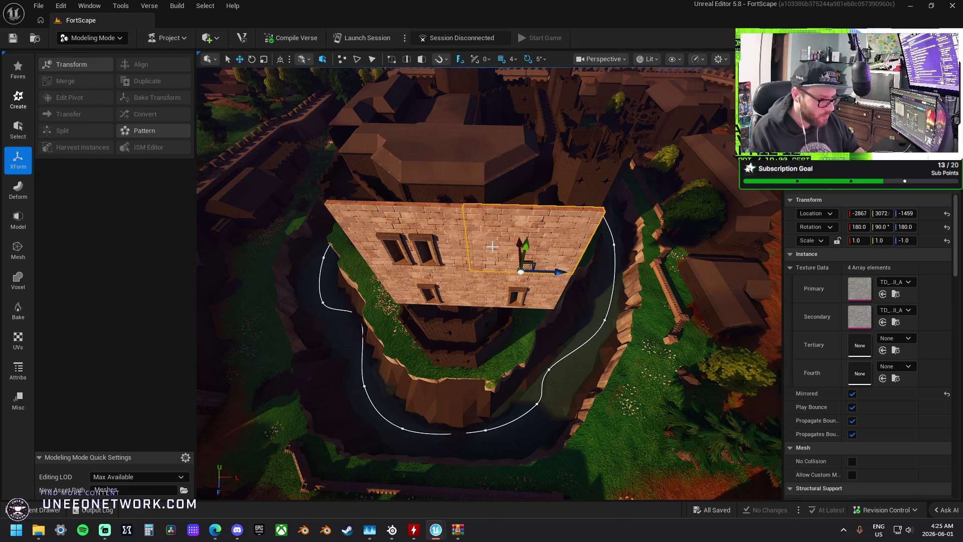
Set grid snapping to 32 and switch from Modeling to Selection mode
click(511, 61)
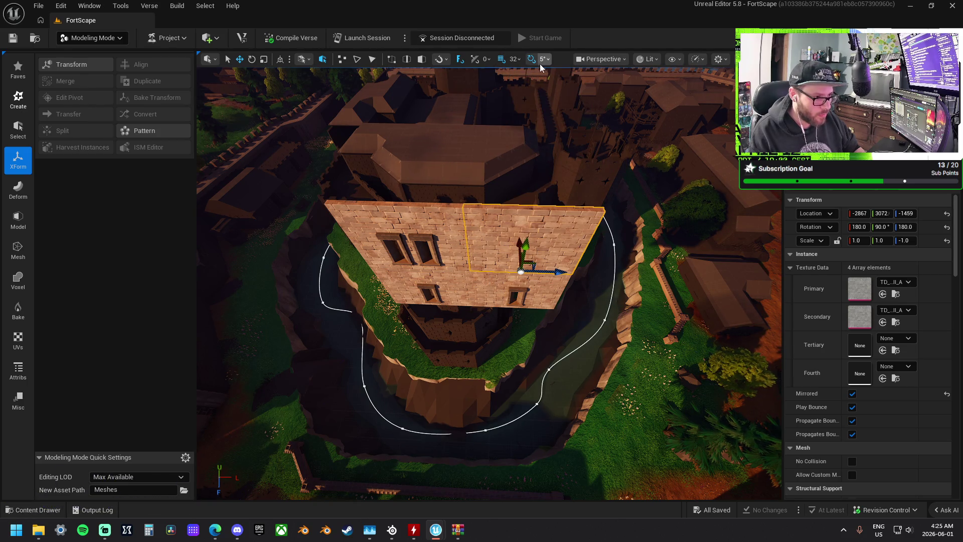
click(98, 38)
click(95, 52)
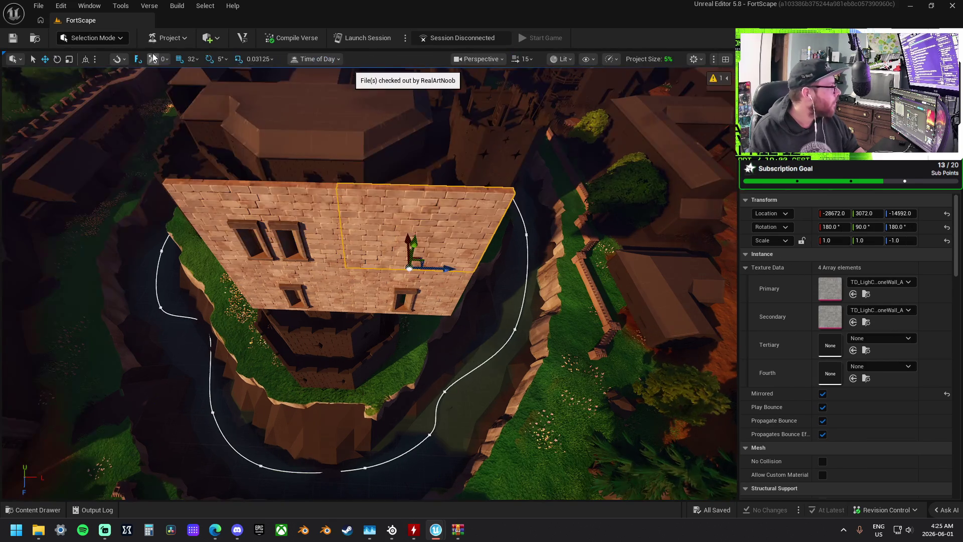
Frame the selected wall panel, tilt it to 25 degrees, then undo the rotation
mouse_move(443, 227)
mouse_down()
mouse_move(371, 226)
mouse_move(346, 253)
mouse_up()
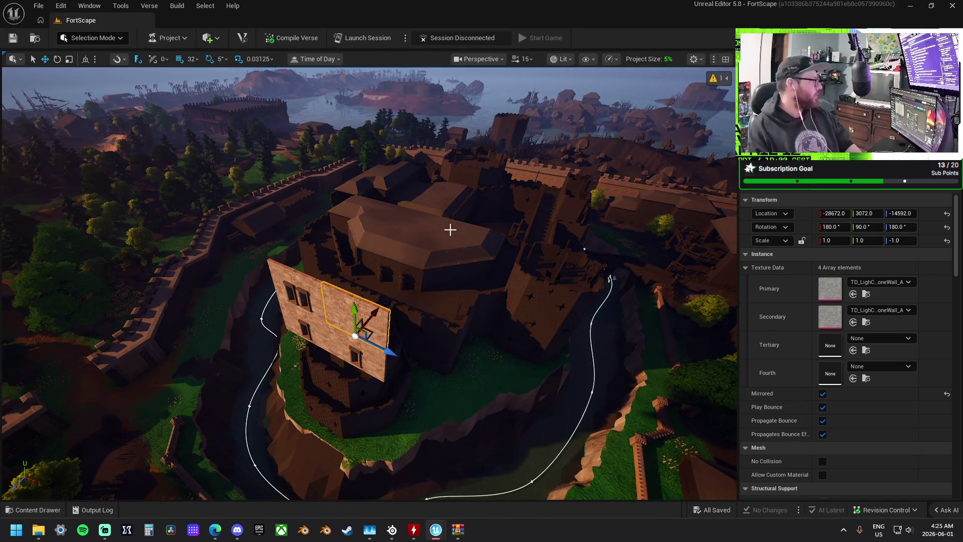
key(f)
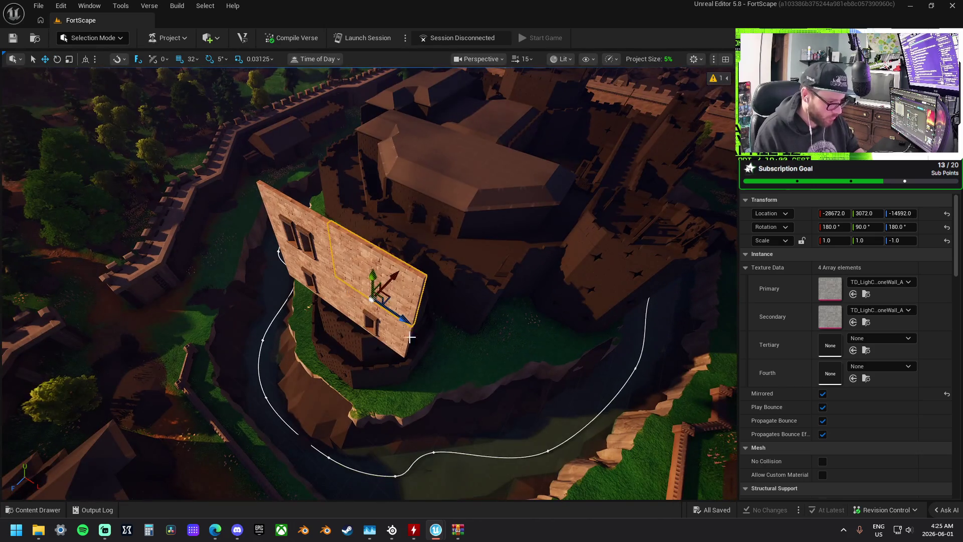
mouse_move(382, 348)
mouse_down()
mouse_move(424, 333)
mouse_move(410, 299)
mouse_up()
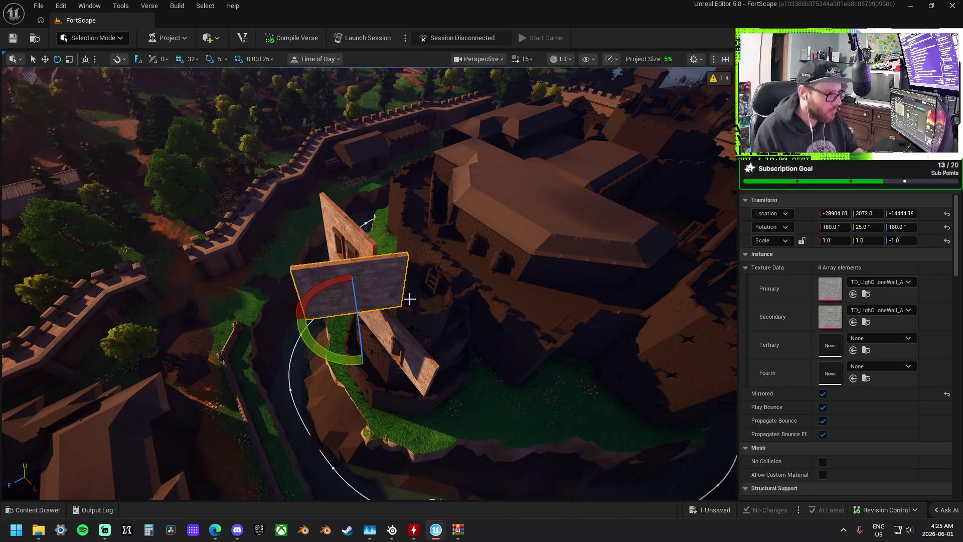
key(ctrl+z)
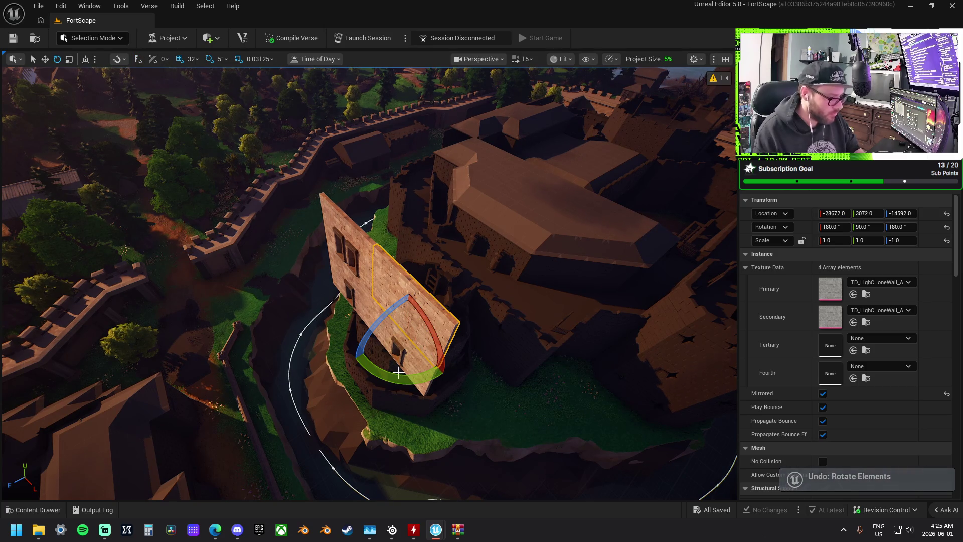